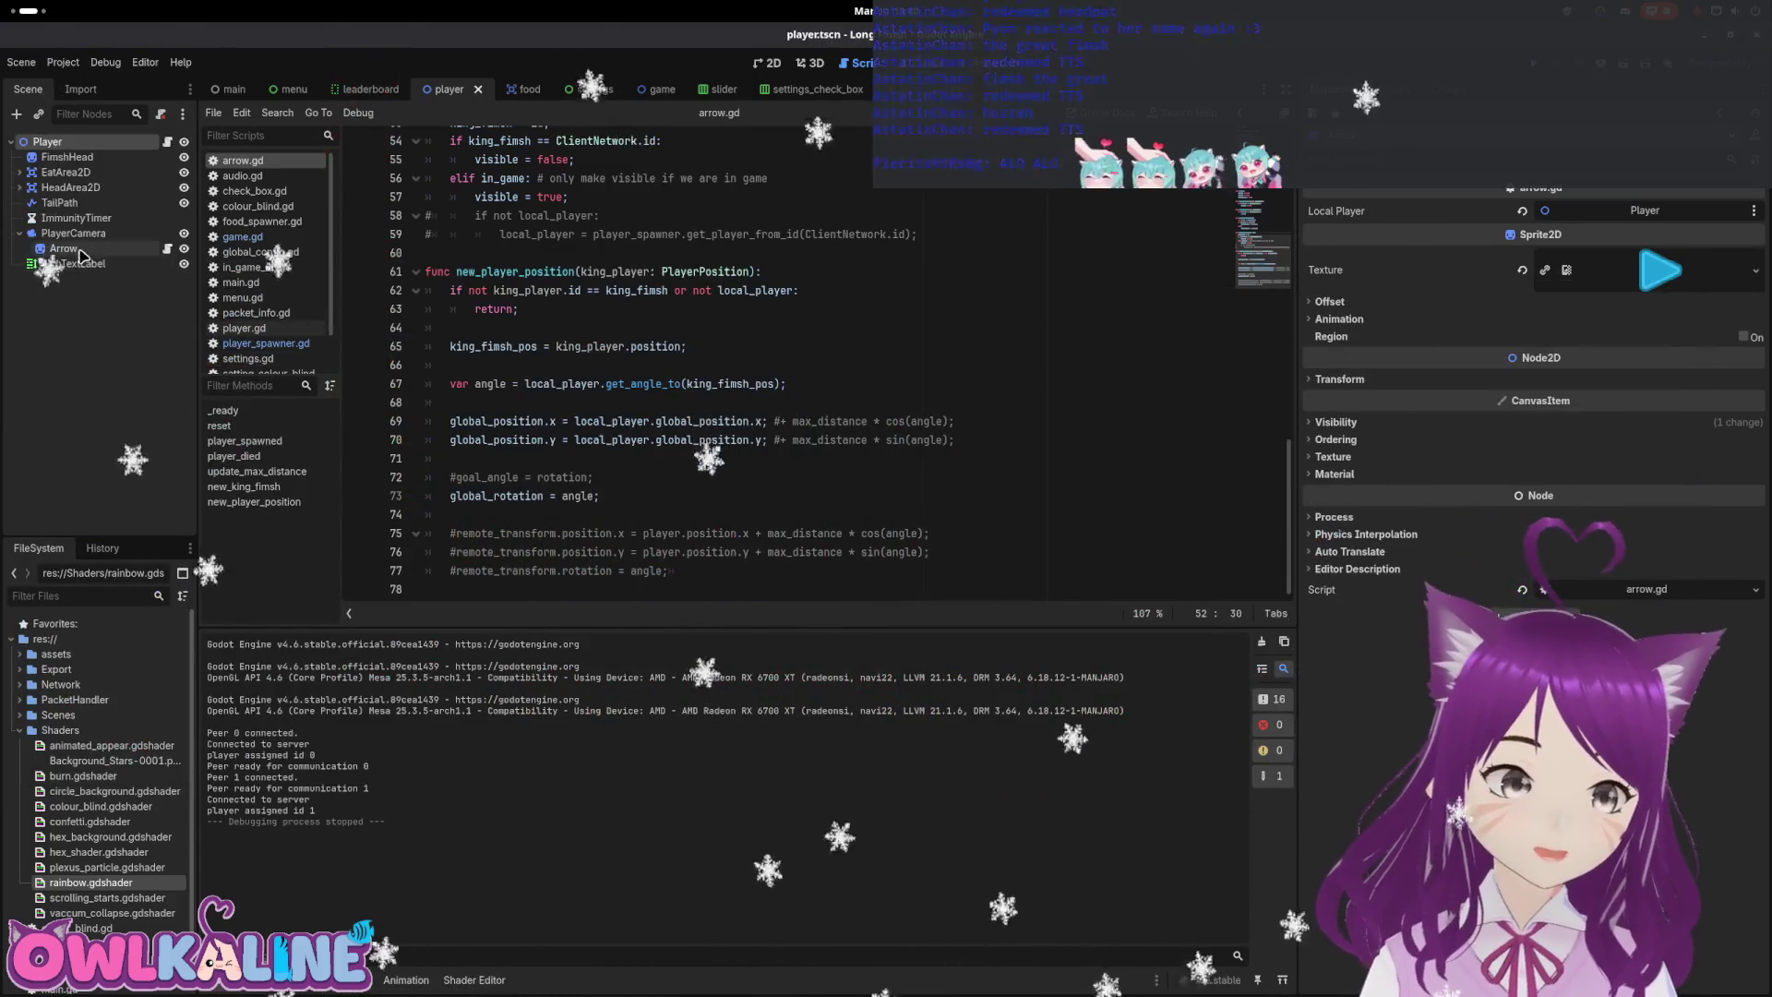
# Change arrow.gd line 73 to global_rotation = -owner.rotation + angle and run the game.
pyautogui.click(80, 251)
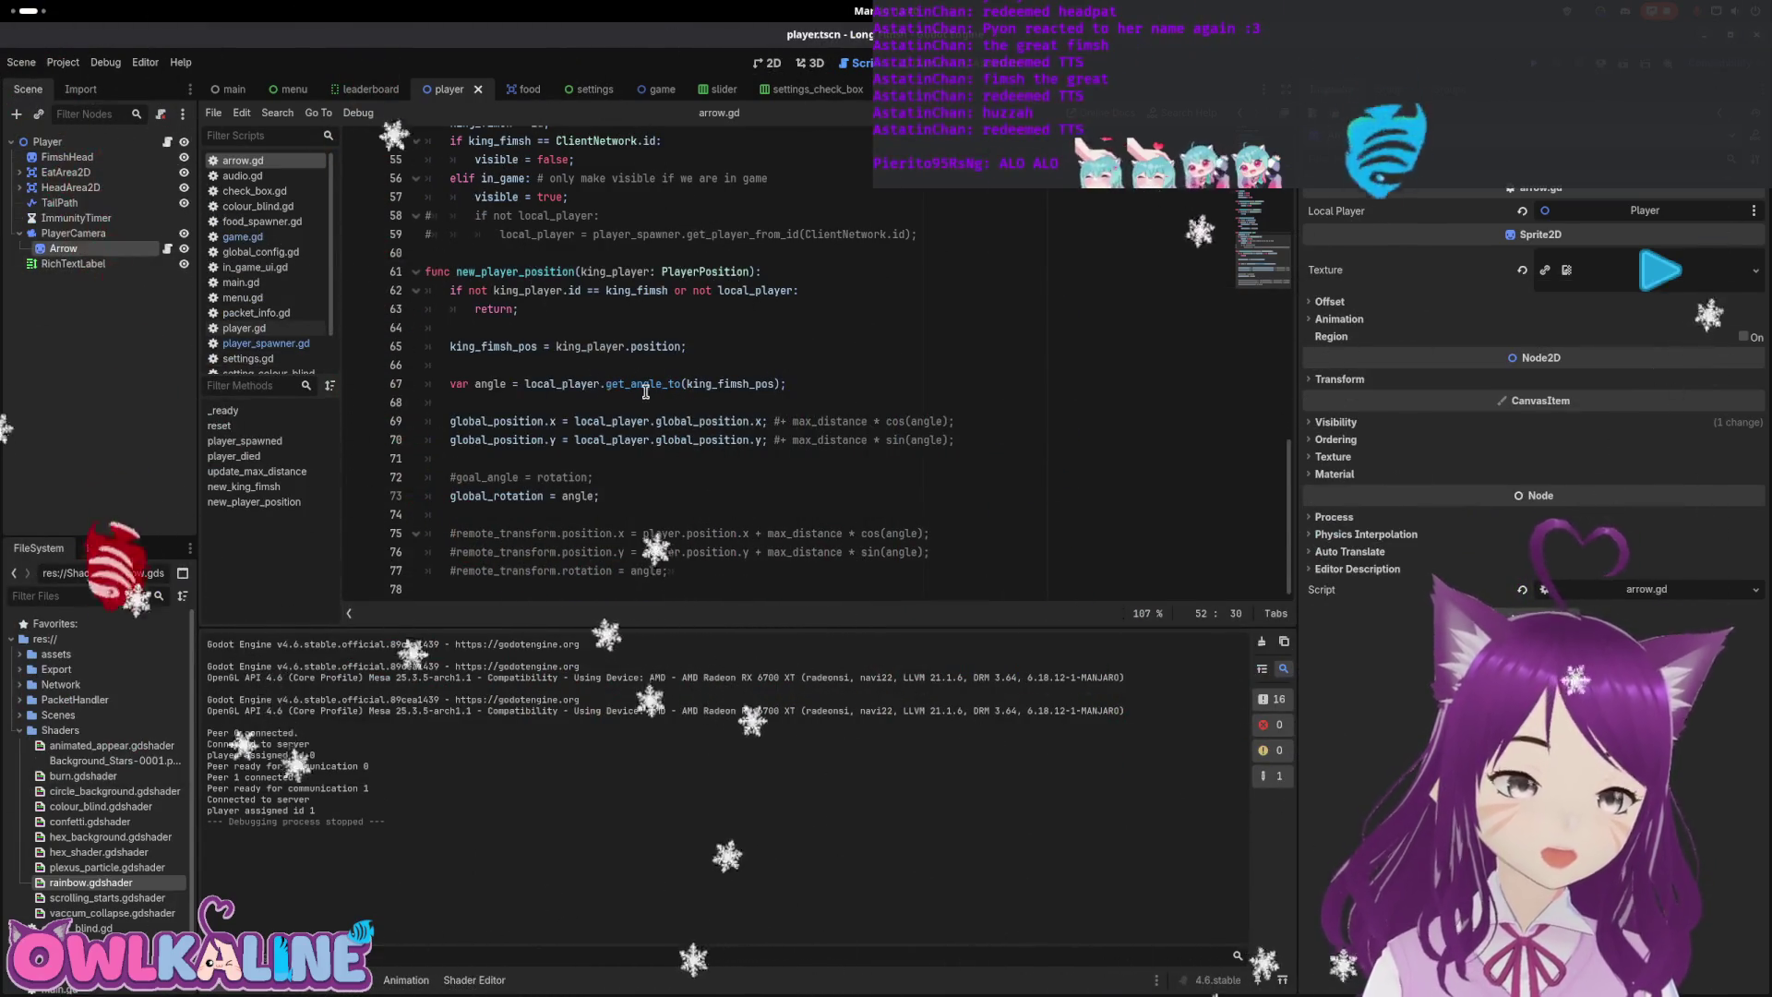
pyautogui.moveTo(707, 383)
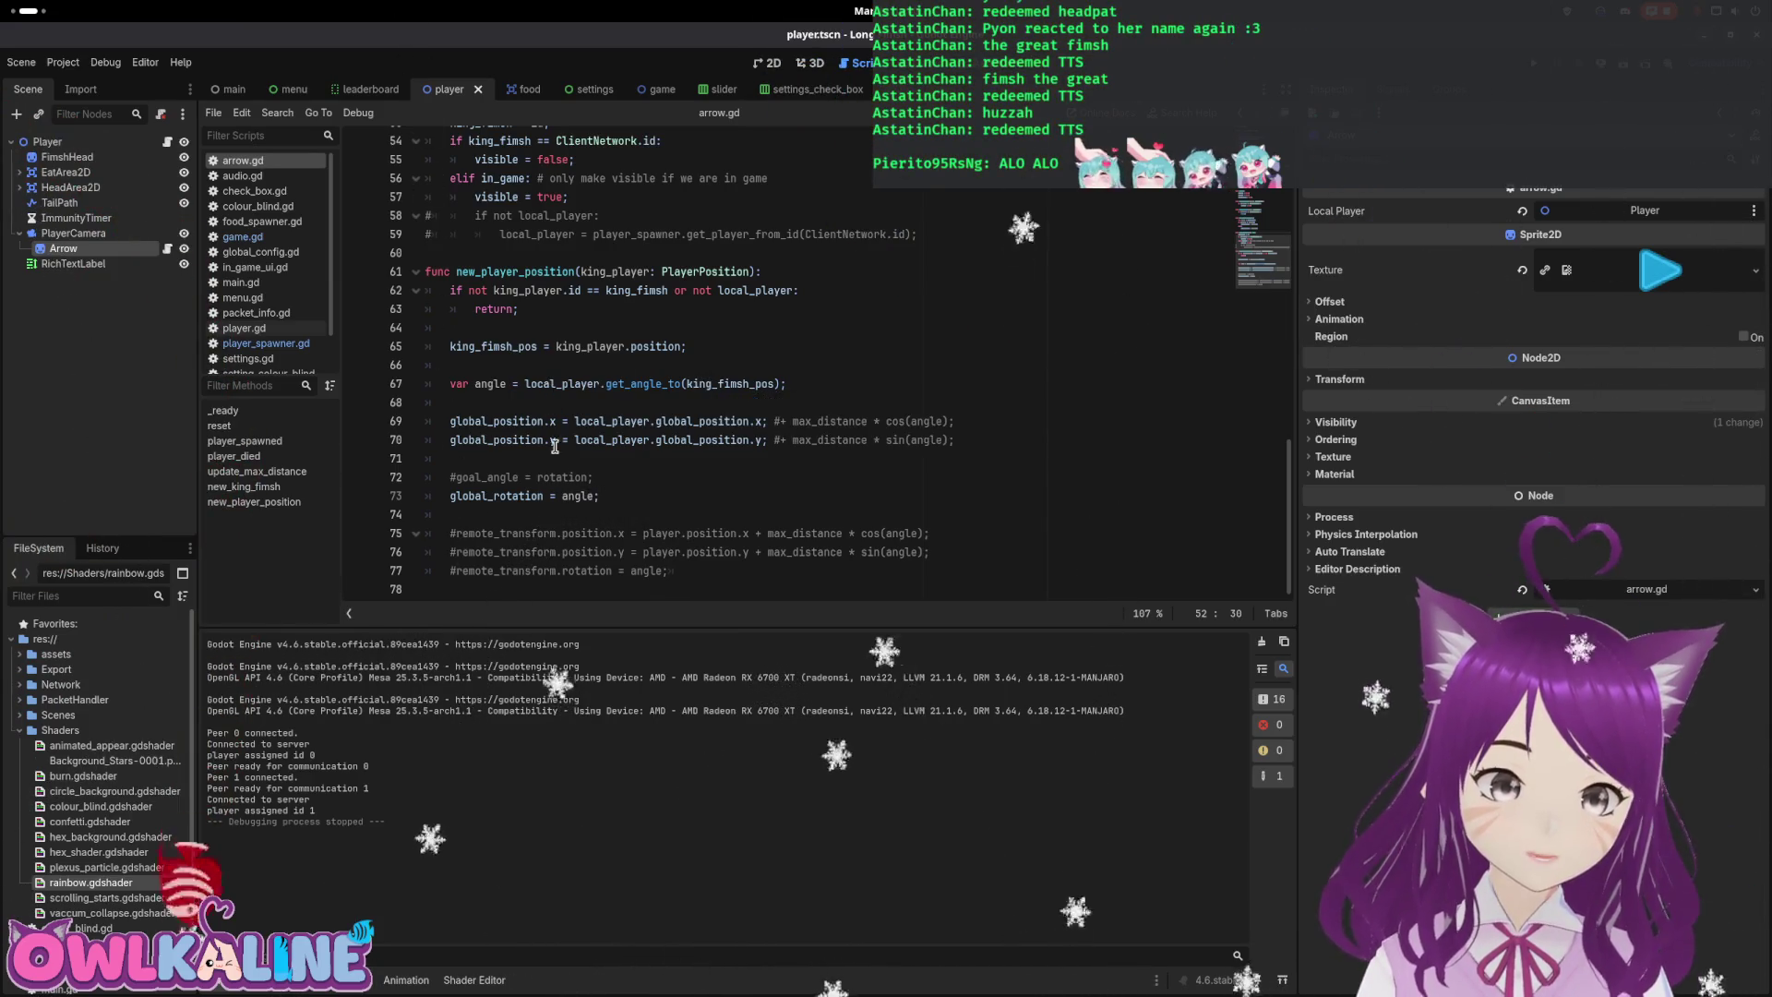
pyautogui.click(559, 496)
pyautogui.press('BackSpace')
pyautogui.press('BackSpace')
pyautogui.write('-owner')
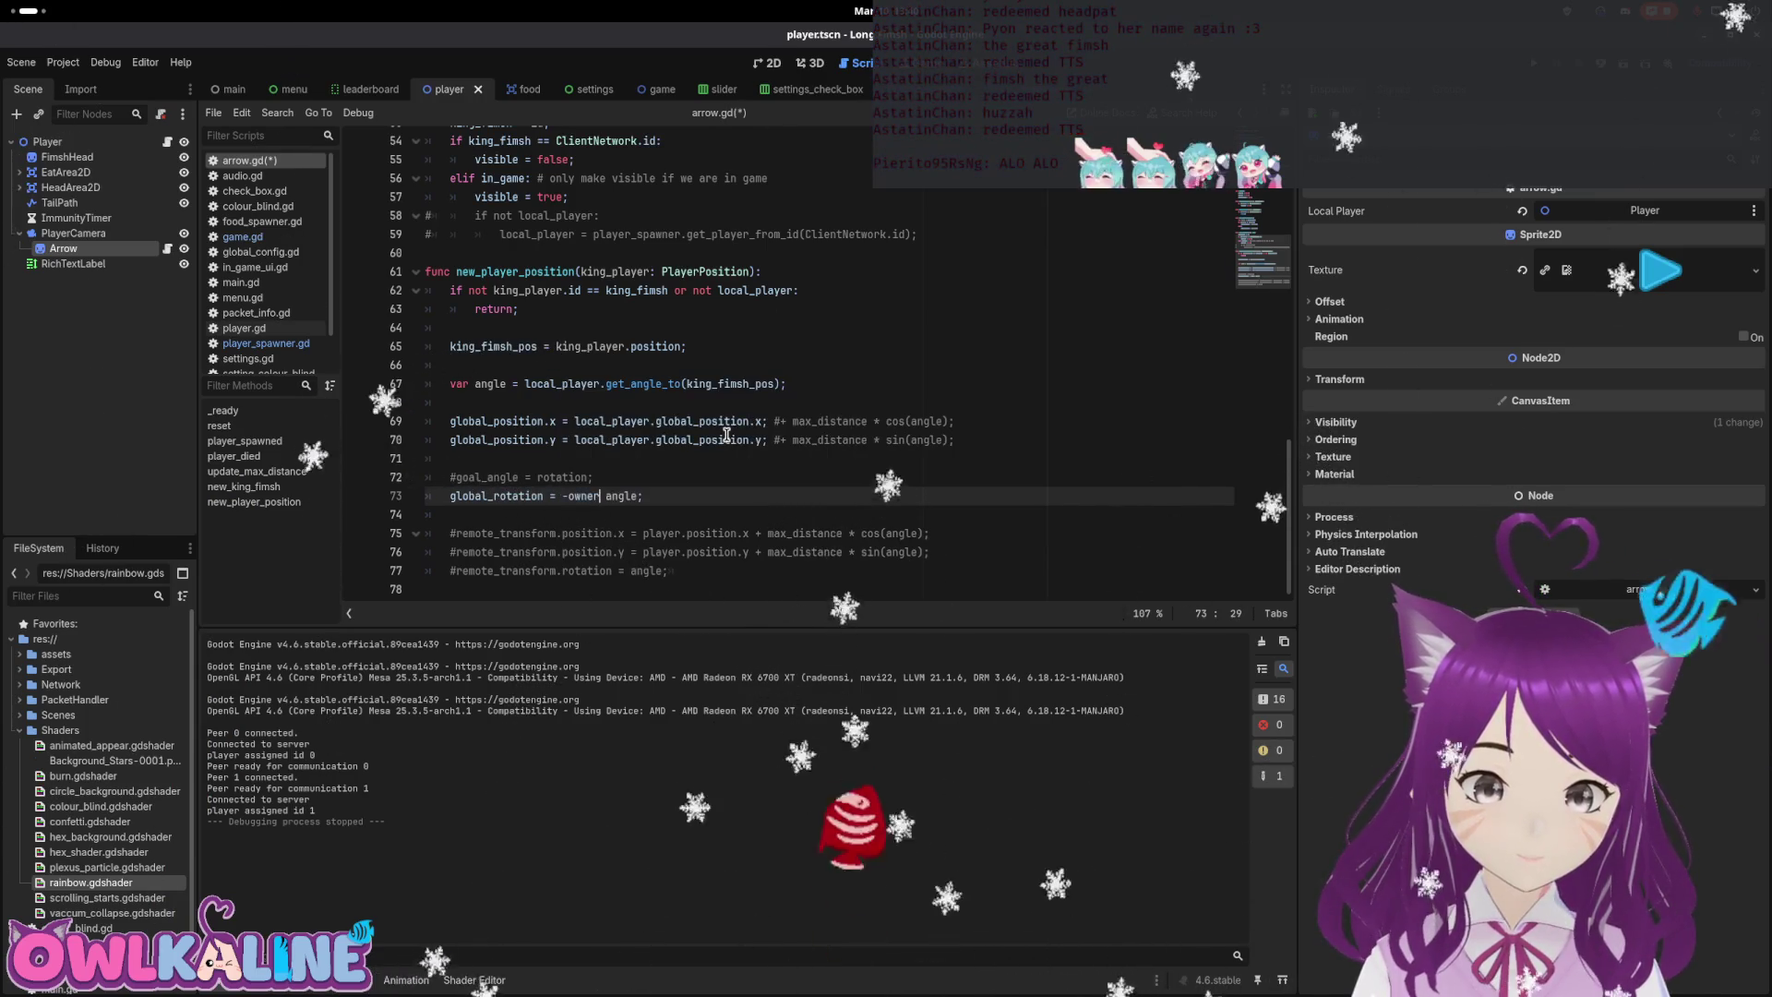
pyautogui.write('.rotation +')
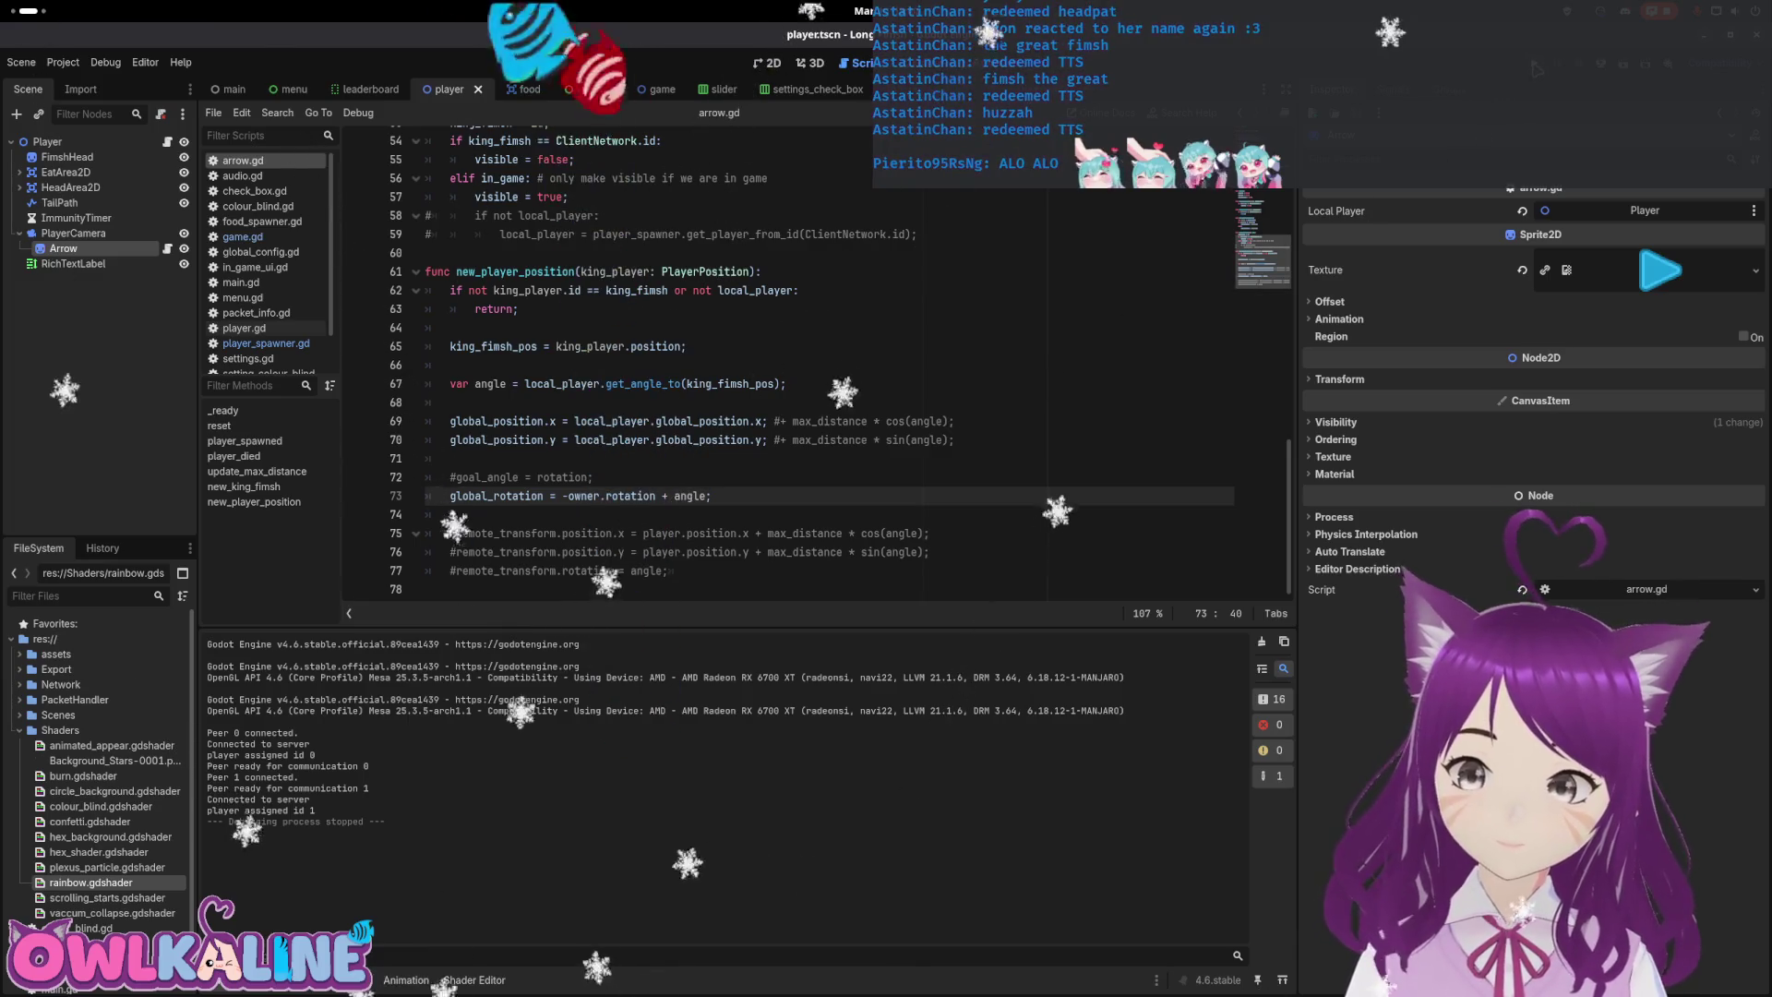
pyautogui.click(1532, 67)
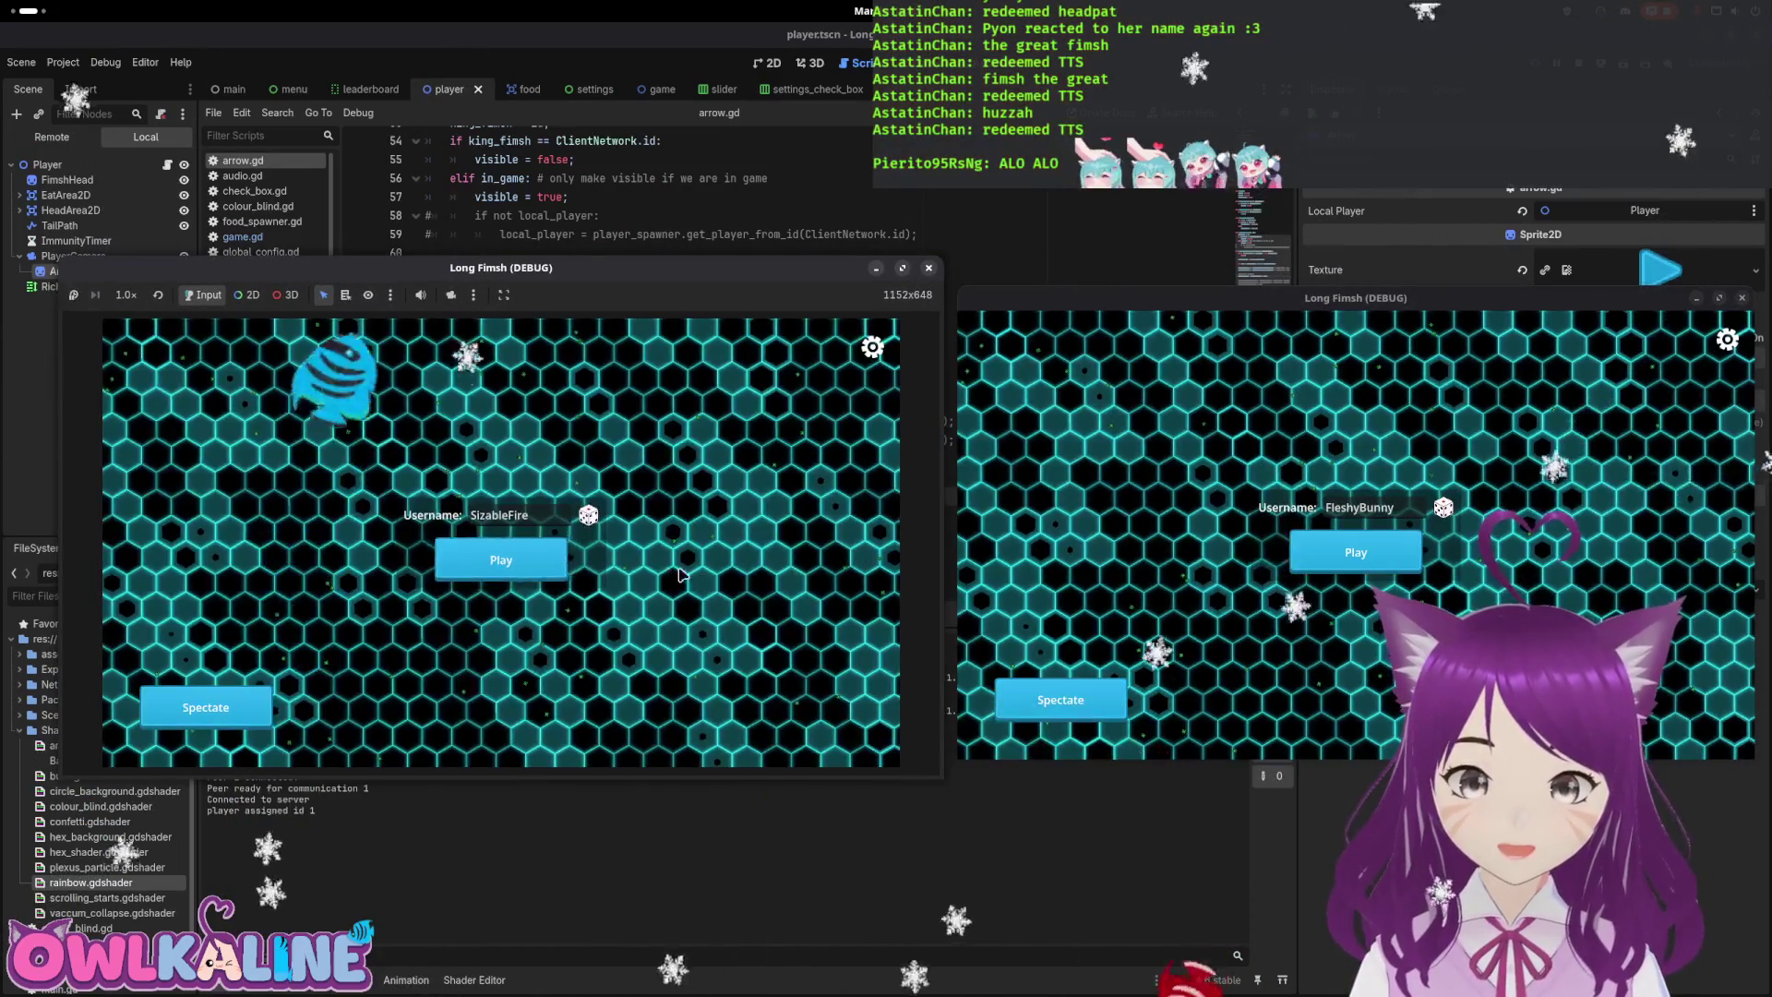
pyautogui.click(1349, 565)
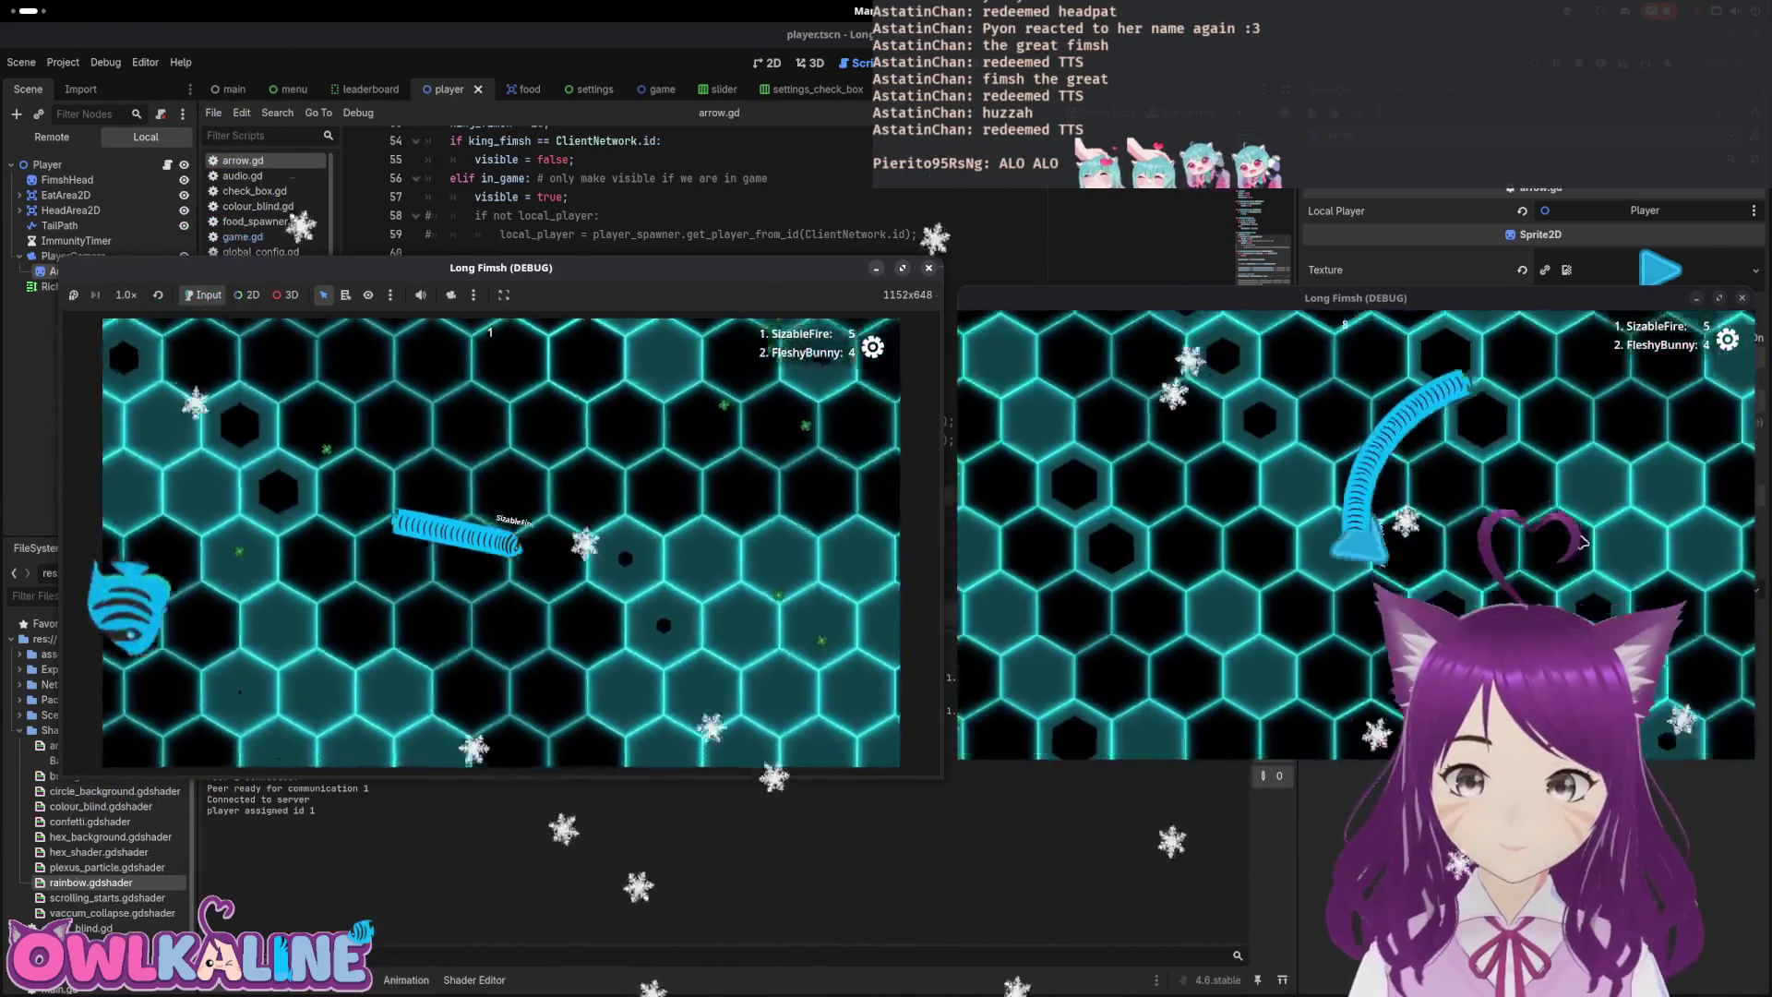
pyautogui.press('F8')
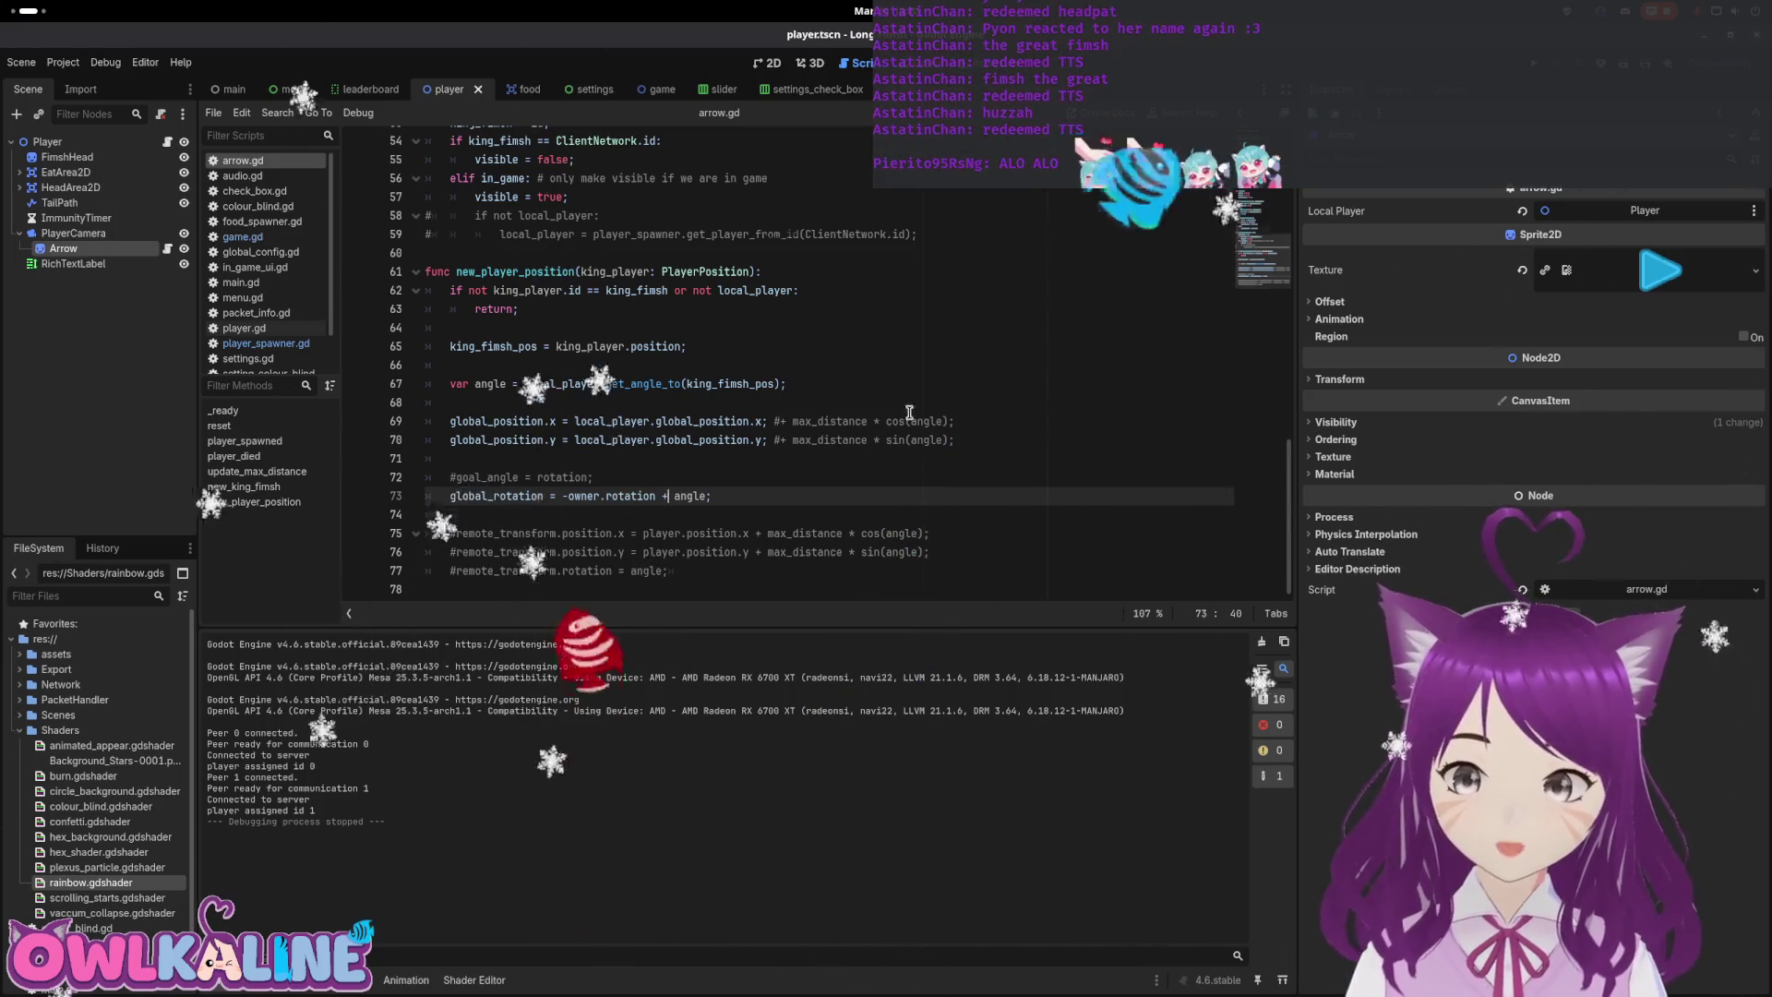
# Inspect the PlayerCamera node and the Arrow sprite in the 2D view.
pyautogui.scroll(15, 910, 411)
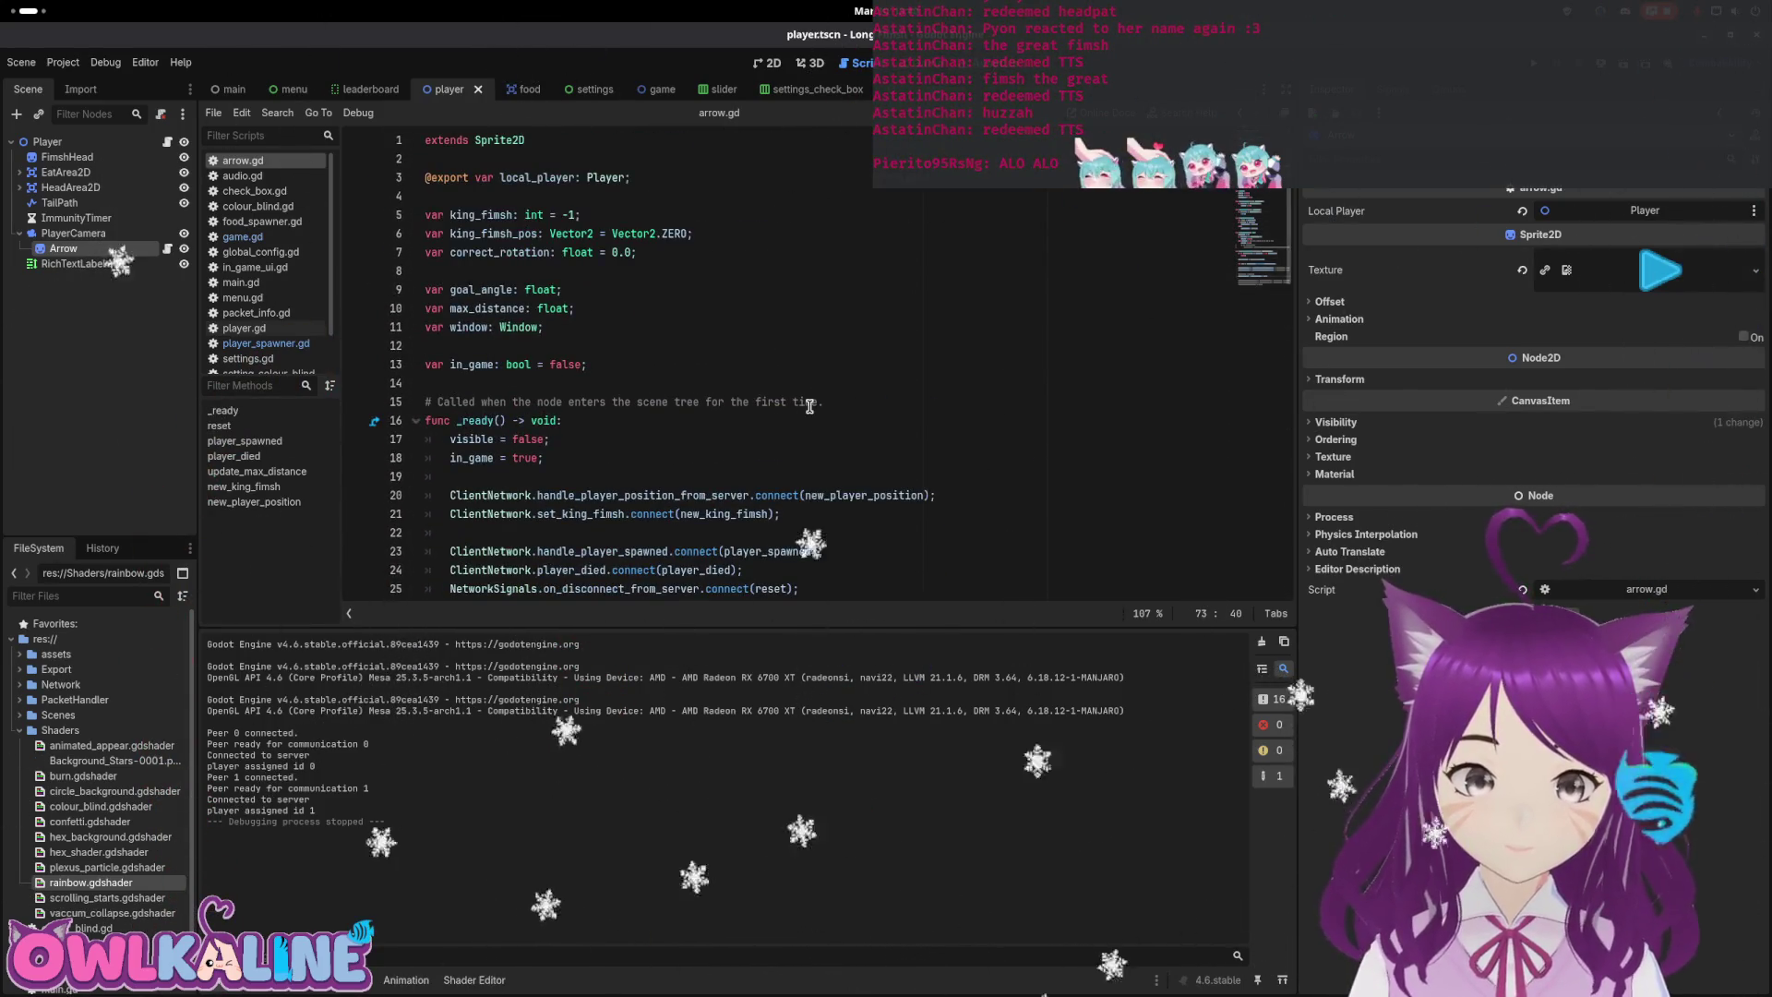
pyautogui.click(714, 343)
pyautogui.click(600, 141)
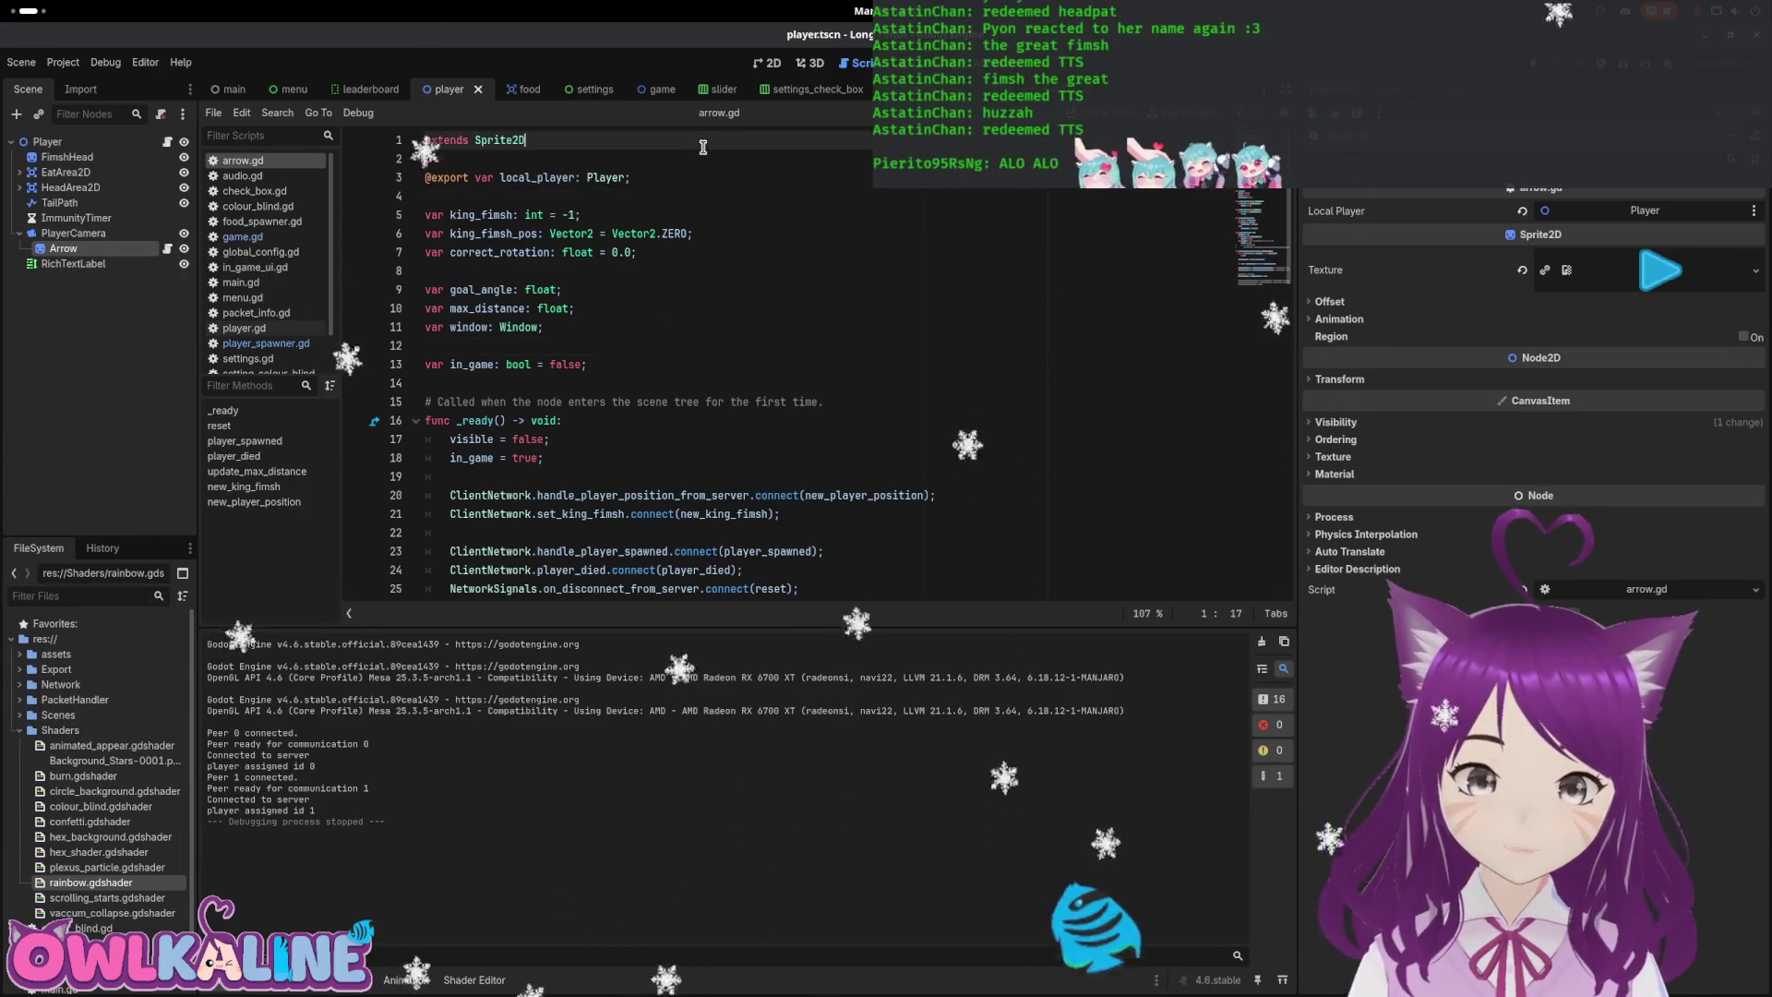
pyautogui.click(66, 233)
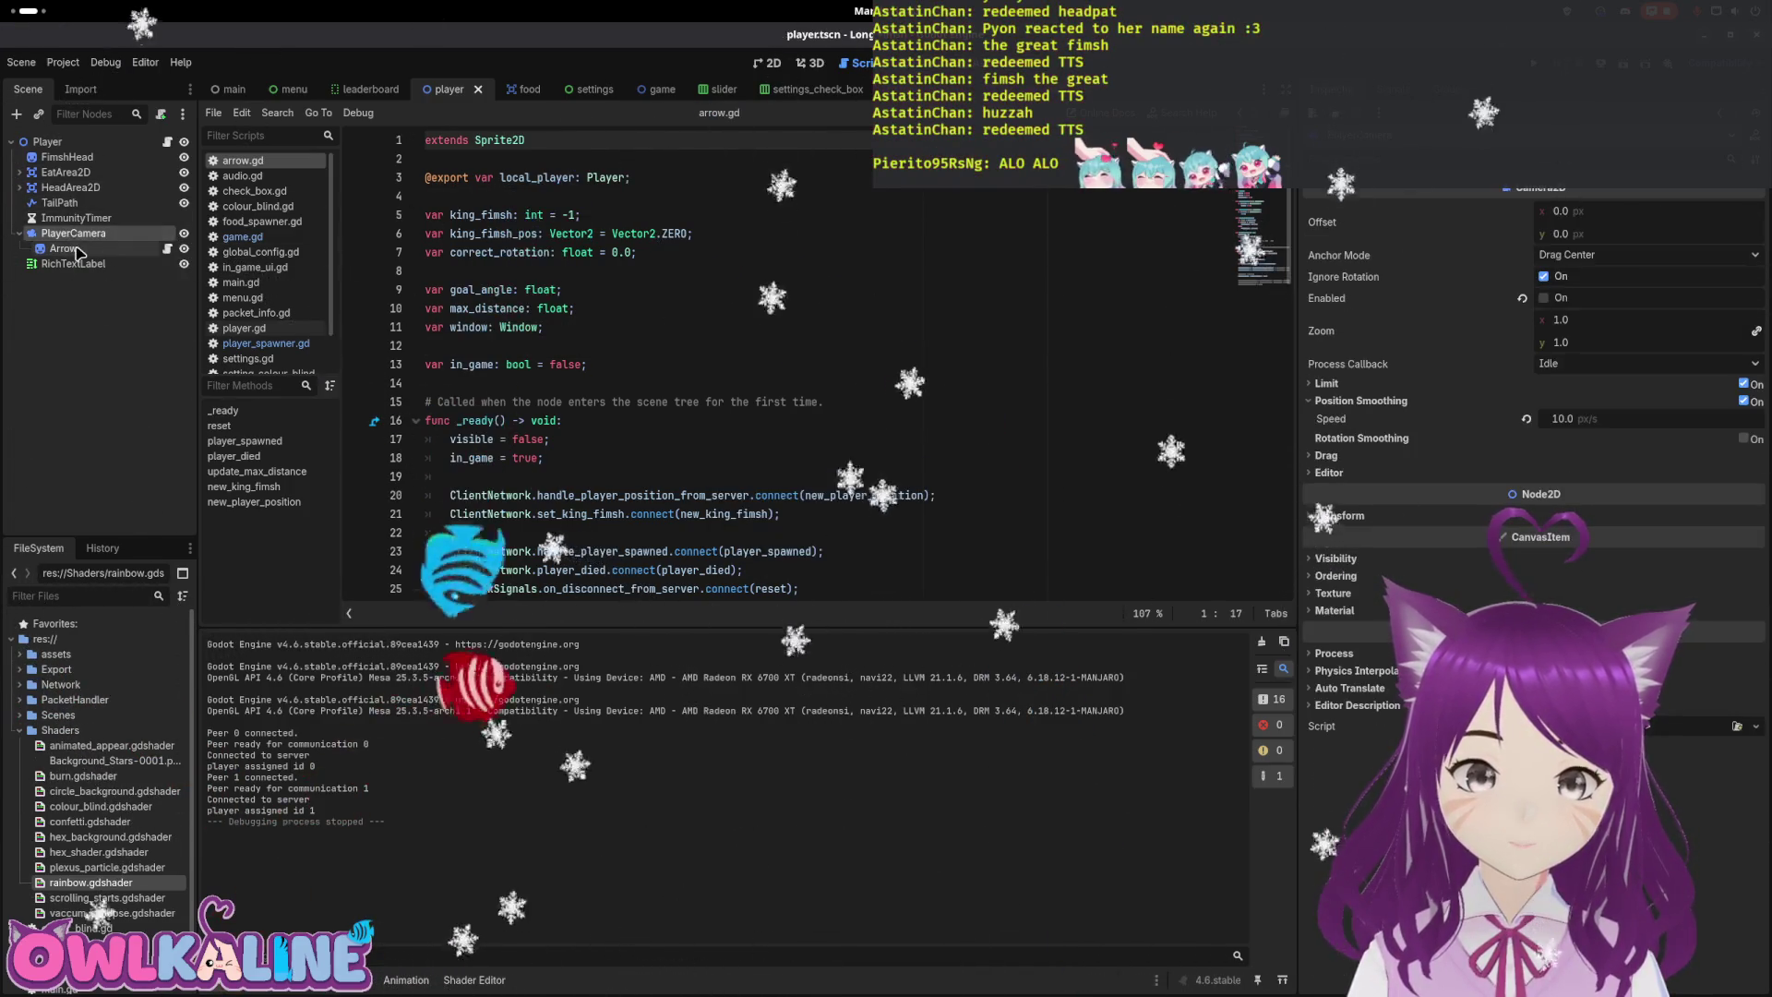
pyautogui.click(79, 253)
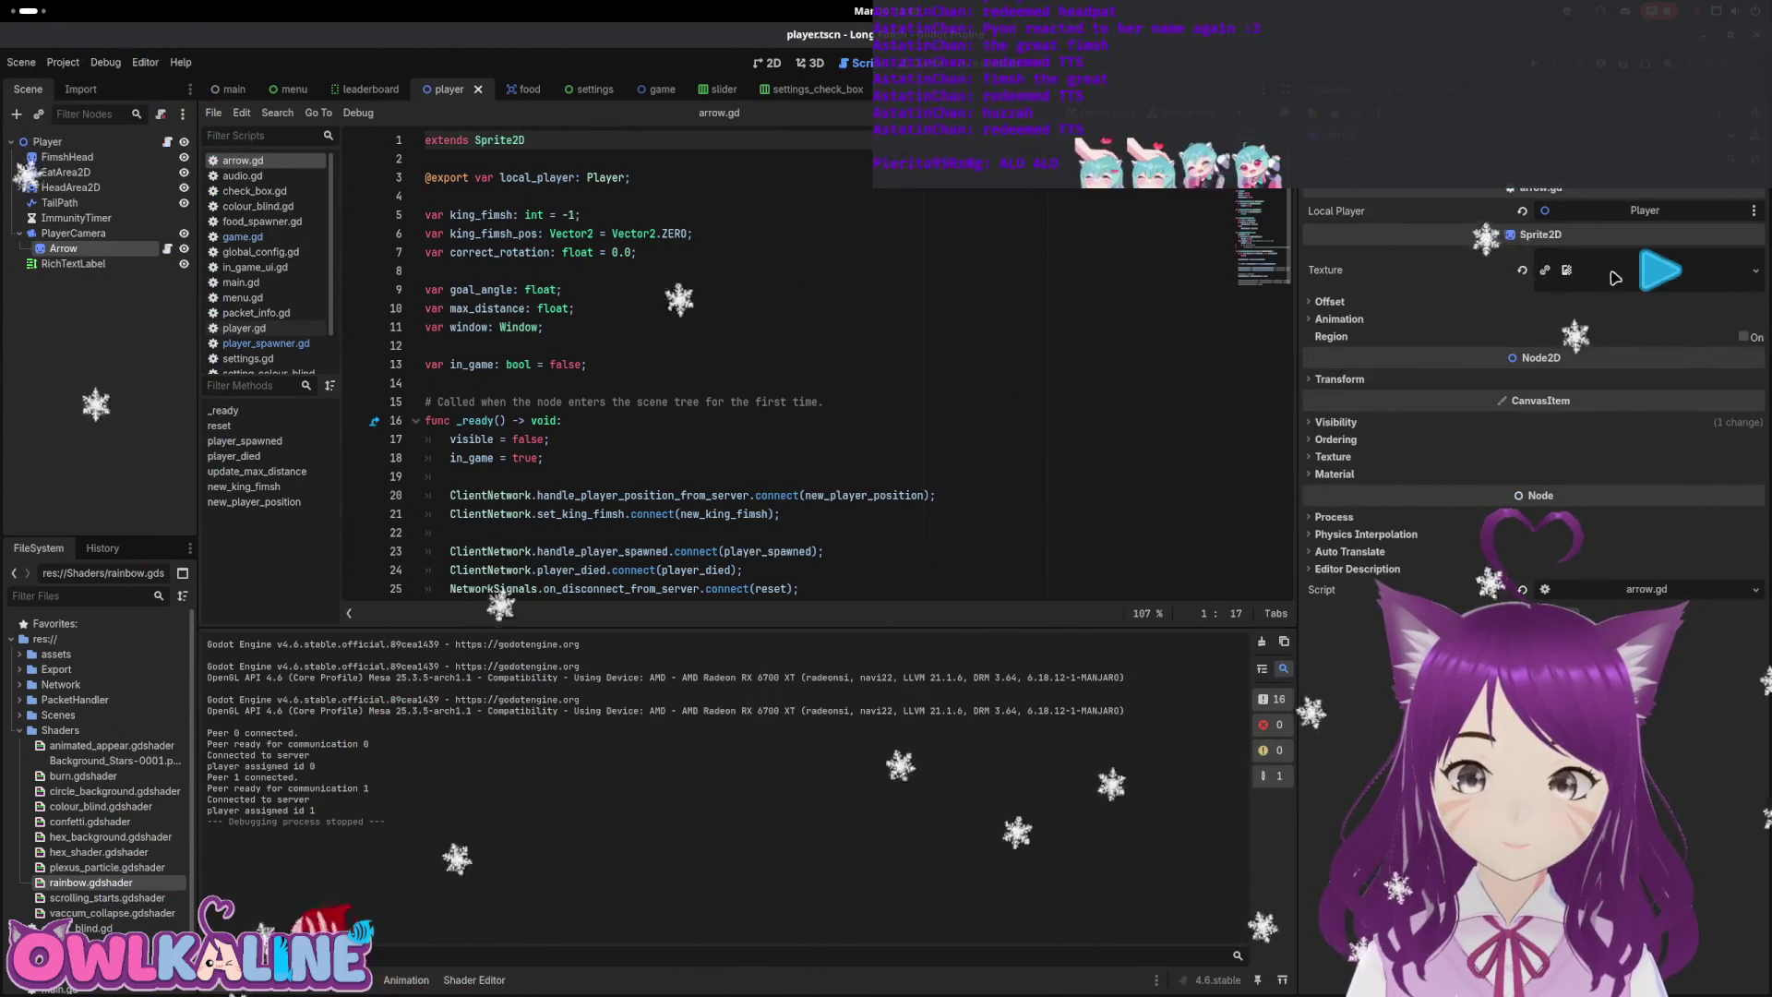
pyautogui.click(771, 63)
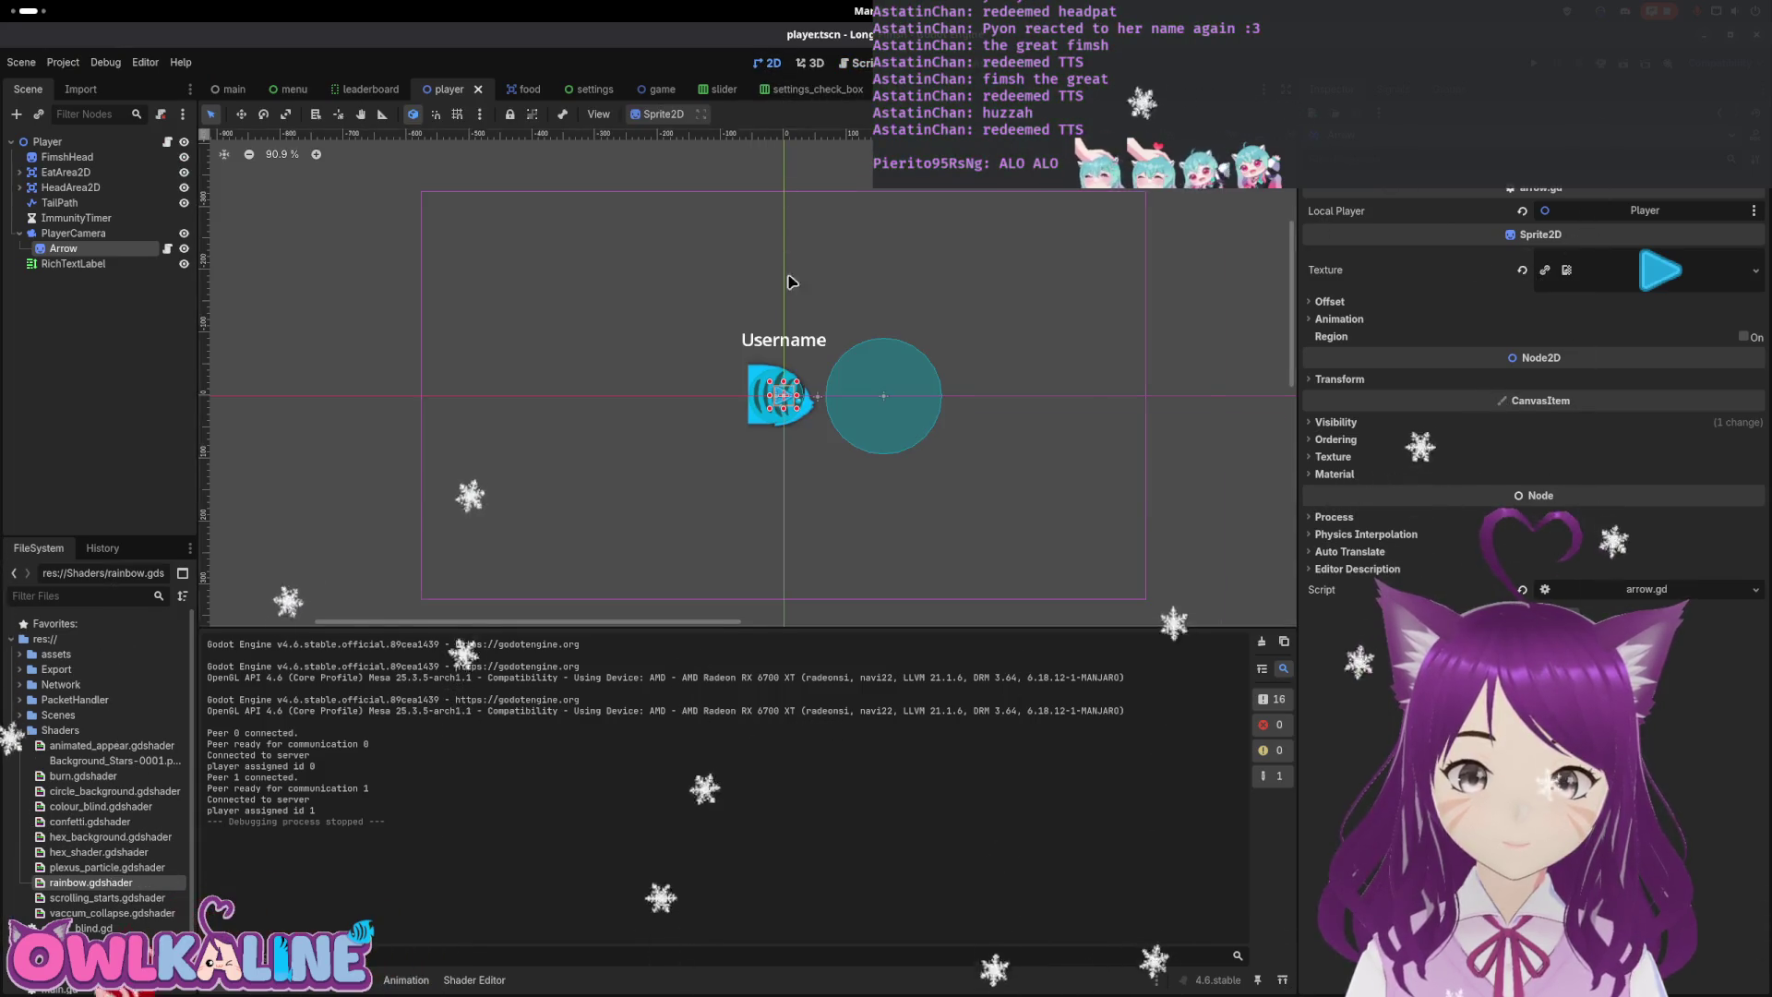
pyautogui.scroll(6, 803, 406)
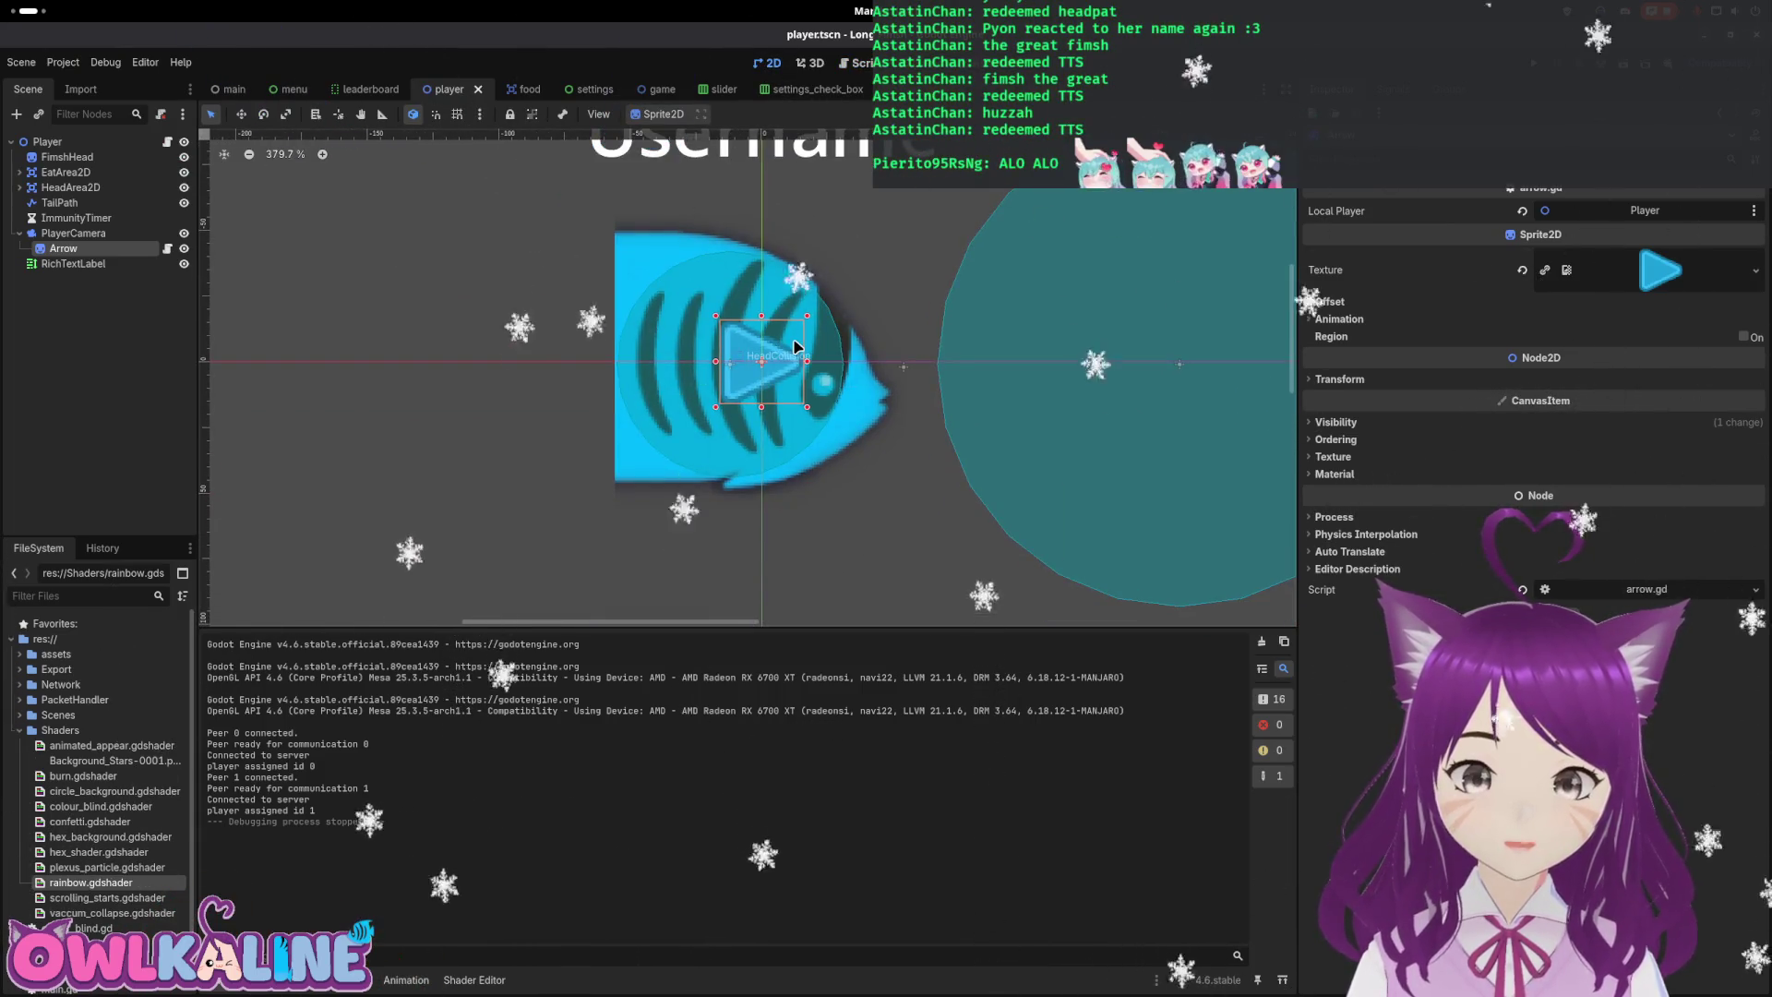
pyautogui.click(646, 277)
pyautogui.click(761, 360)
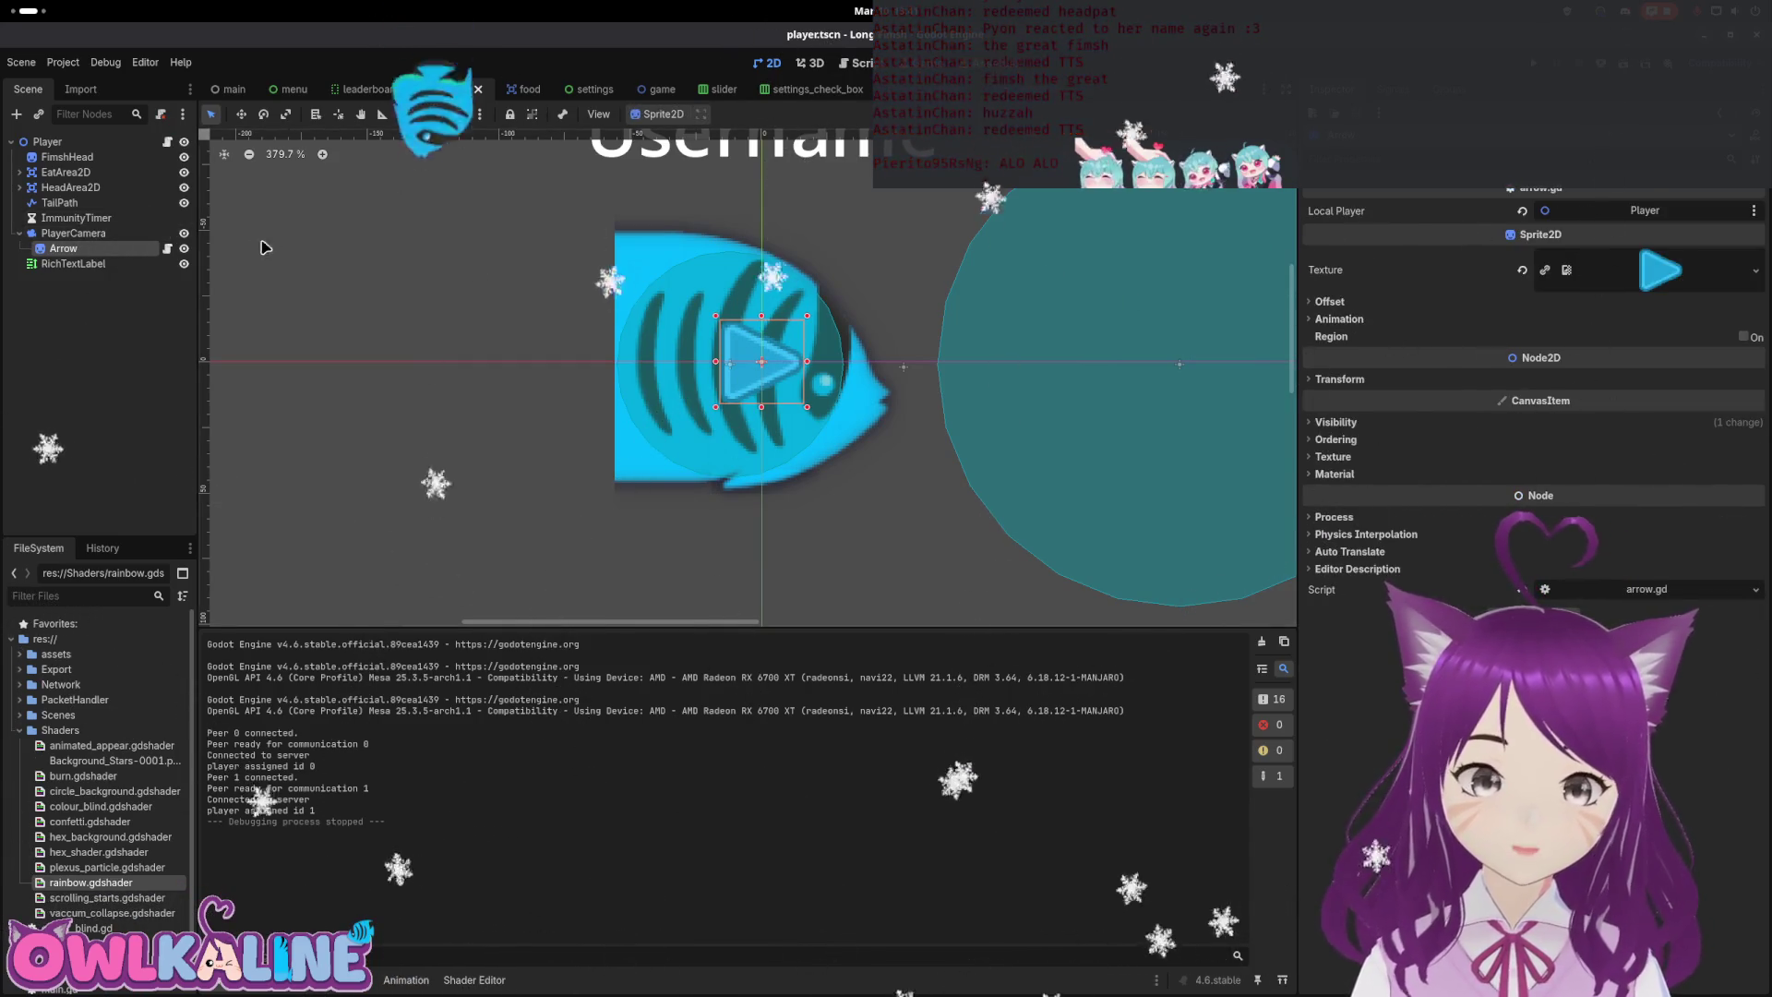
# Back in arrow.gd, search for 'size' to find the _ready setup, then move to line 72.
pyautogui.click(167, 248)
pyautogui.click(742, 323)
pyautogui.hotkey('ctrl', 'f')
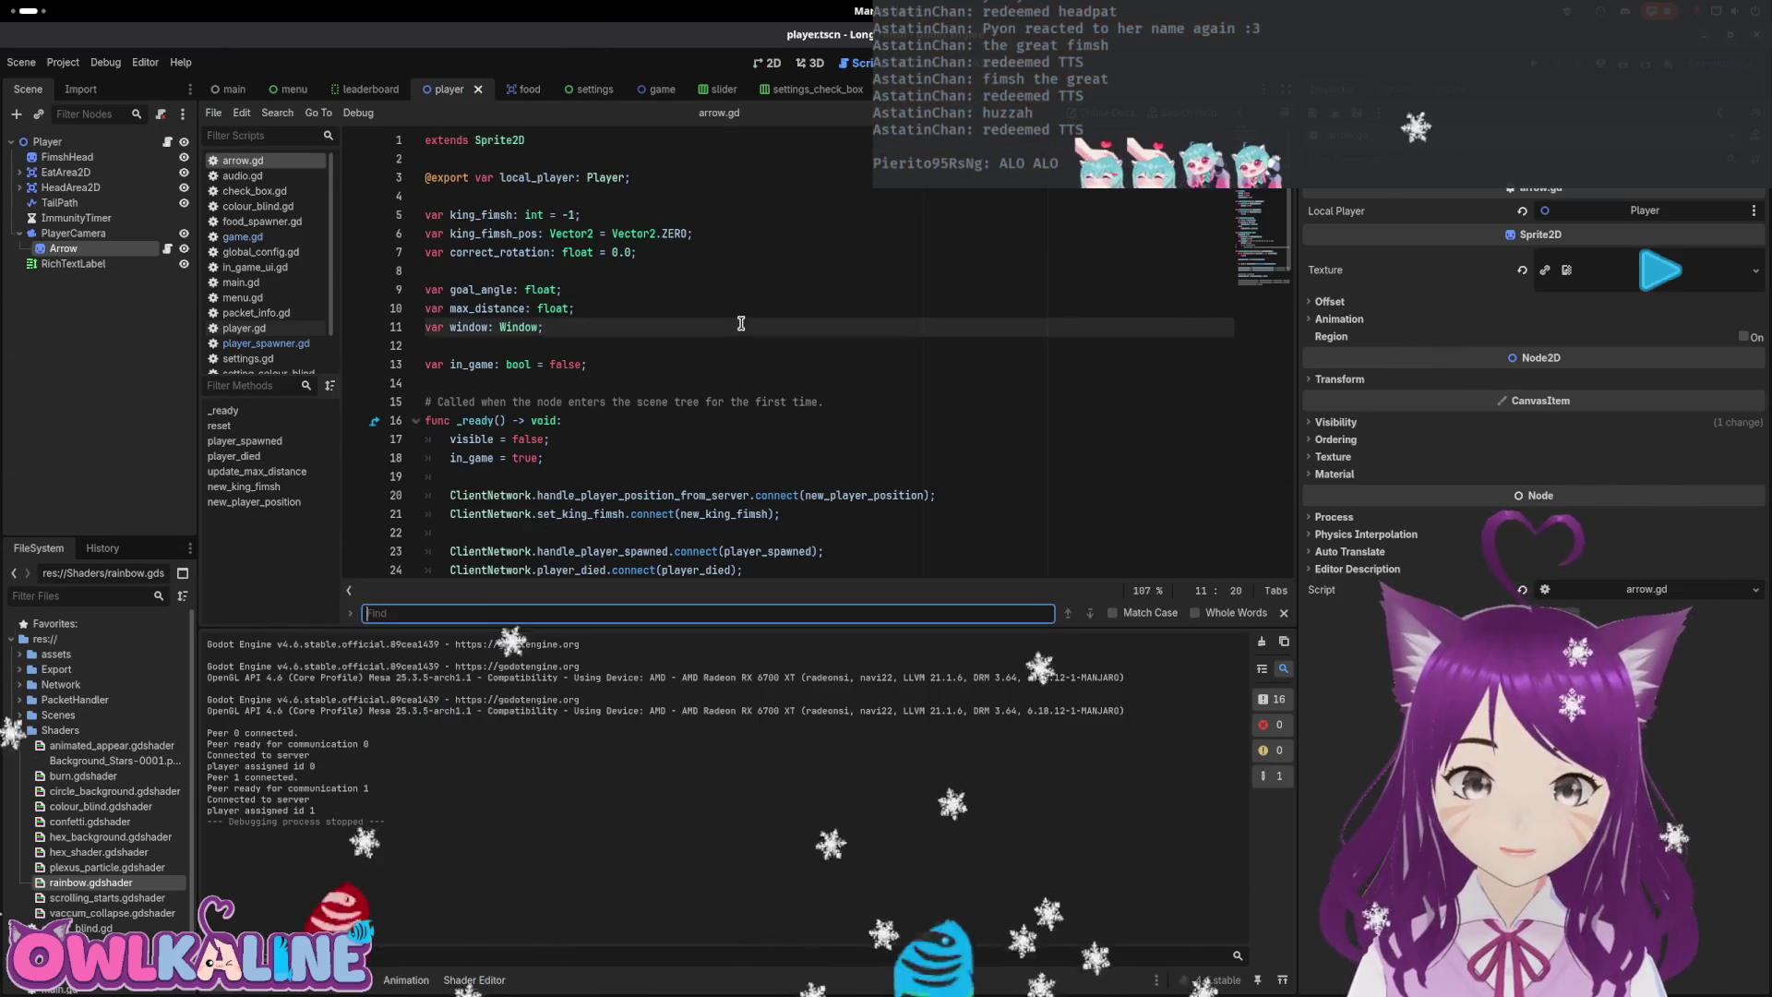
pyautogui.write('scale')
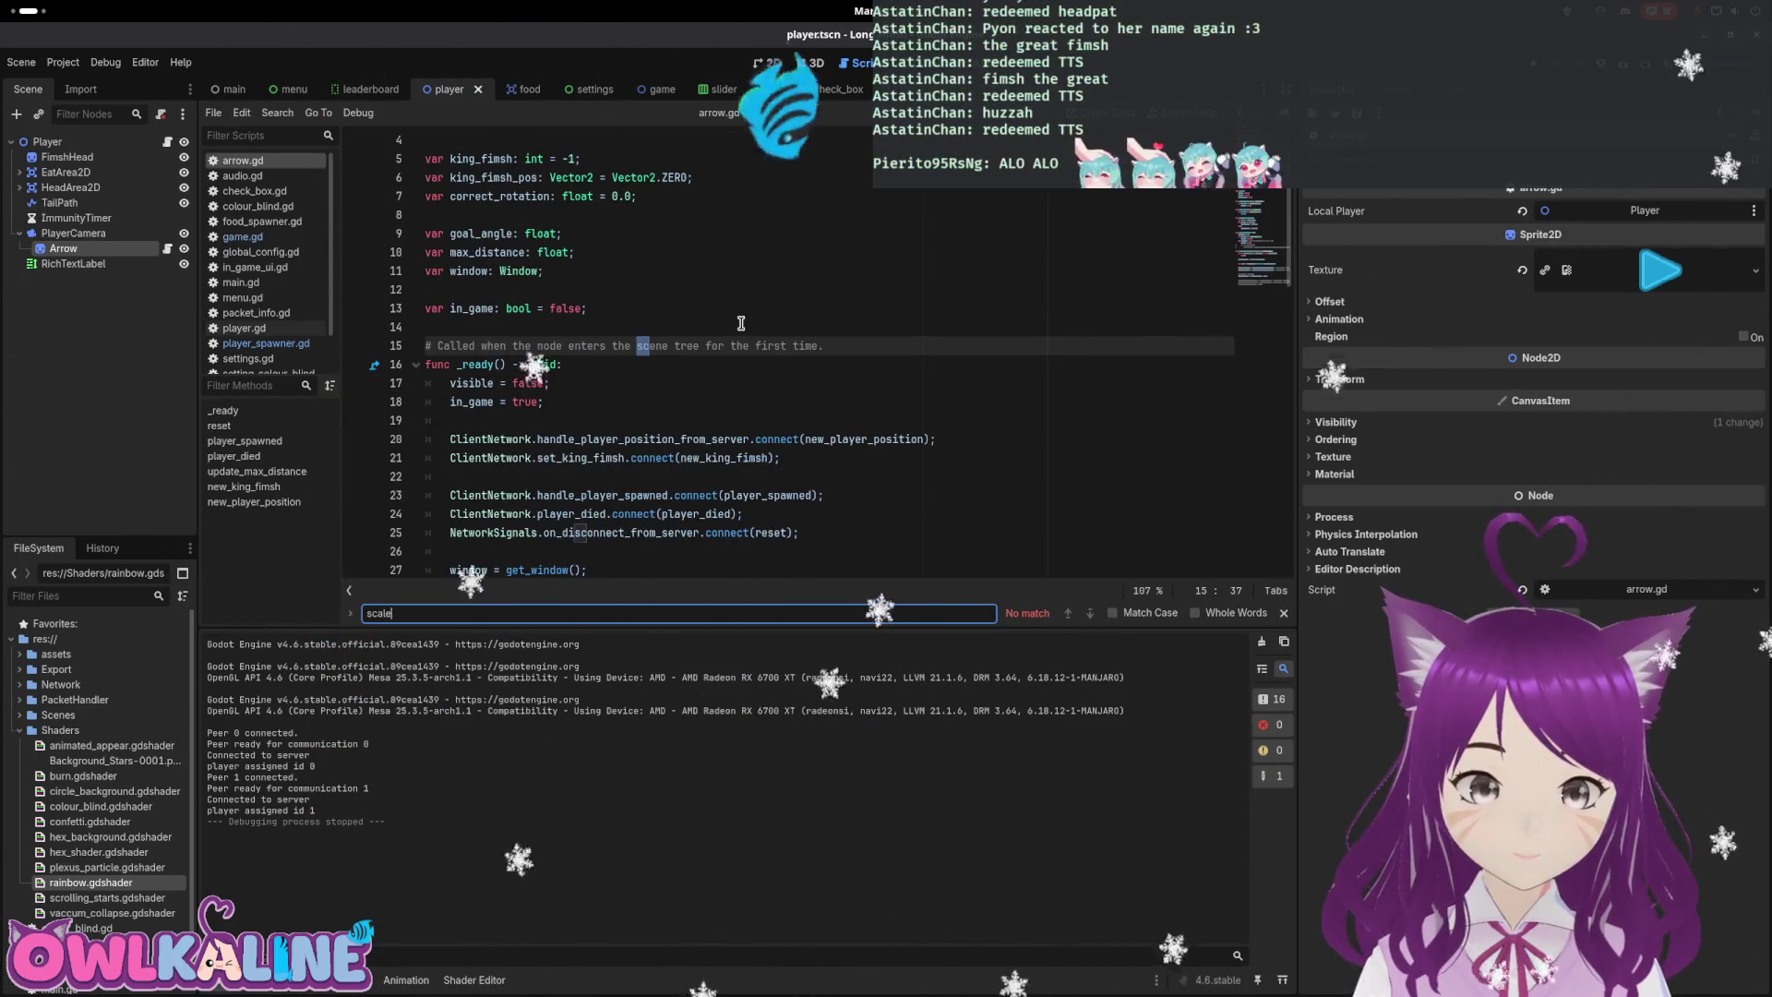
pyautogui.press('BackSpace')
pyautogui.press('BackSpace')
pyautogui.press('BackSpace')
pyautogui.write('d')
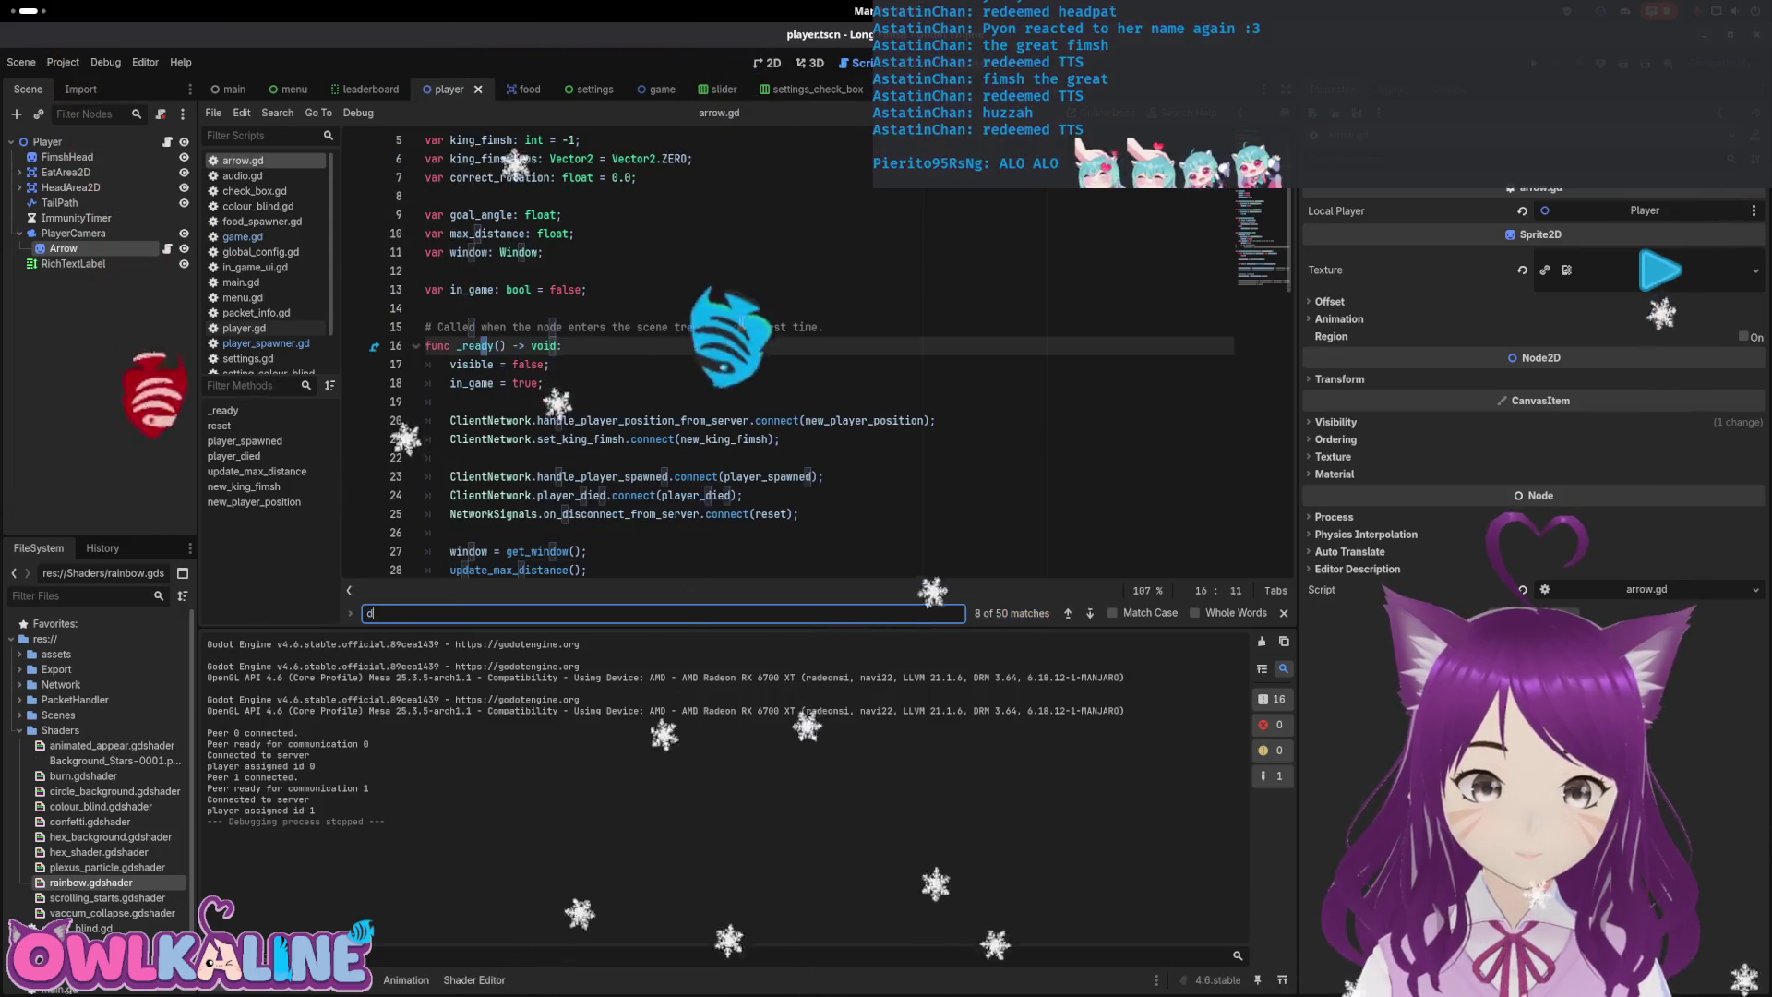
pyautogui.press('BackSpace')
pyautogui.write('size')
pyautogui.hotkey('ctrl', 's')
pyautogui.press('Escape')
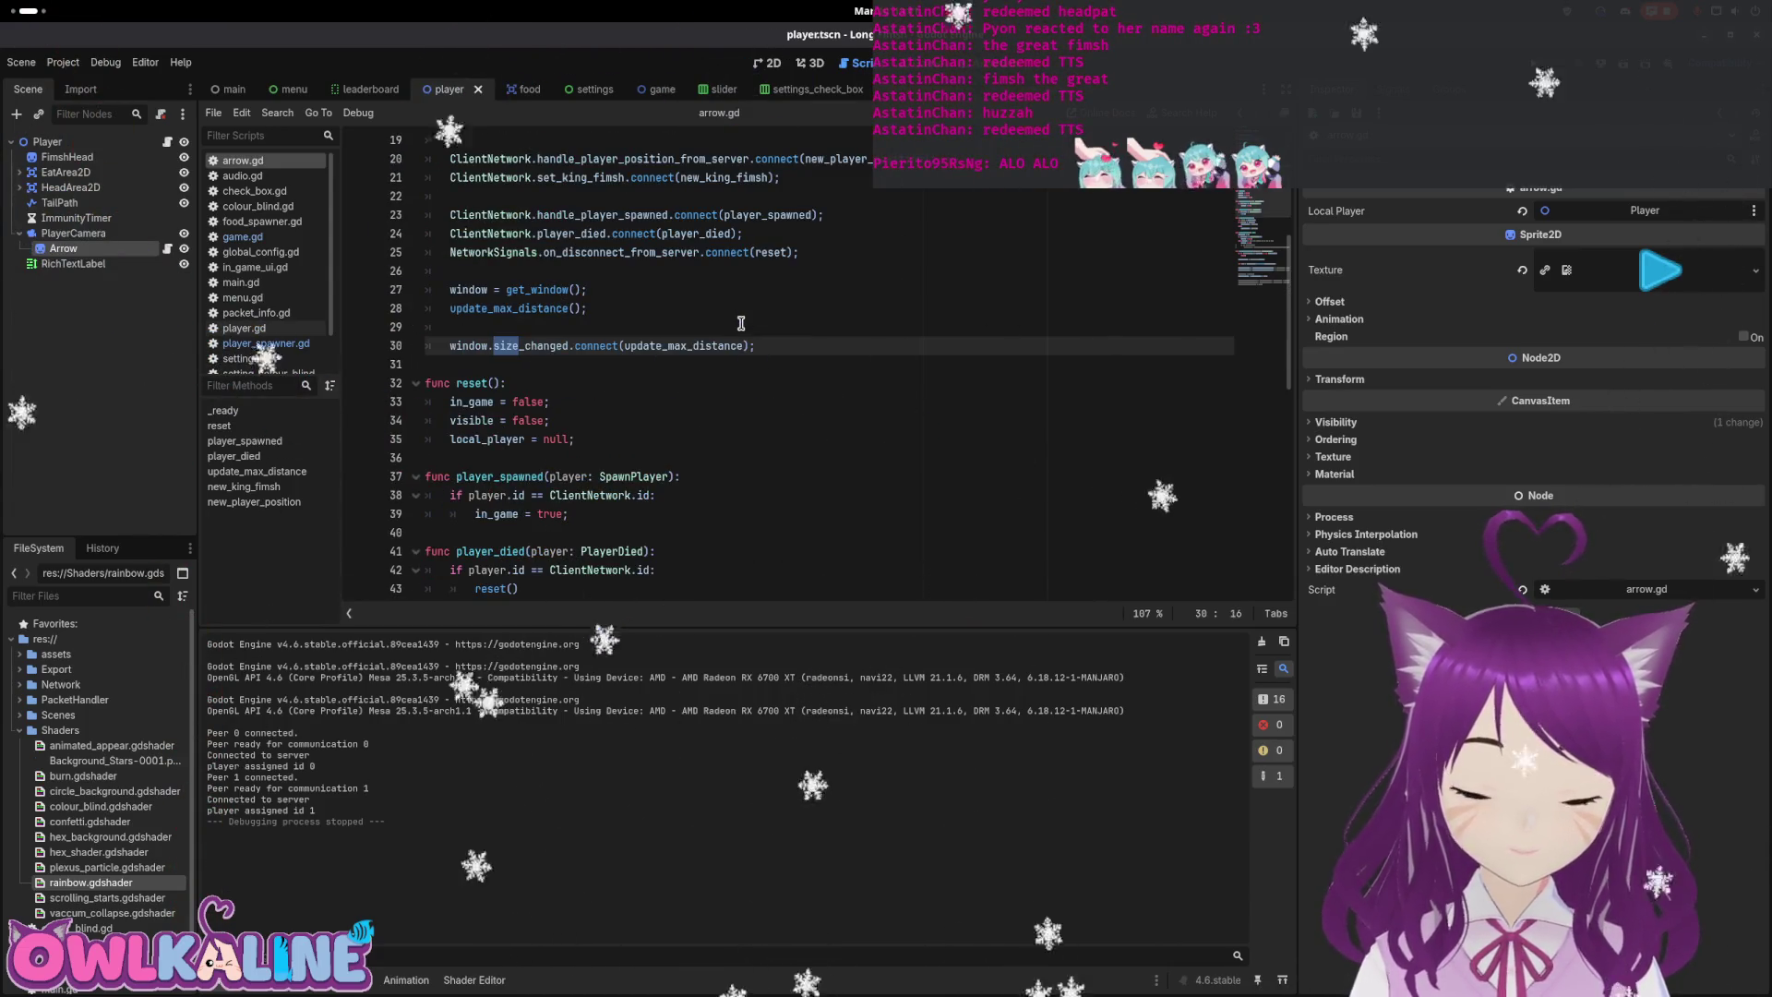
pyautogui.scroll(-10, 729, 351)
pyautogui.click(519, 477)
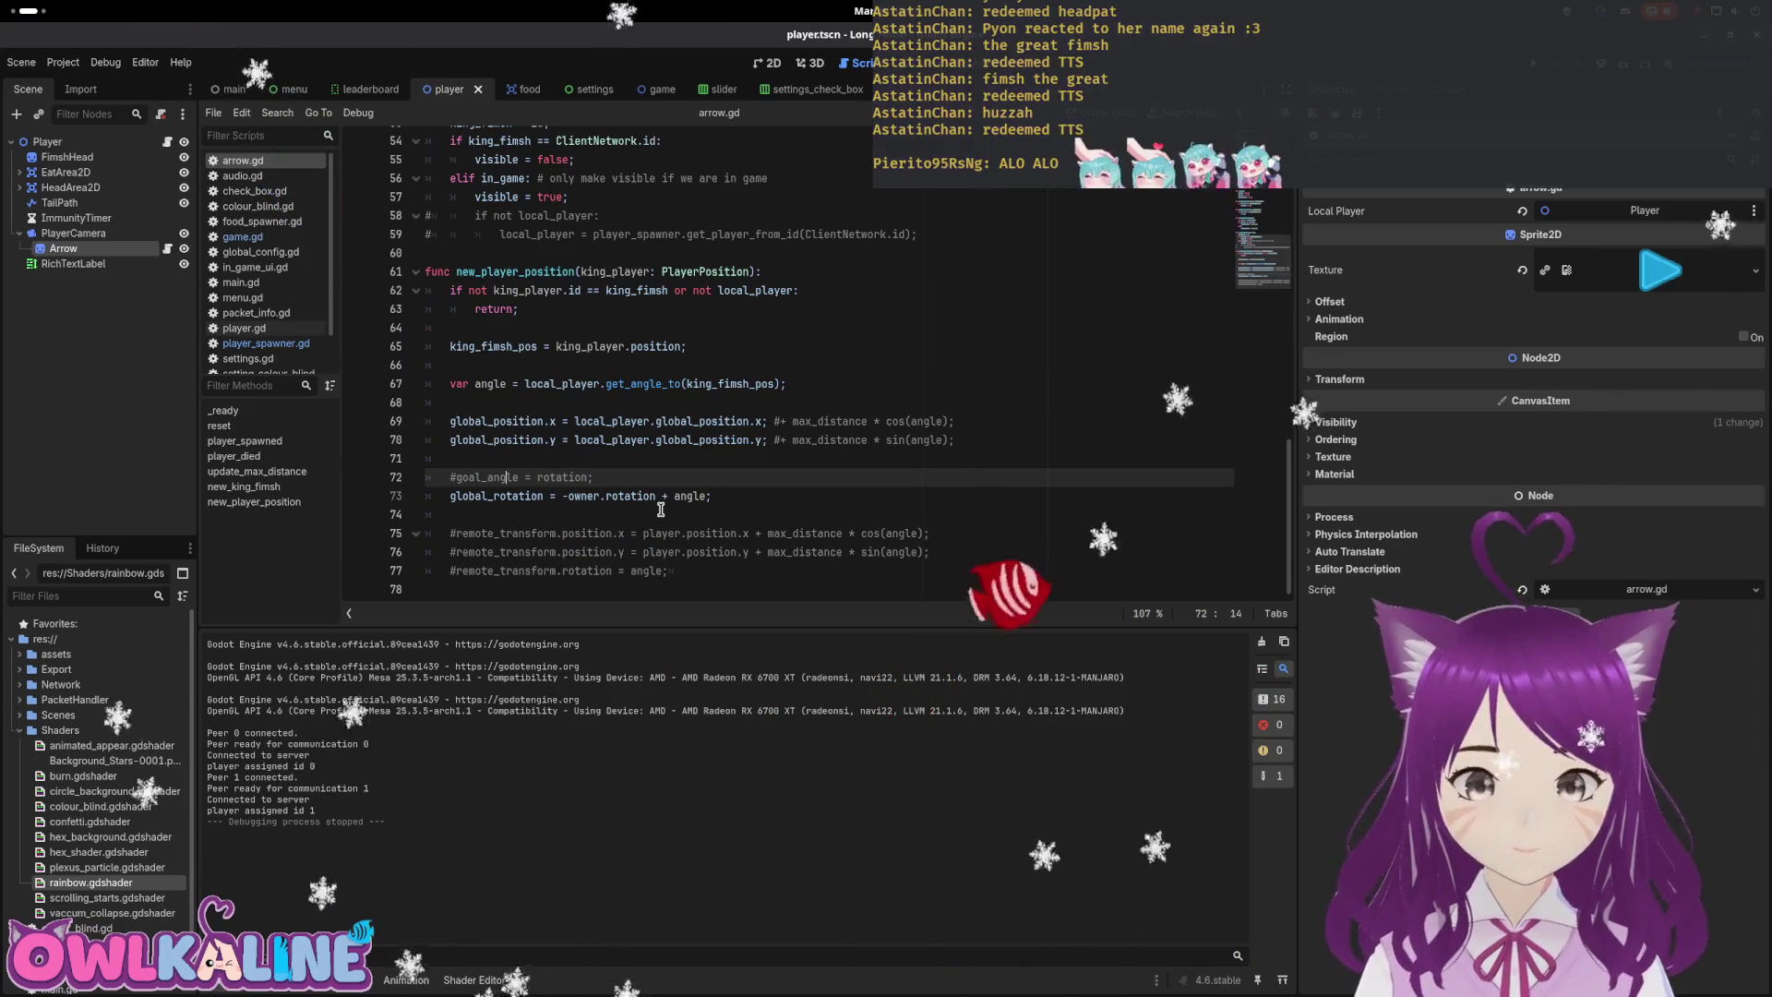
# Delete the minus so line 73 reads global_rotation = owner.rotation + angle, then run the game.
pyautogui.click(599, 471)
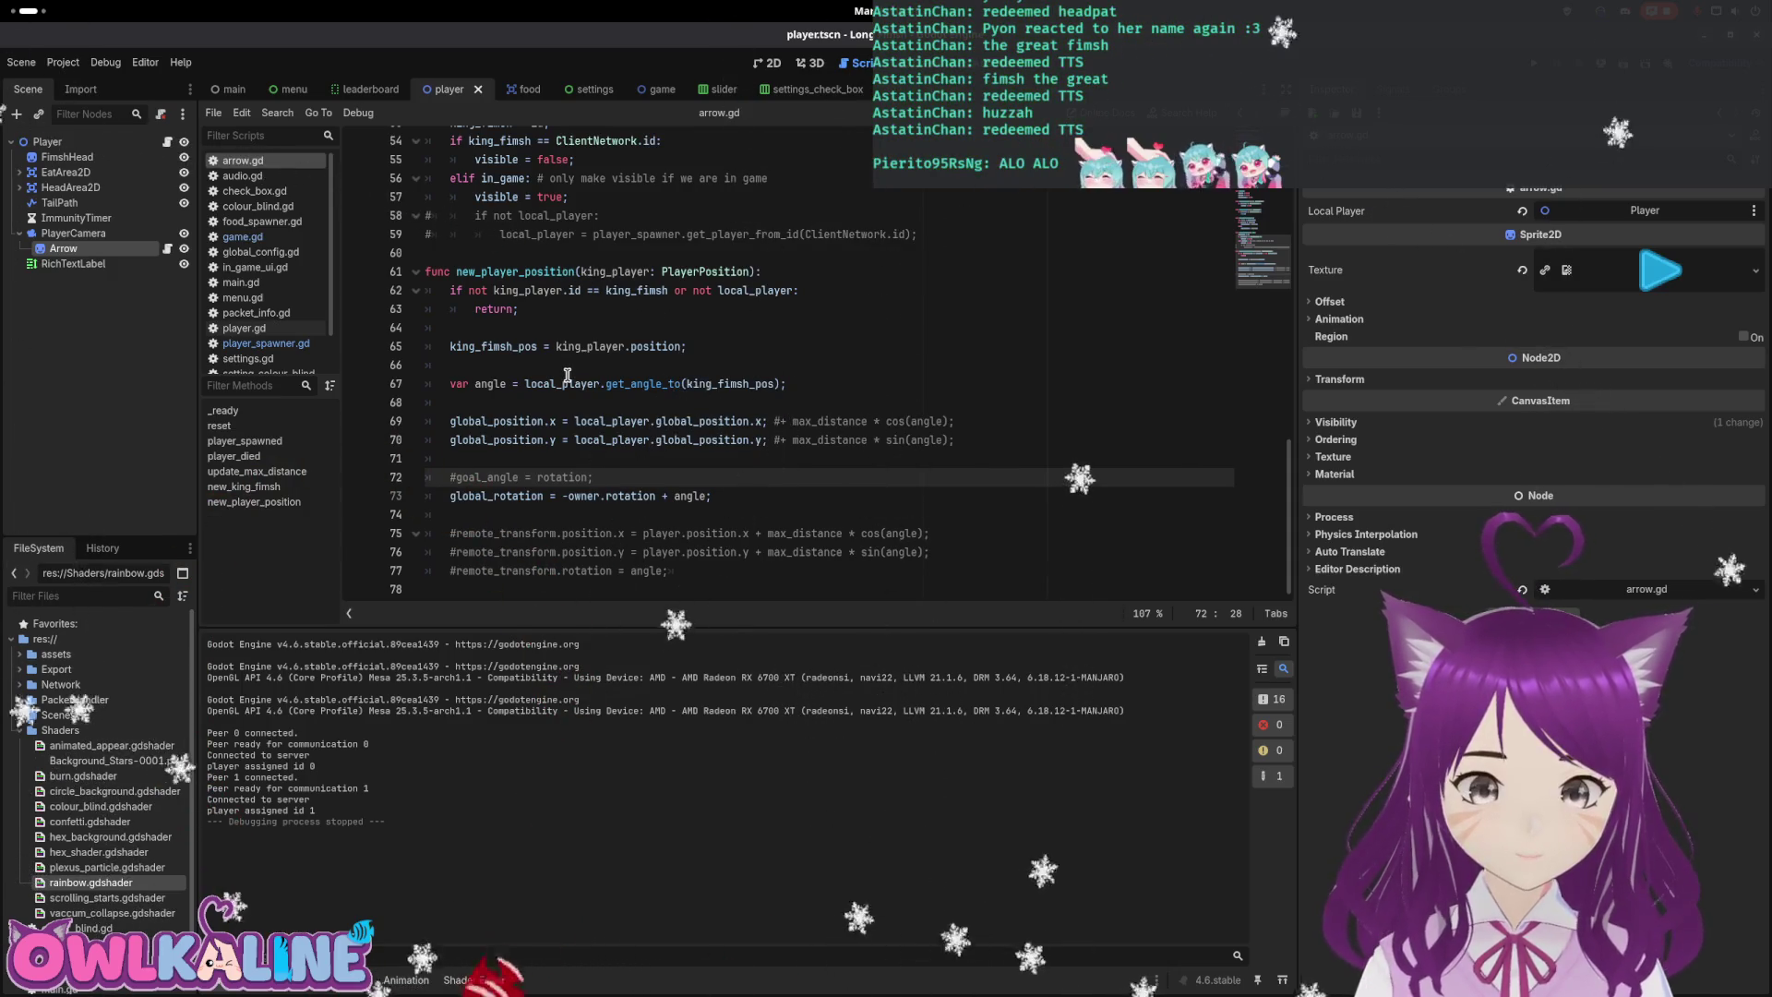
pyautogui.moveTo(746, 380)
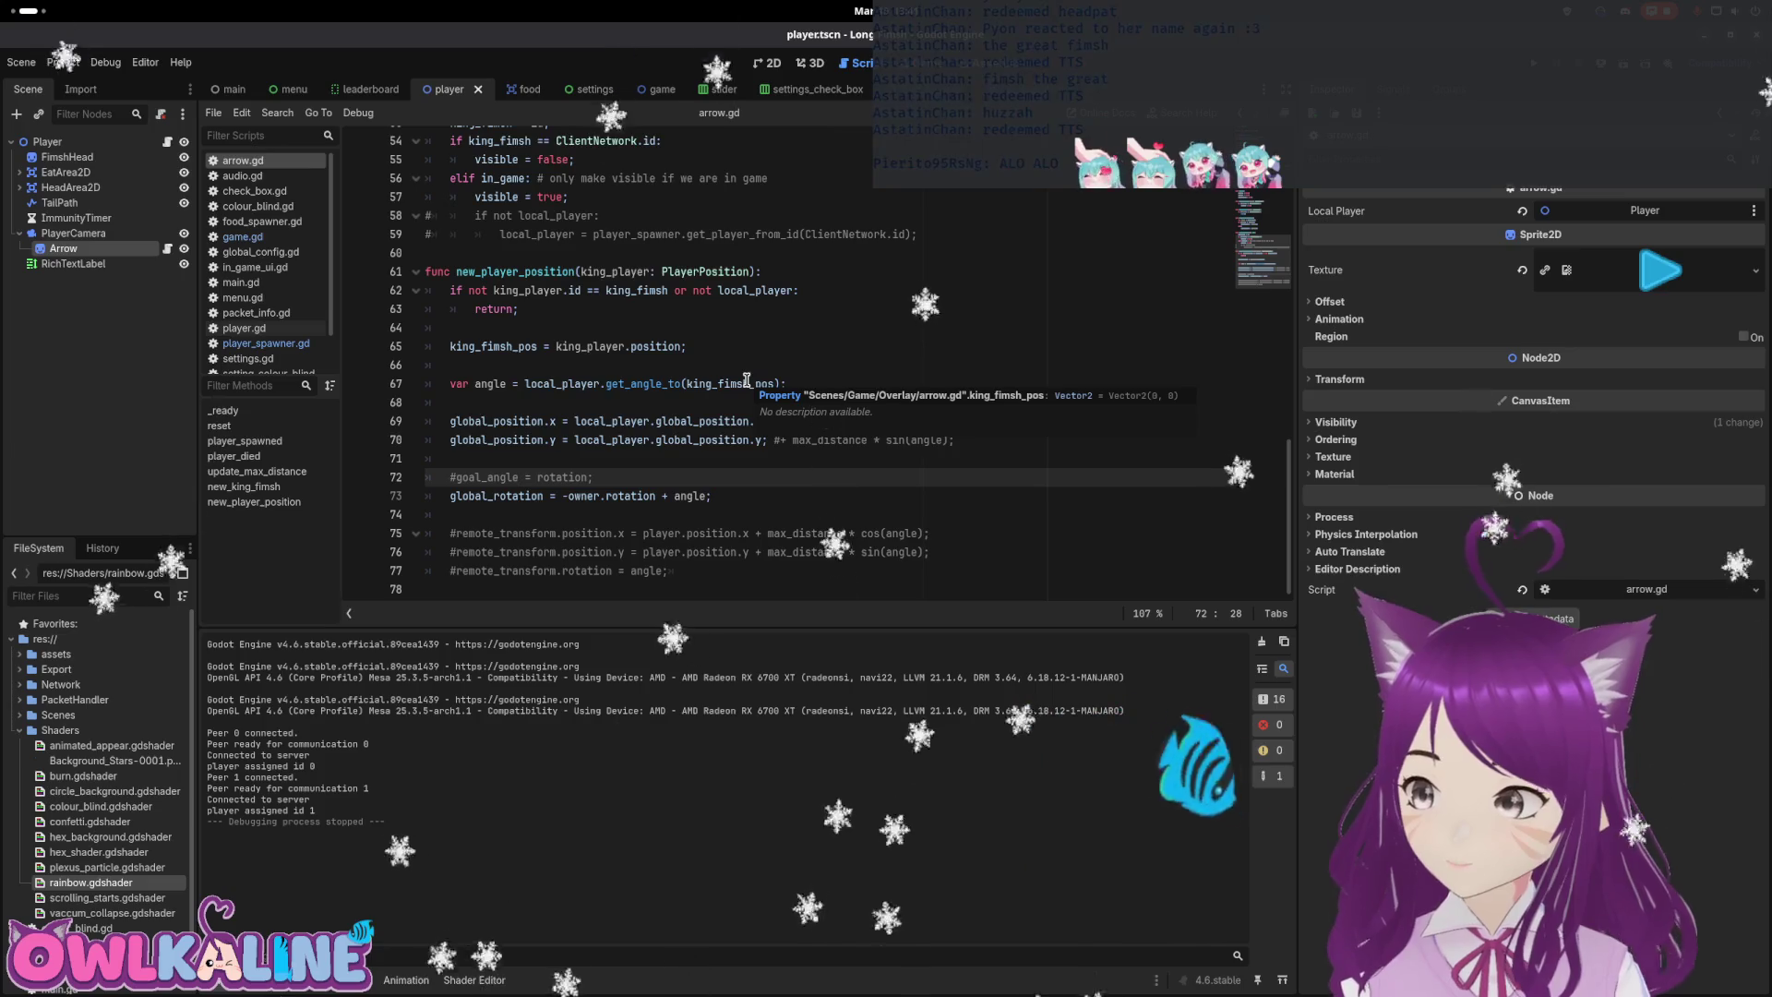
pyautogui.click(562, 496)
pyautogui.press('Delete')
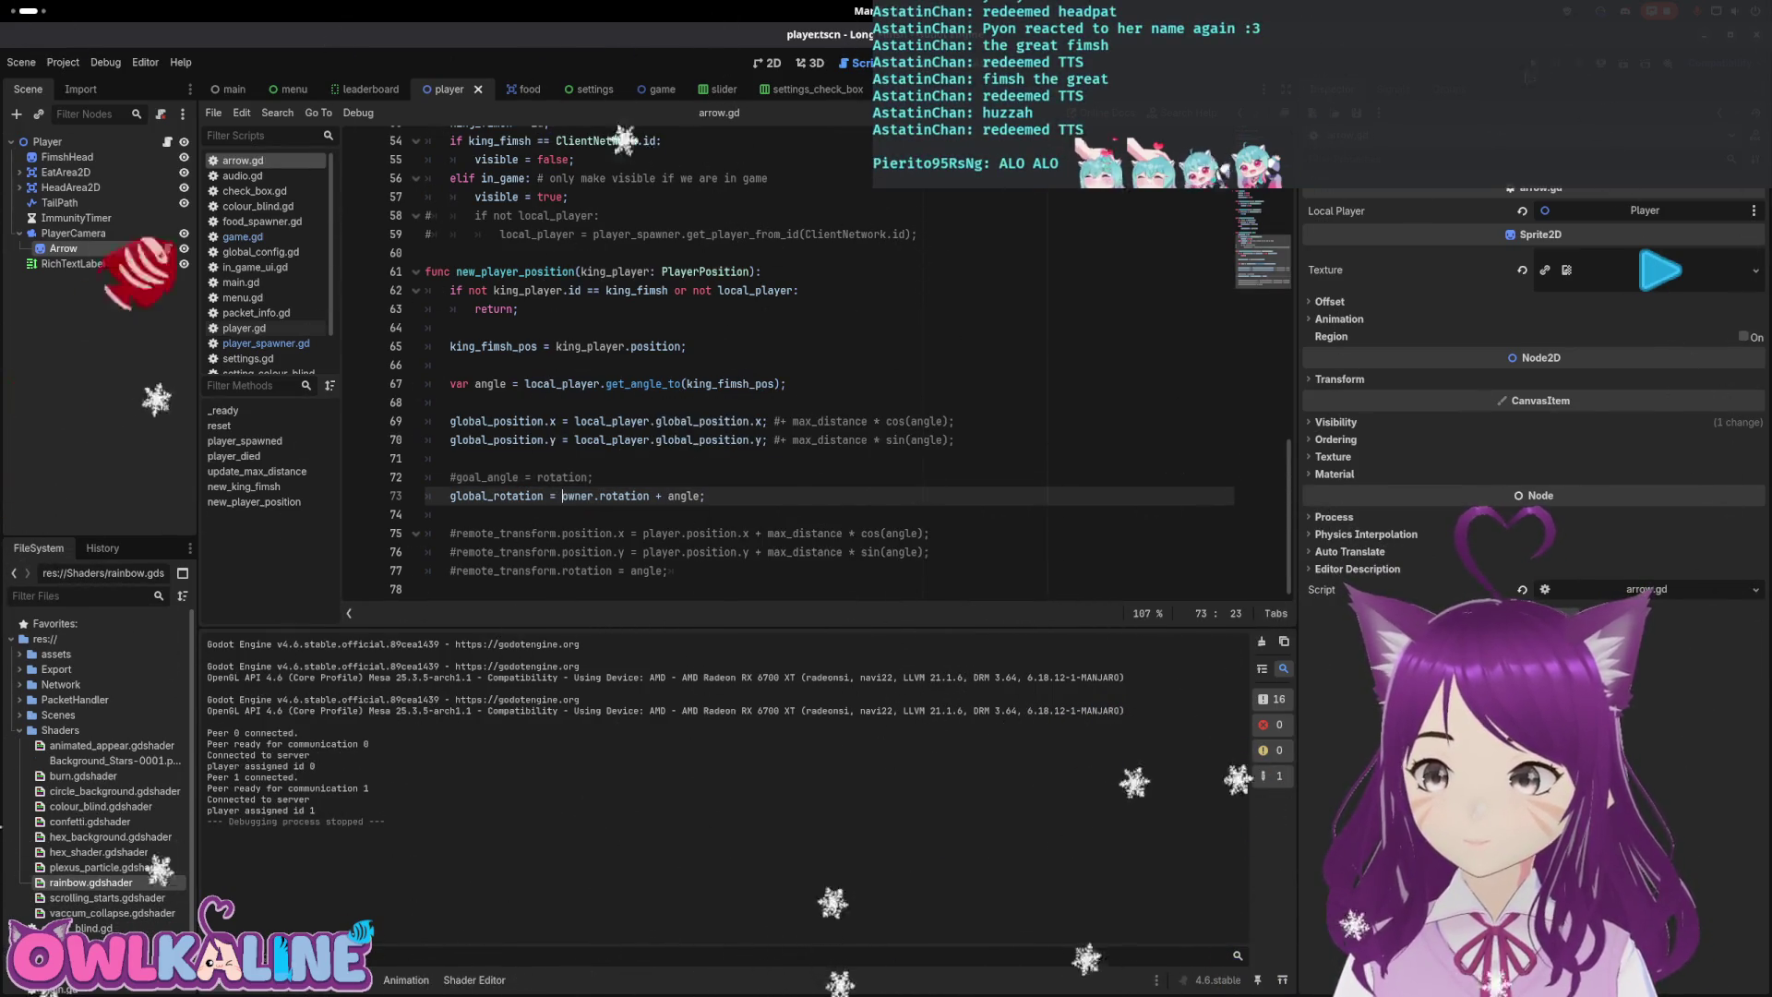
pyautogui.press('F5')
# Start playing in both test clients, arrange their windows side by side, test the arrow, and stop the game.
pyautogui.click(884, 517)
pyautogui.moveTo(933, 298); pyautogui.dragTo(1367, 298)
pyautogui.click(884, 512)
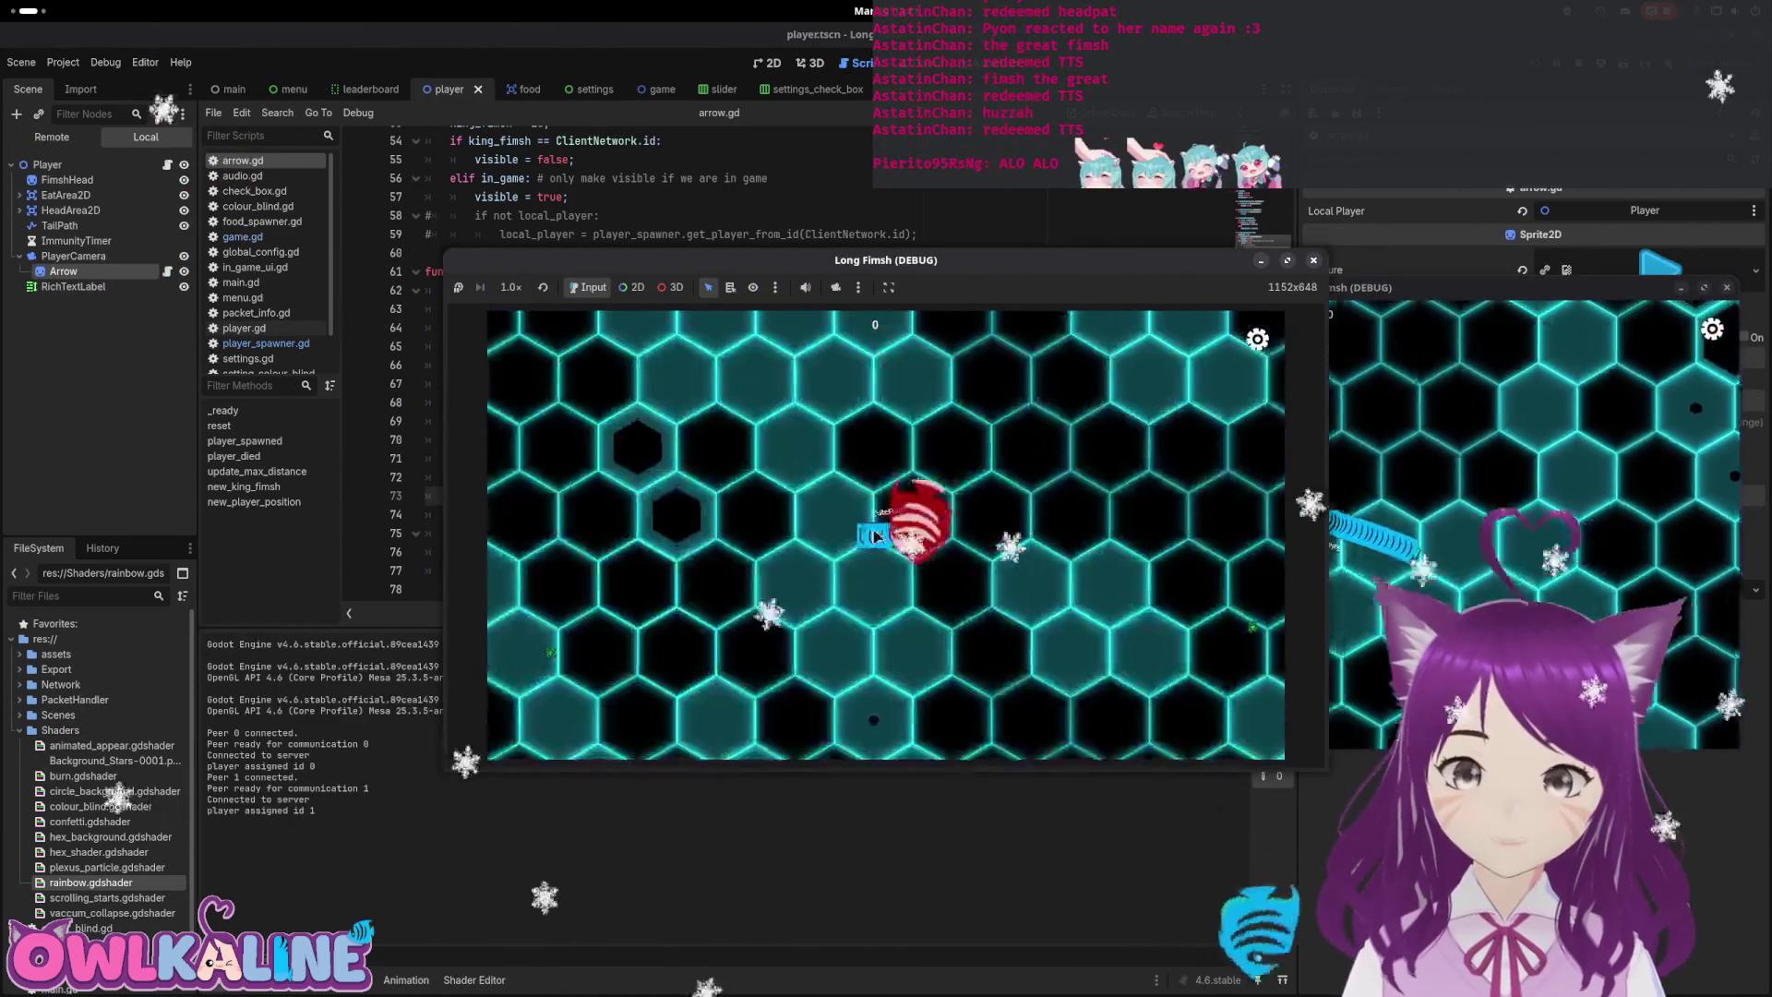
pyautogui.moveTo(886, 259); pyautogui.dragTo(505, 273)
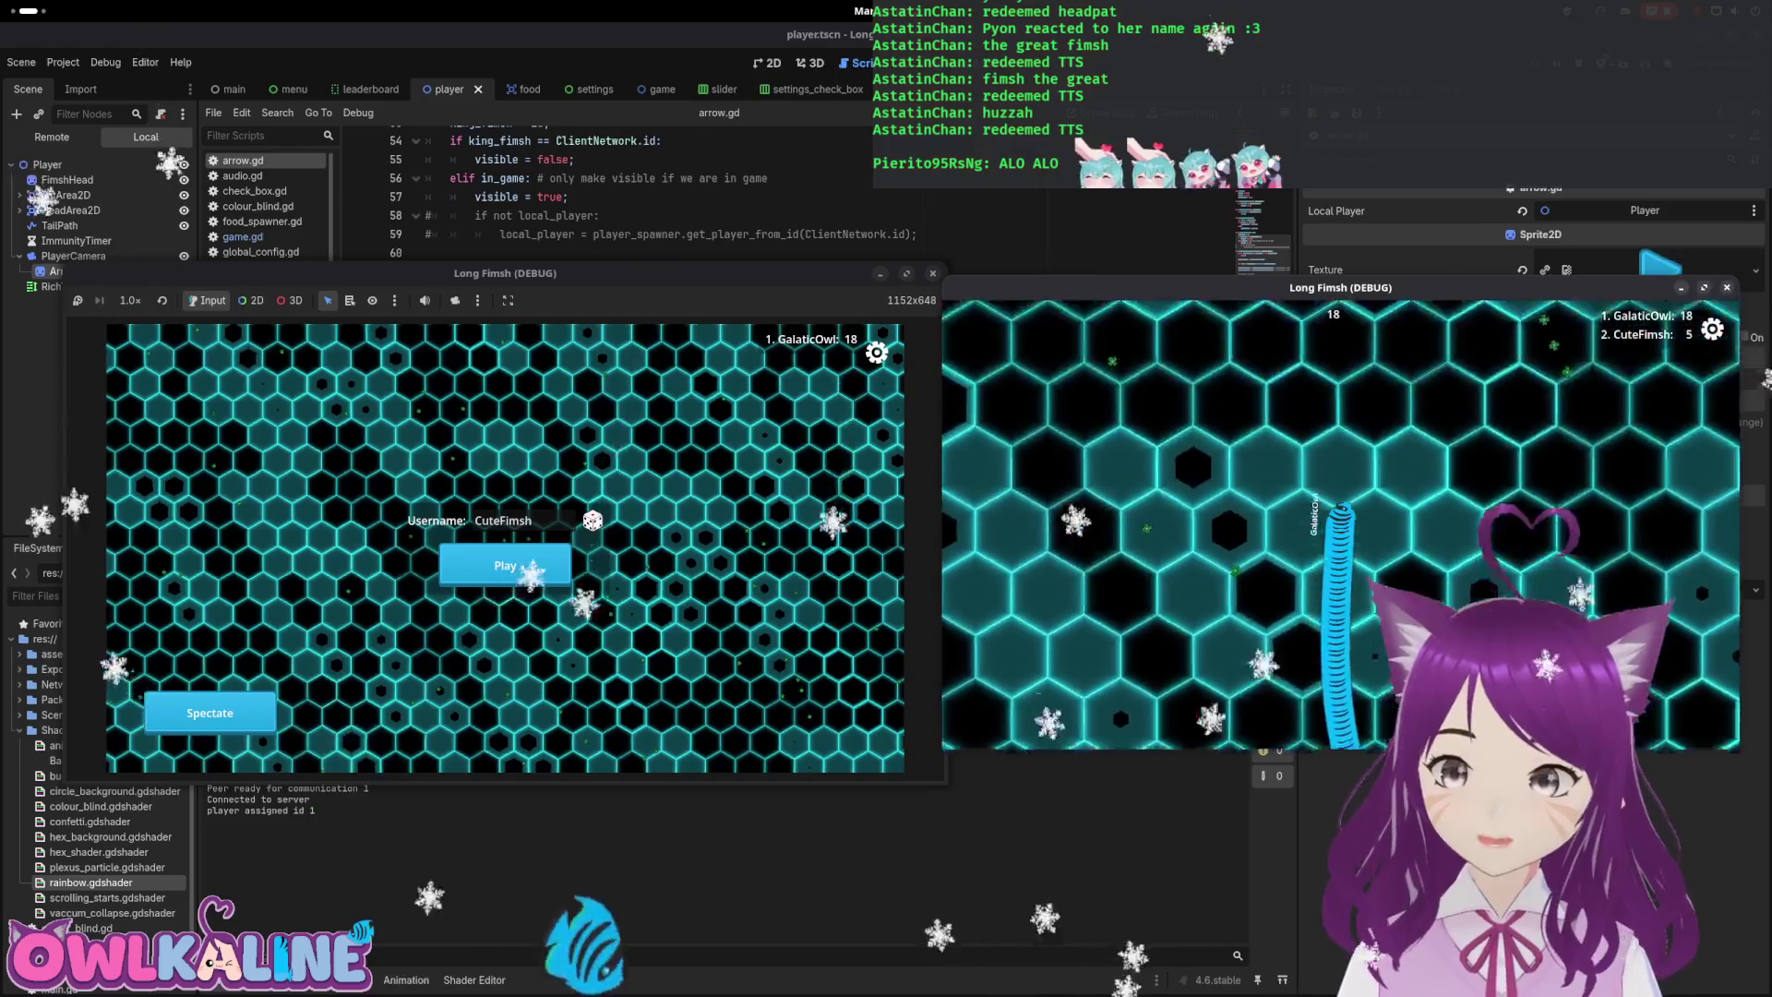
pyautogui.press('F8')
pyautogui.click(778, 421)
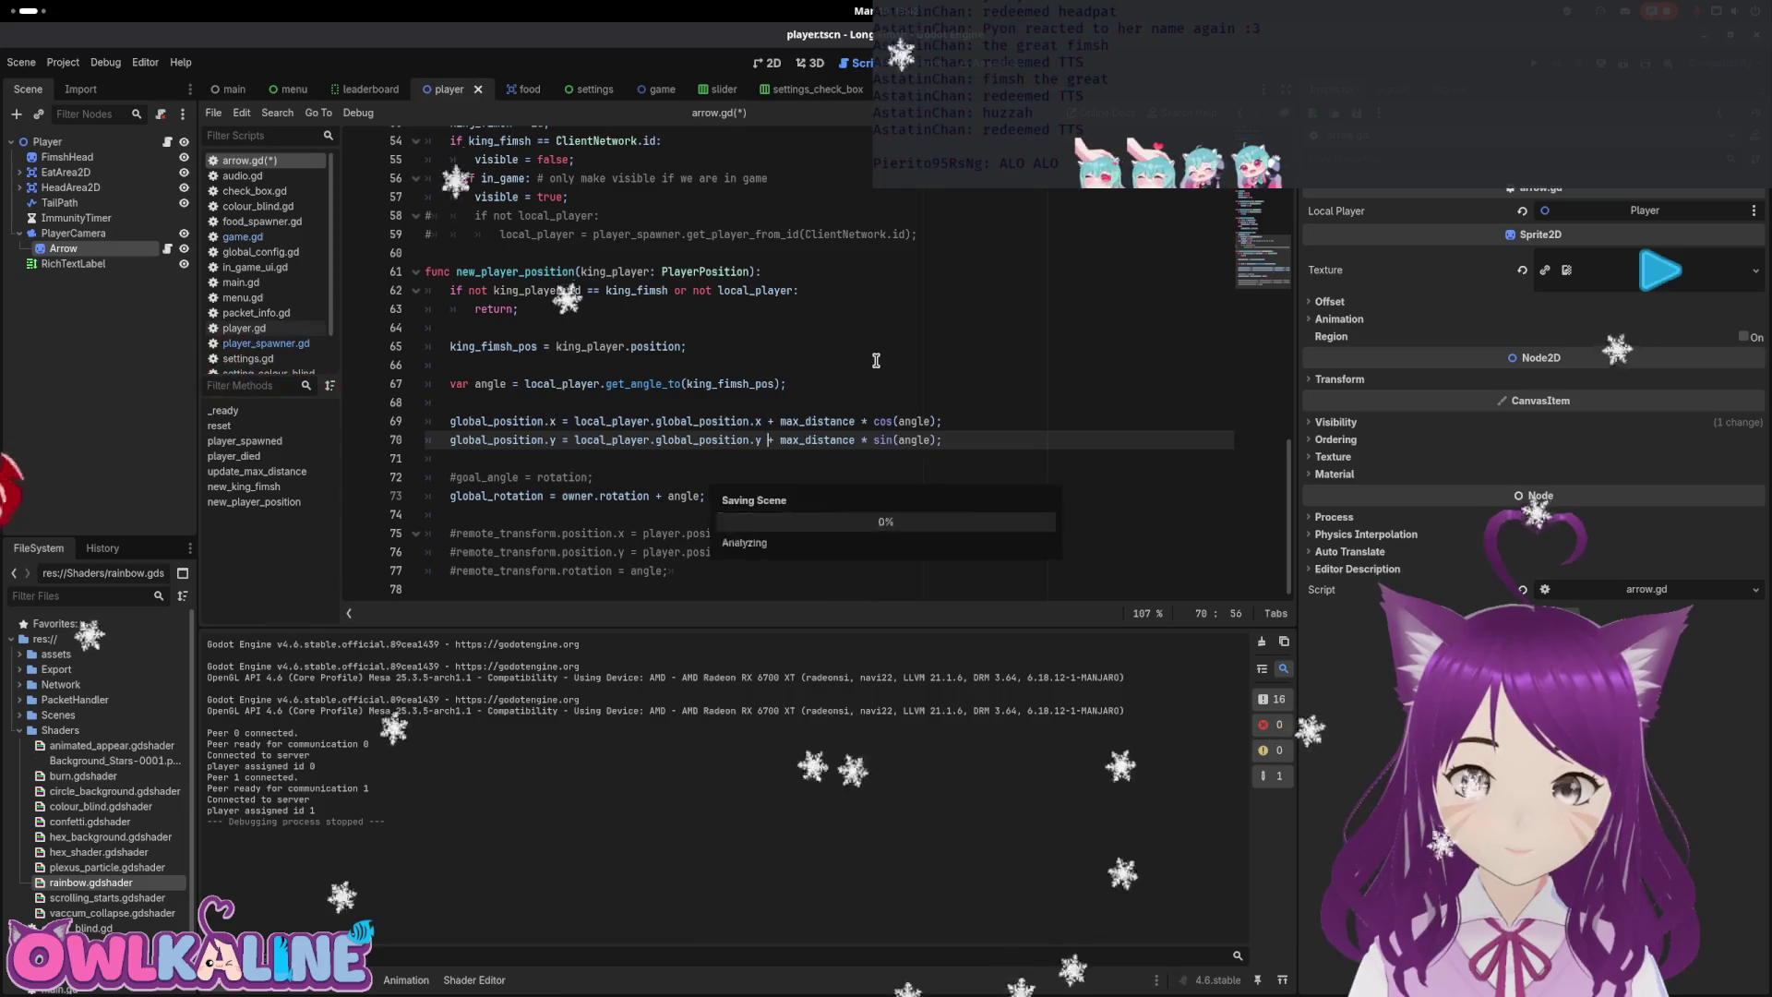
# Run the game again, join as a client, and move the game window to the left.
pyautogui.press('F5')
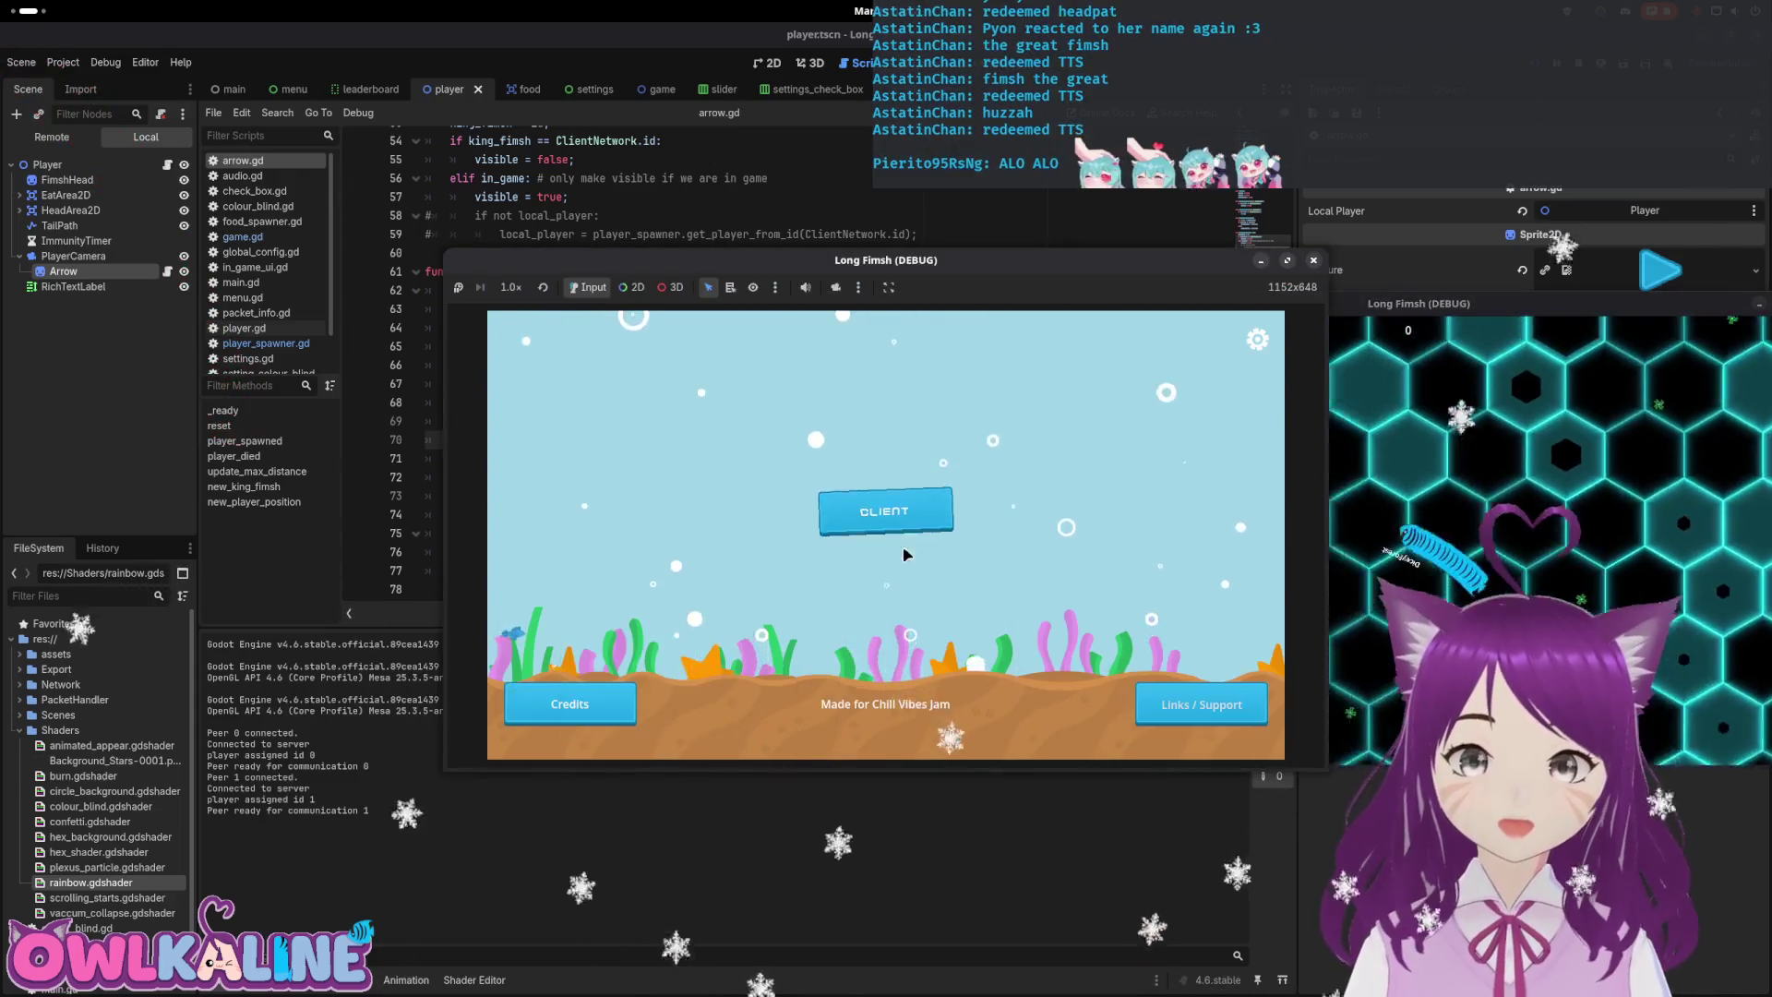
pyautogui.click(900, 517)
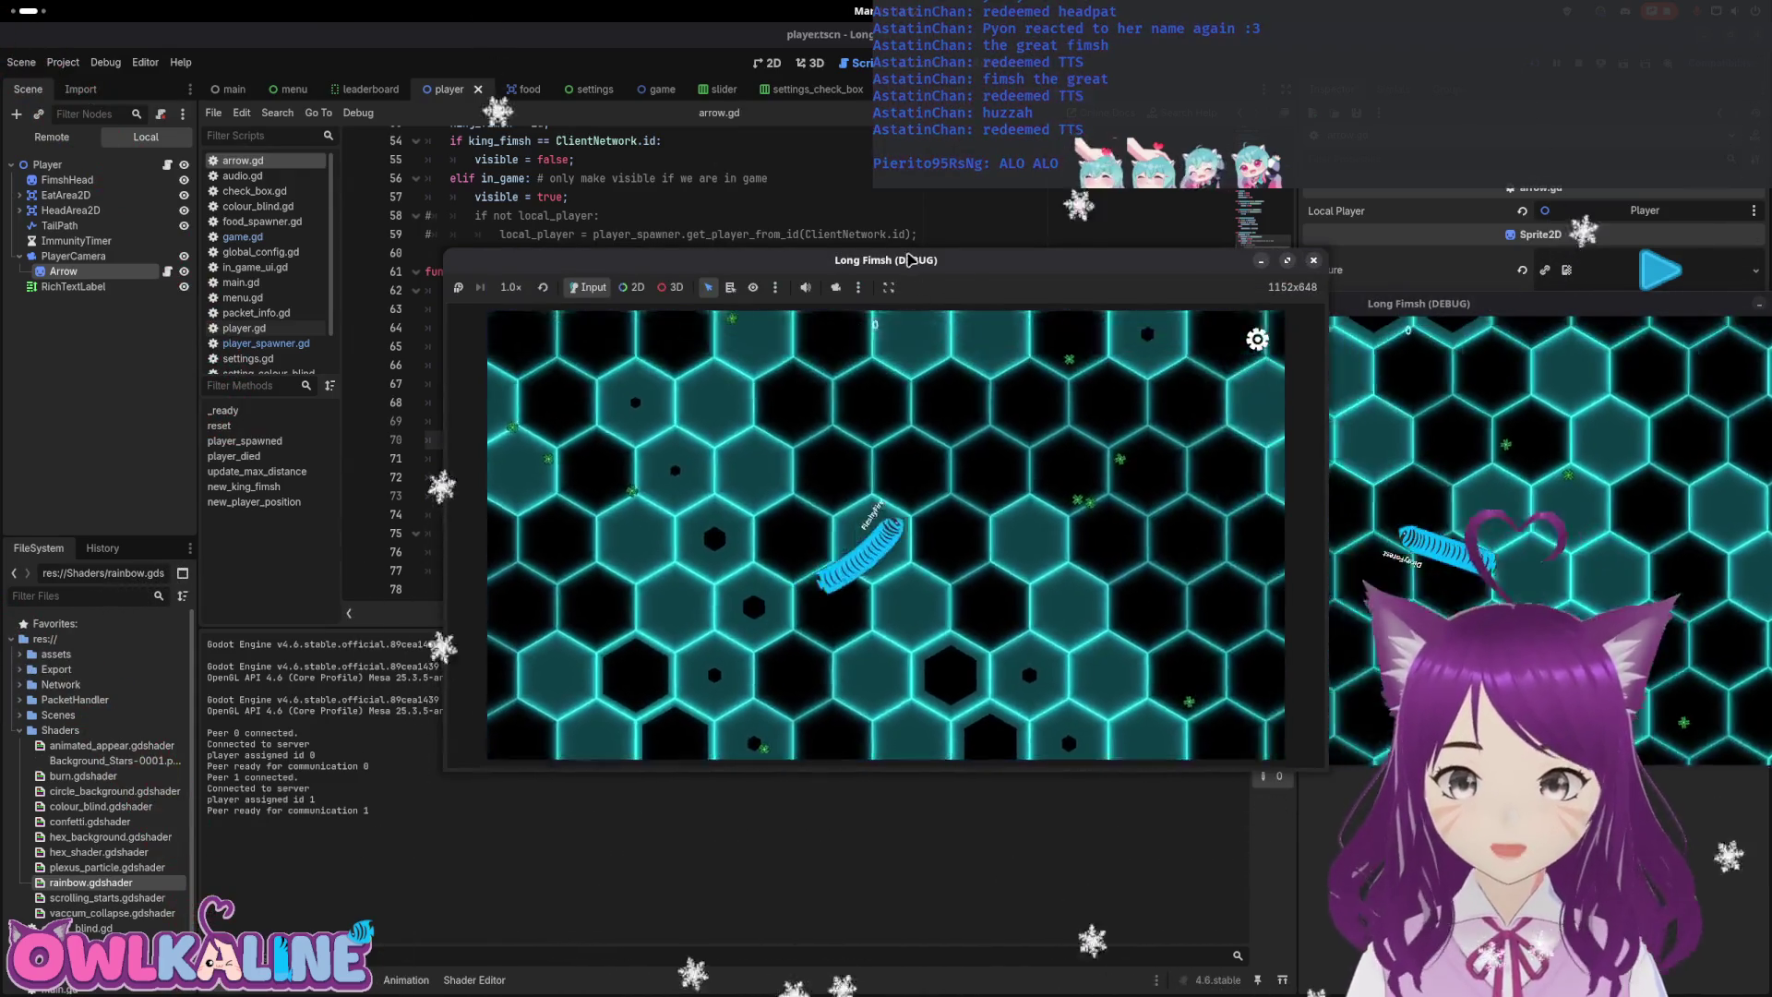
pyautogui.moveTo(830, 259); pyautogui.dragTo(491, 259)
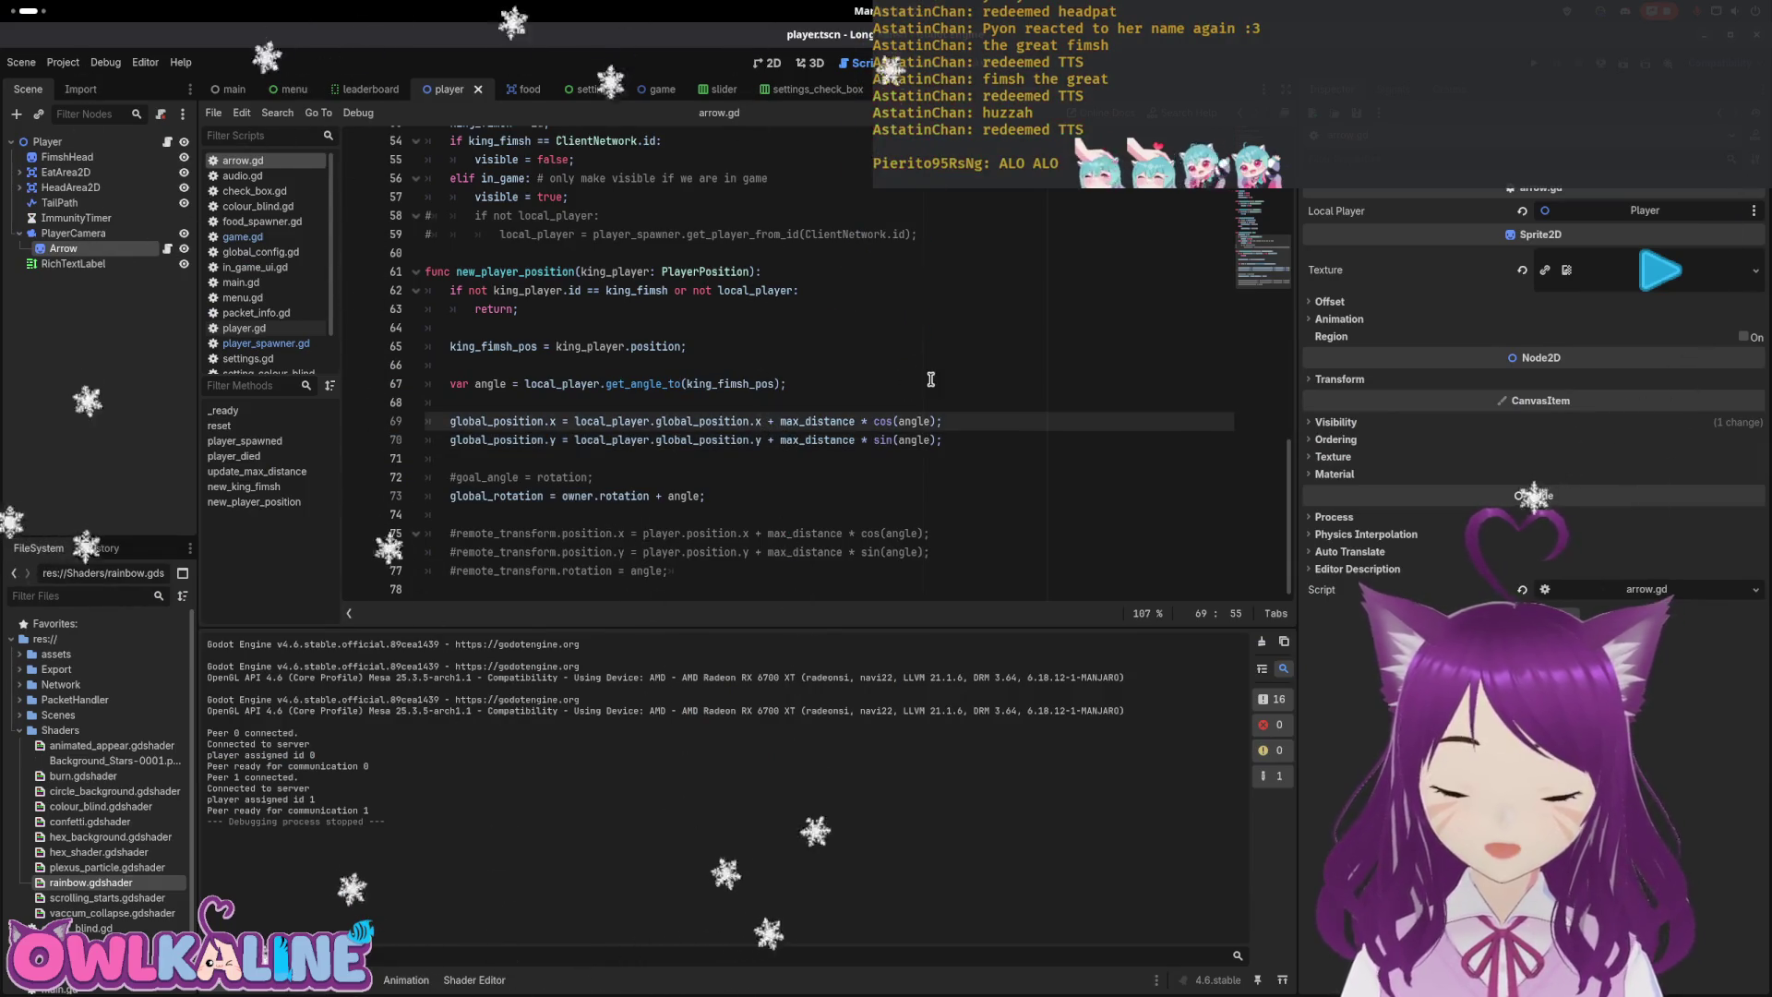
# In the 2D view, delete the old Arrow node.
pyautogui.click(768, 63)
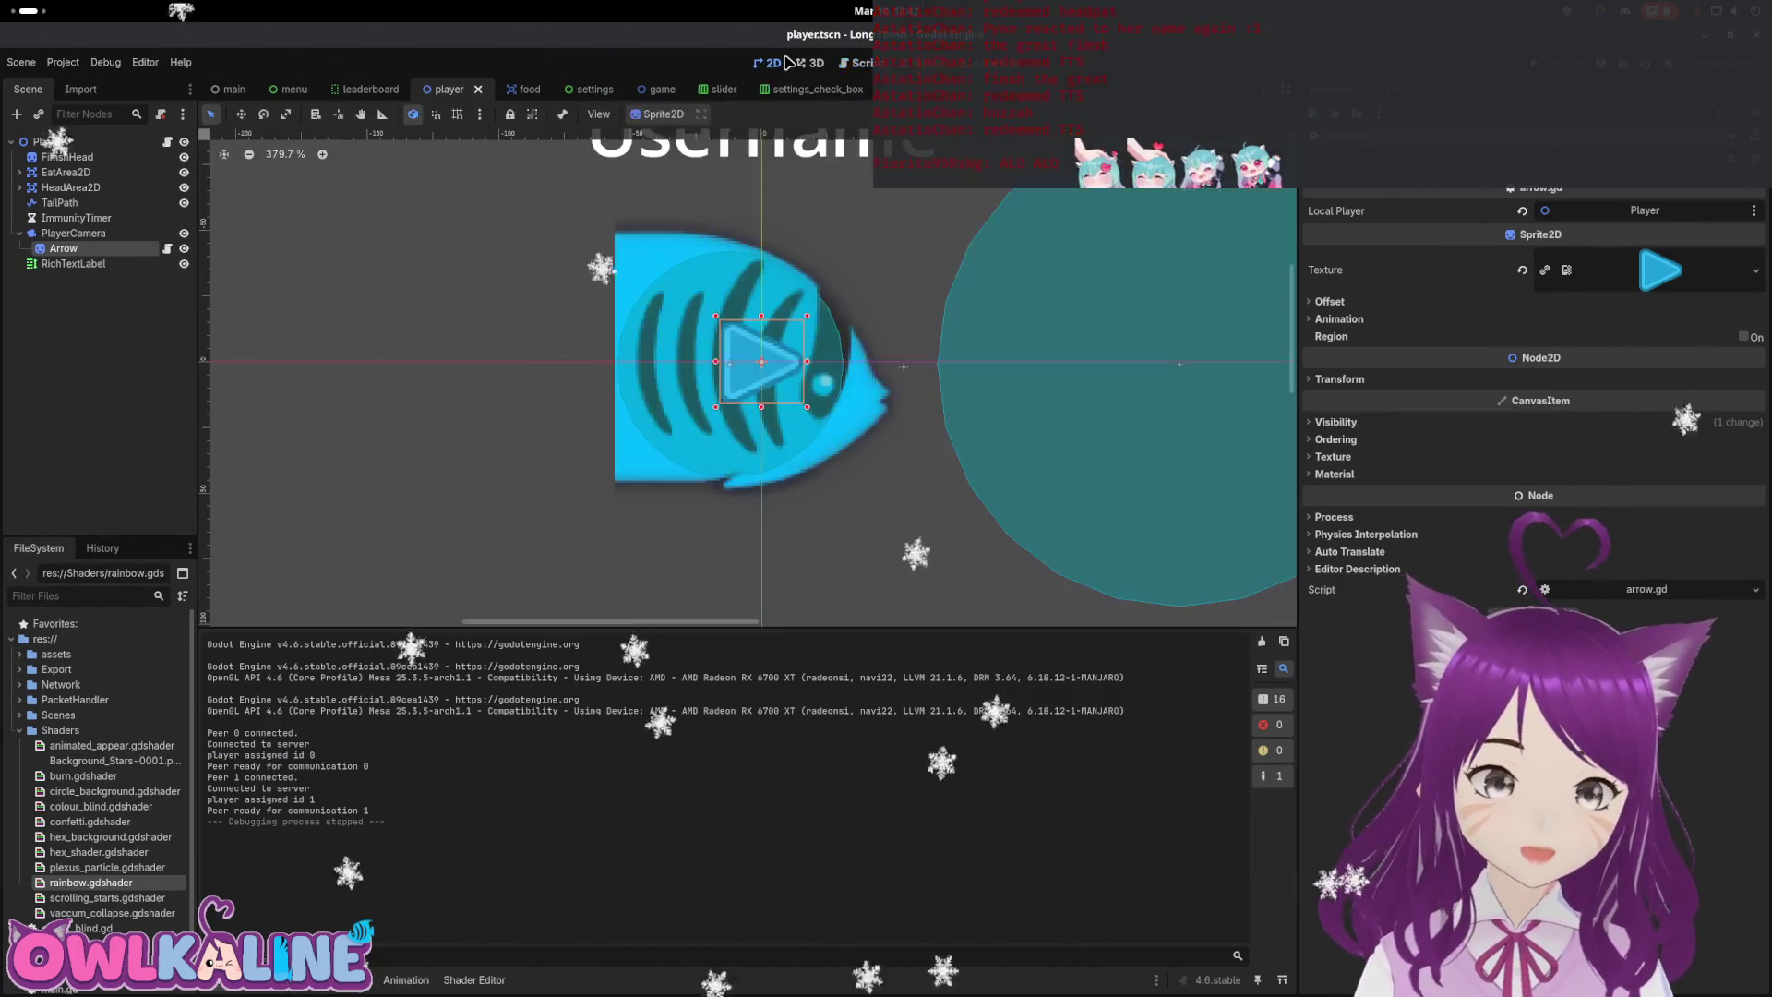
pyautogui.rightClick(106, 255)
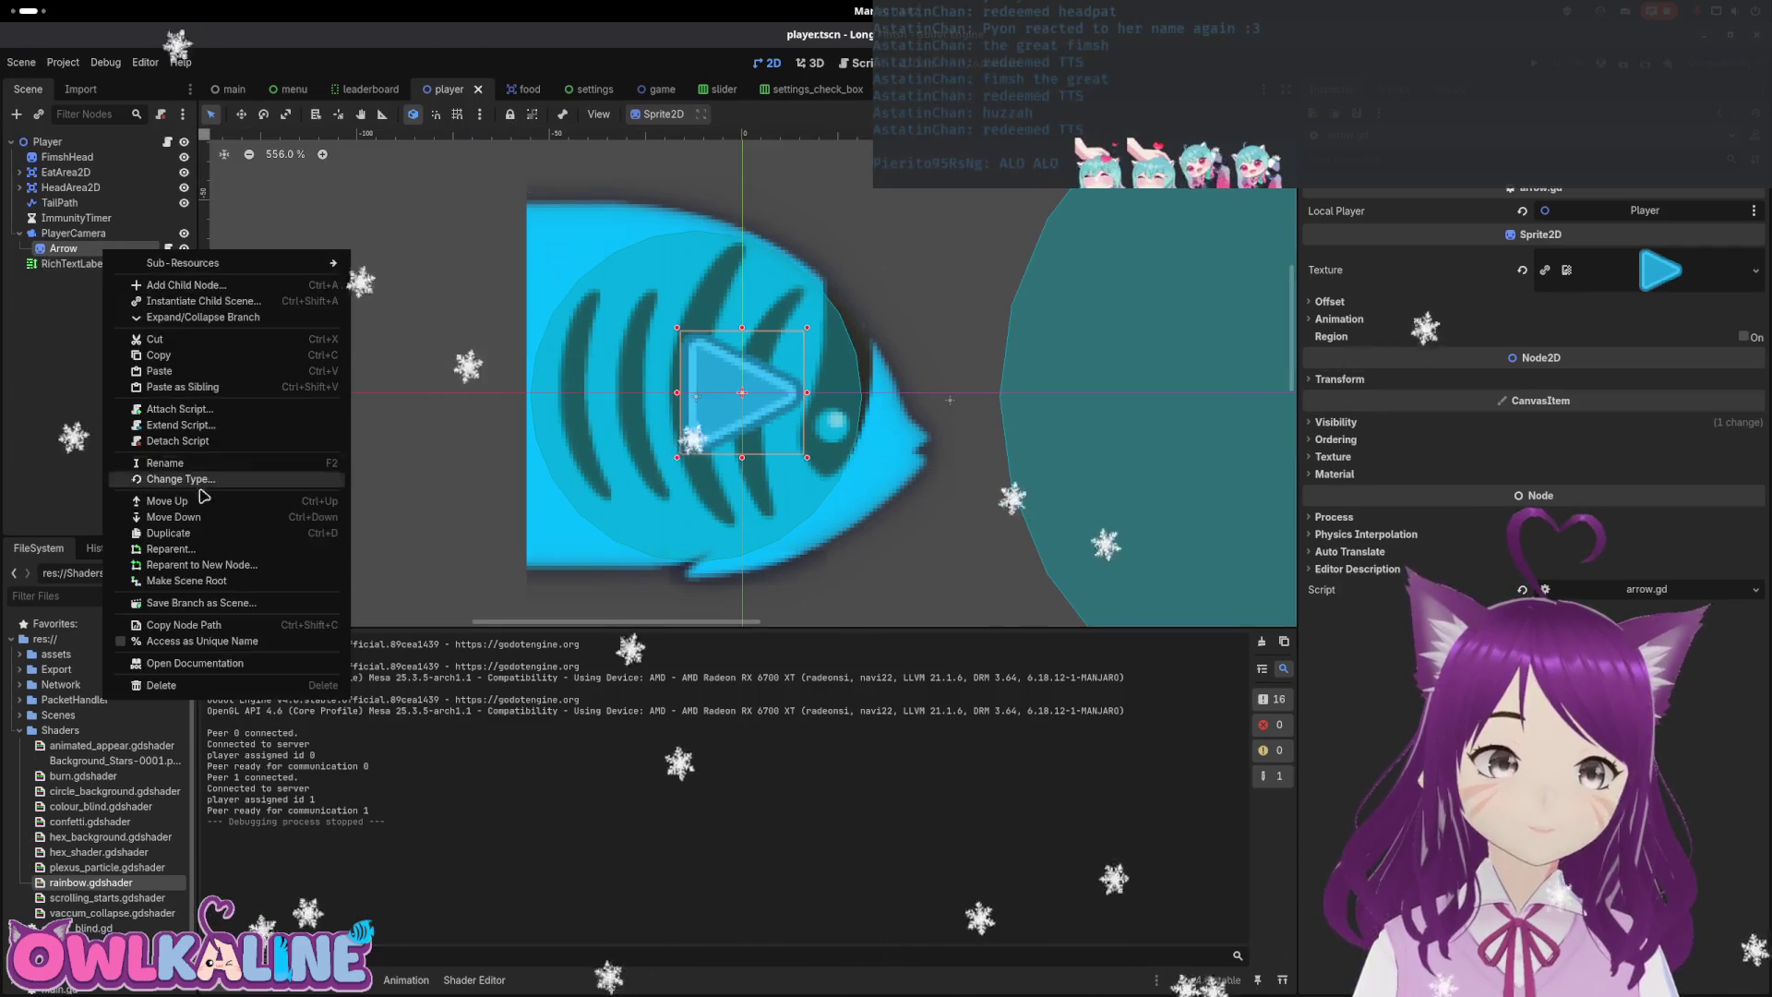
pyautogui.click(157, 689)
pyautogui.click(900, 388)
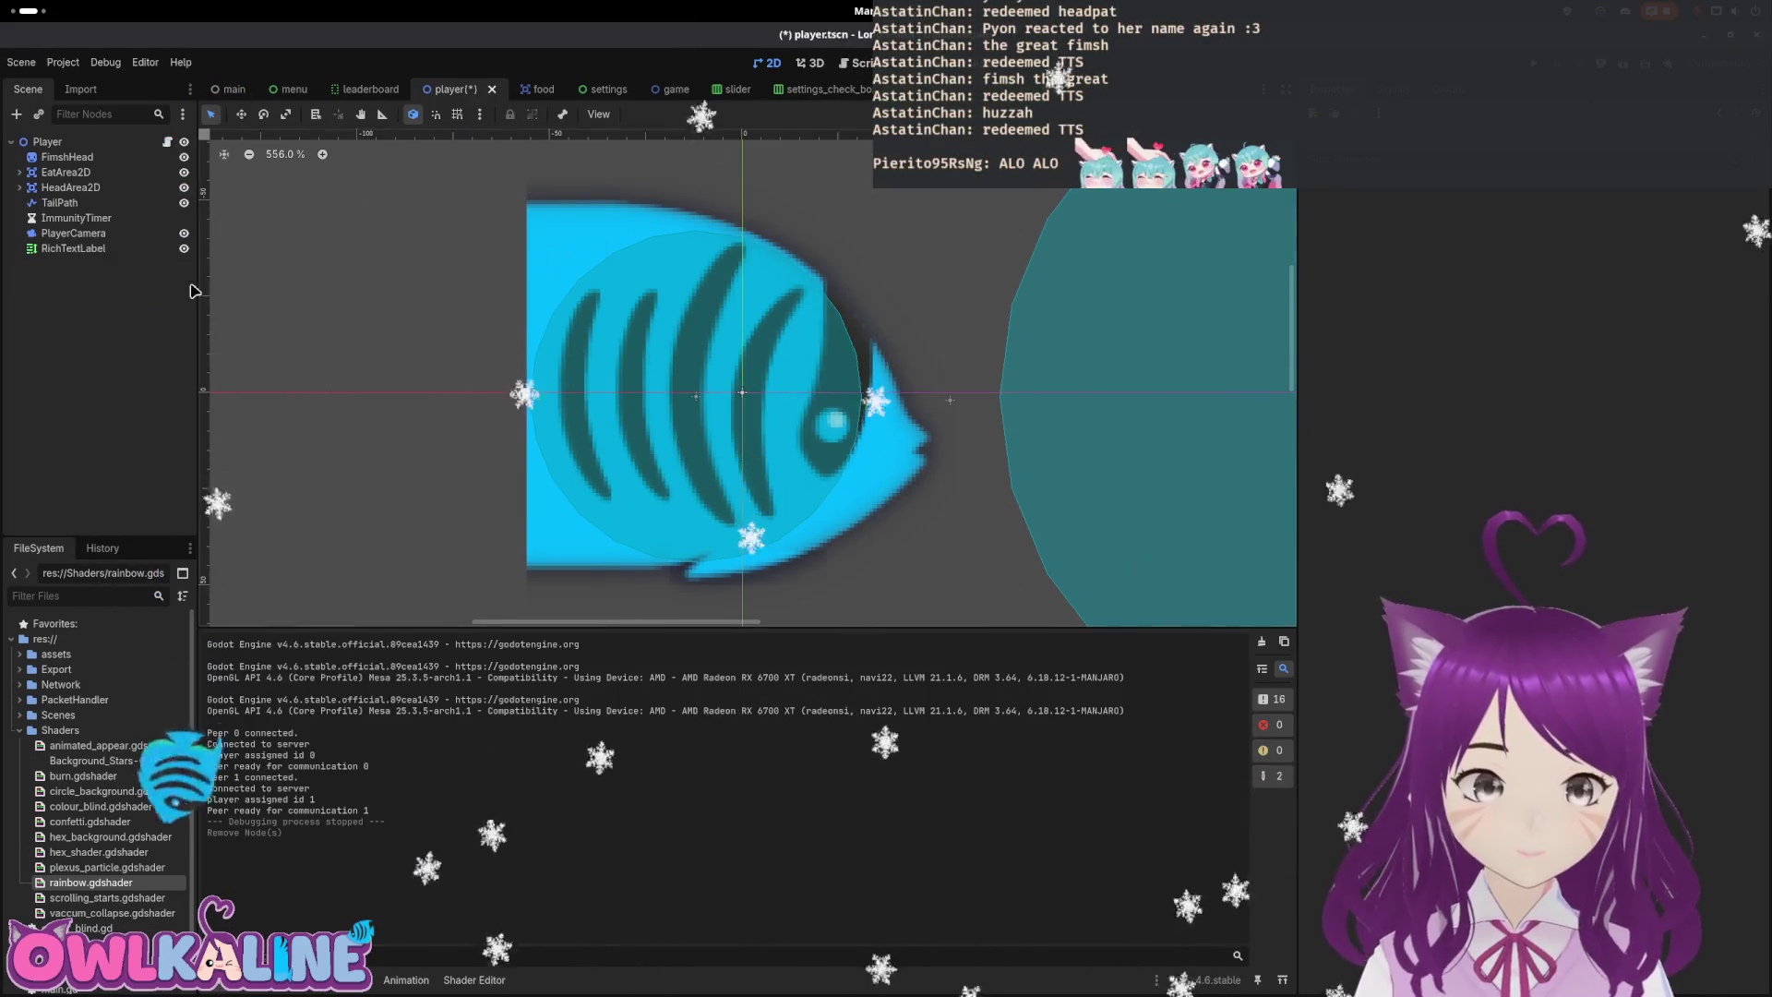
# Add a Sprite2D child under PlayerCamera and rename it Arrow.
pyautogui.rightClick(109, 234)
pyautogui.click(148, 246)
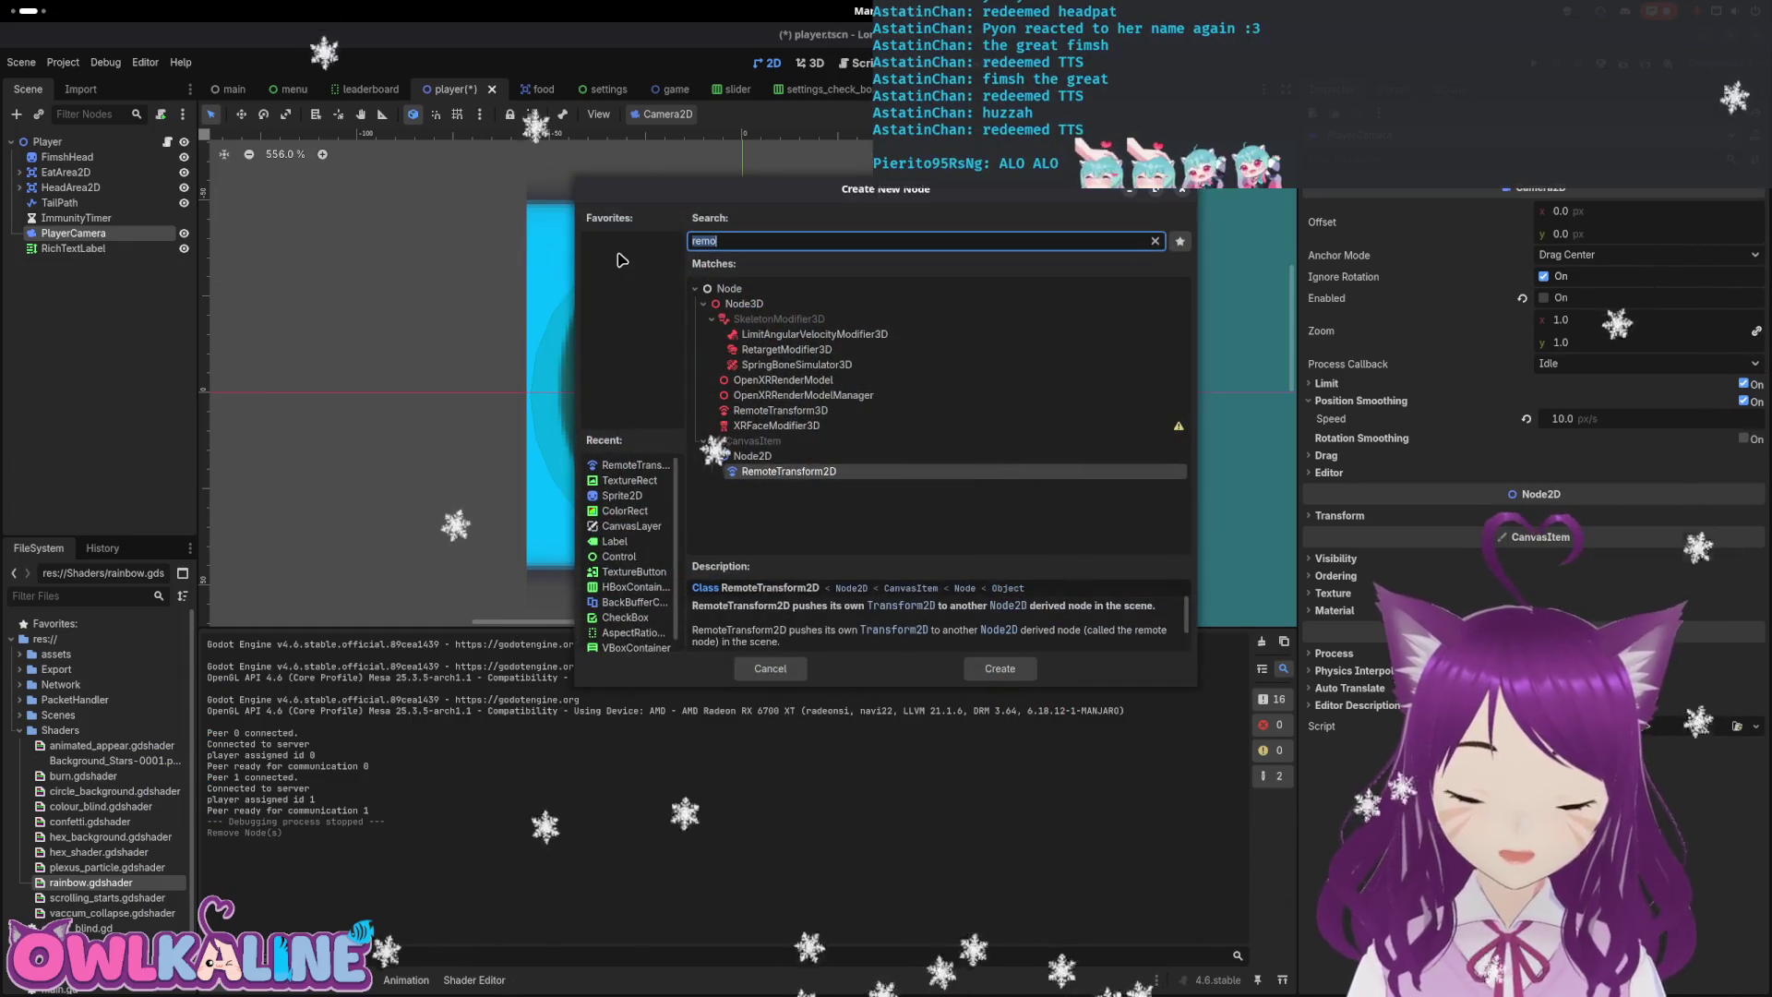
pyautogui.write('sprite')
pyautogui.press('Return')
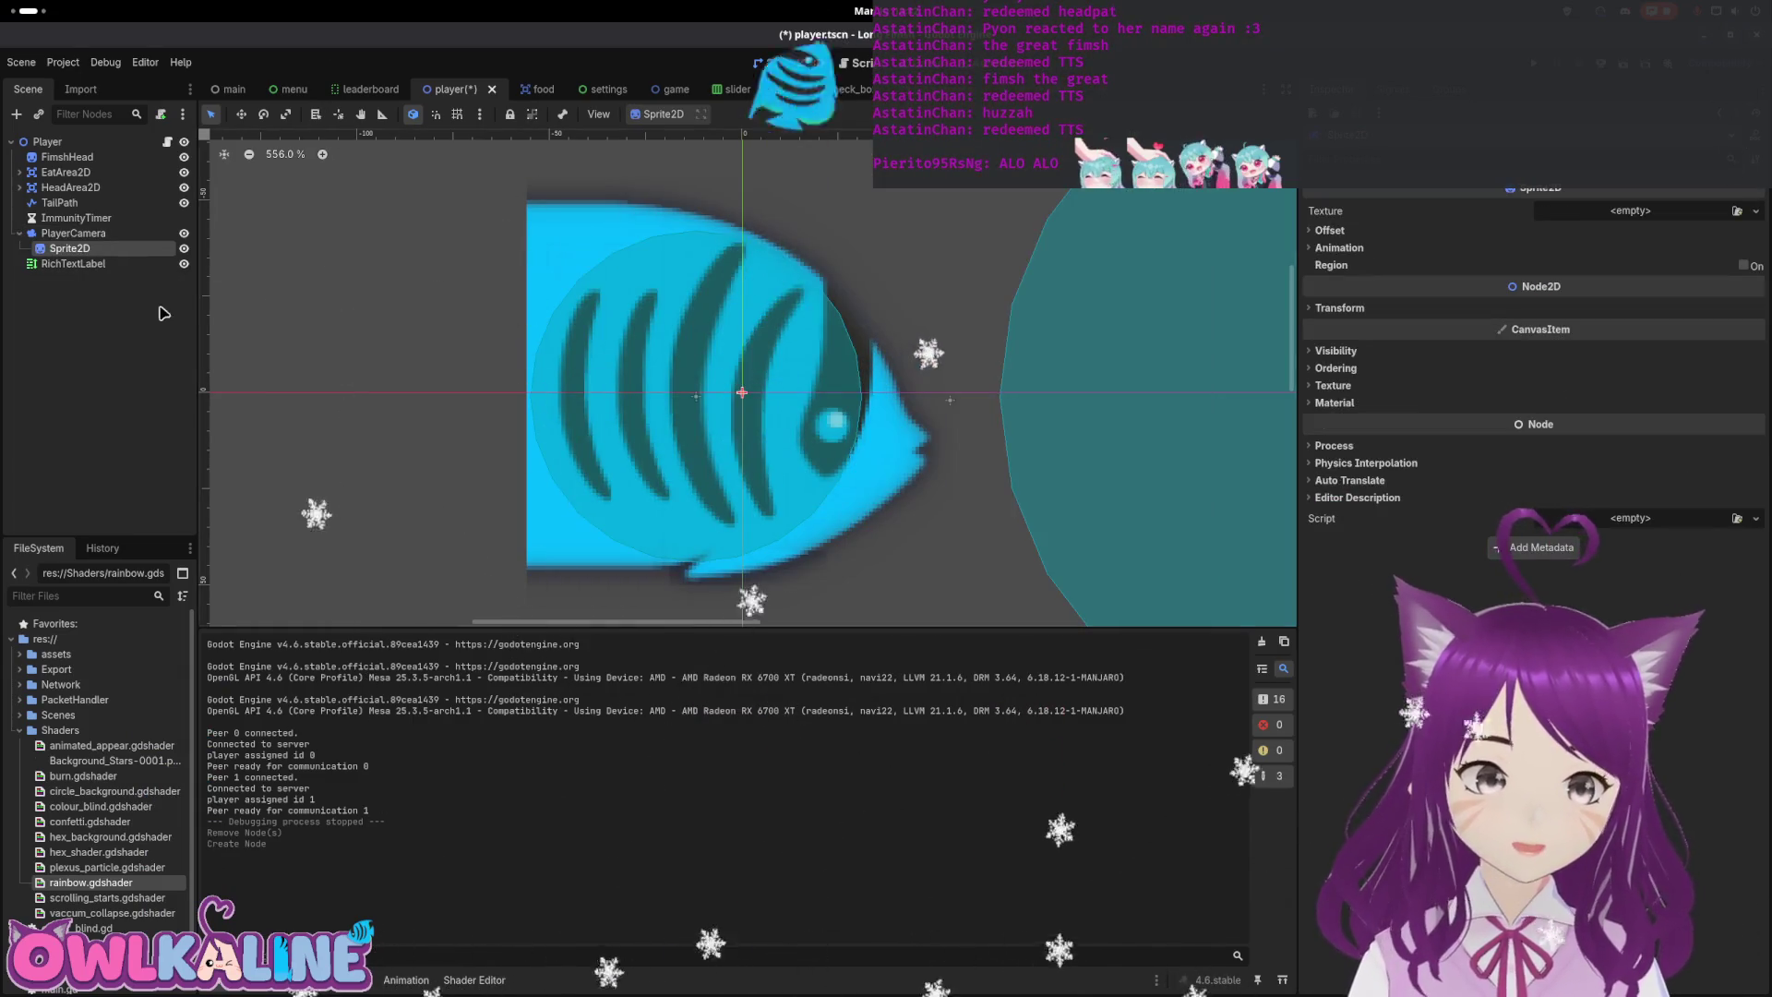
pyautogui.rightClick(88, 248)
pyautogui.click(159, 412)
pyautogui.write('Arrow')
pyautogui.press('Return')
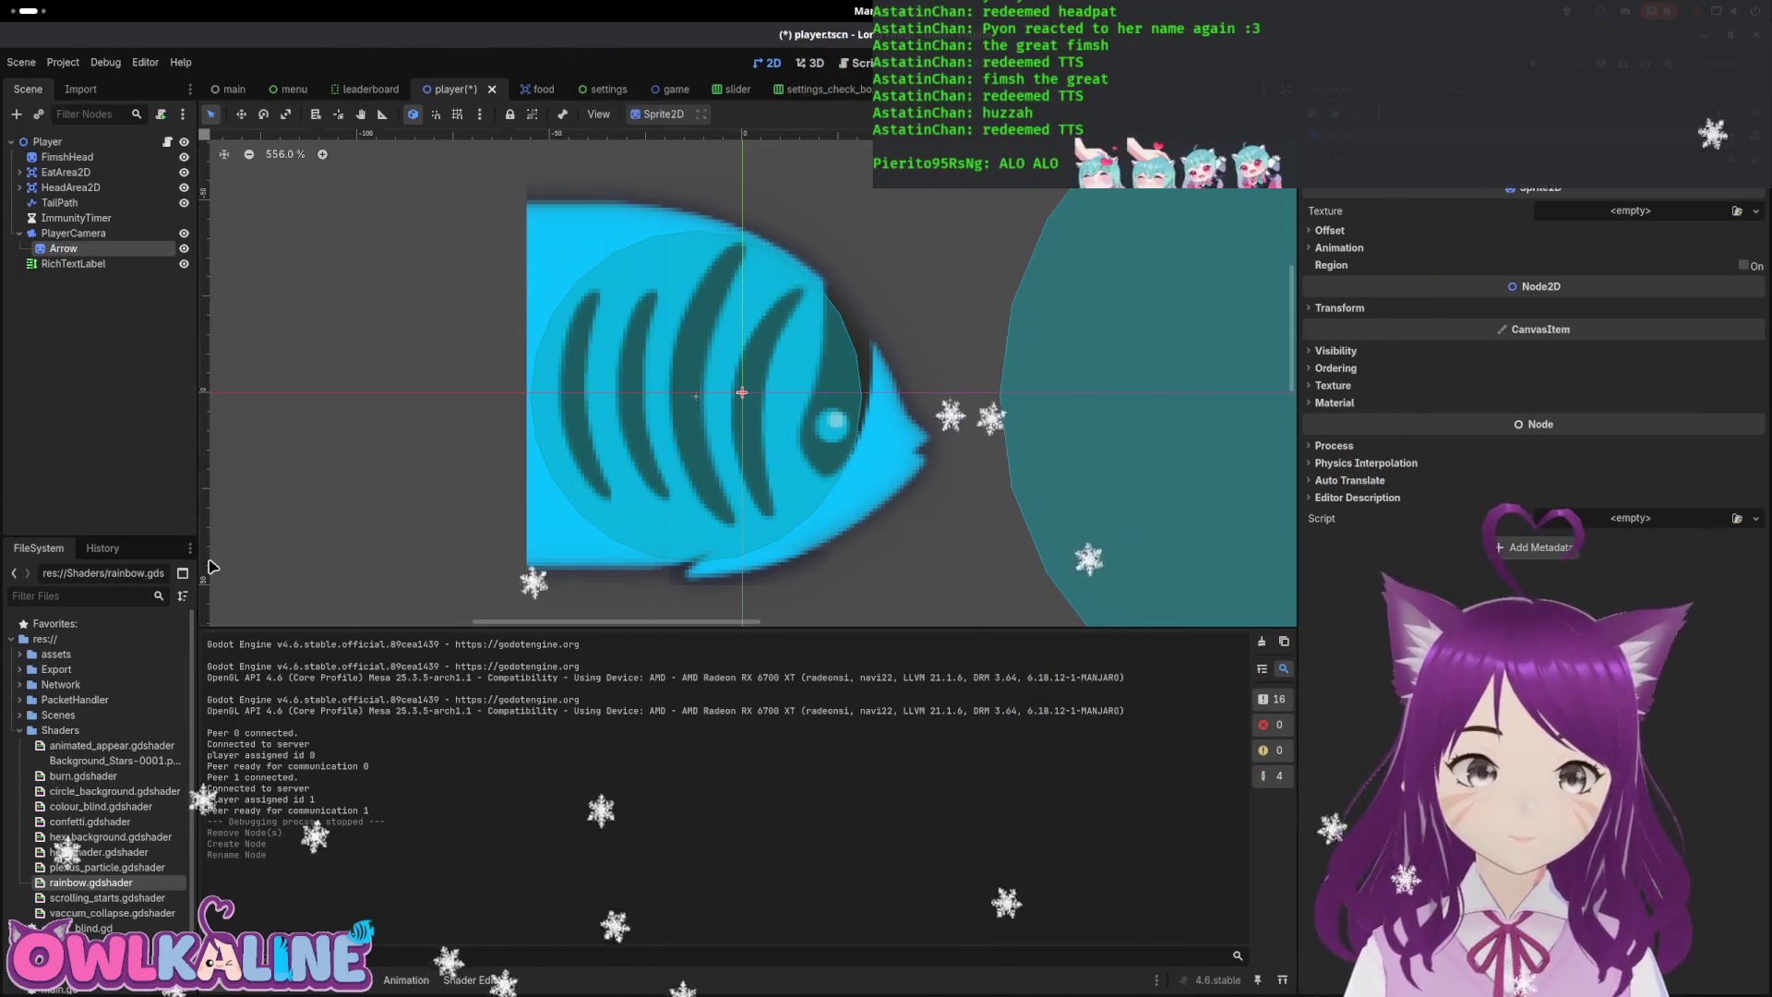
pyautogui.click(19, 730)
pyautogui.click(19, 715)
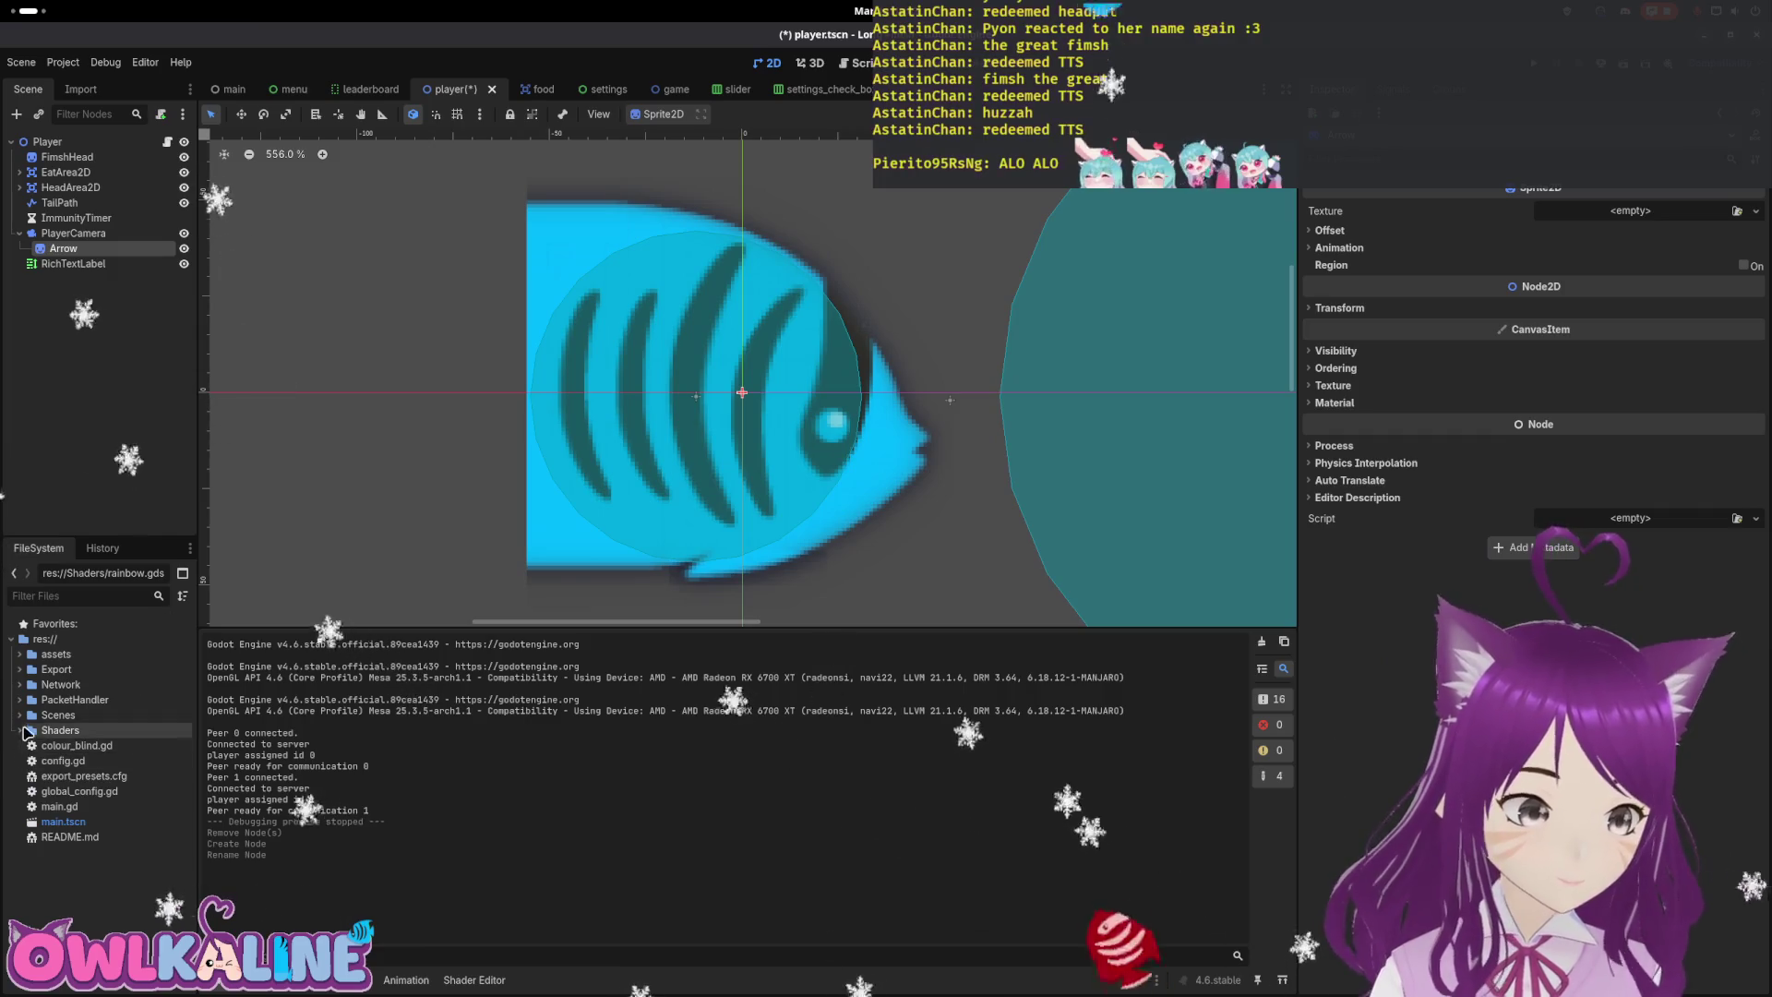
# Attach arrow.gd as the new Arrow sprite's script.
pyautogui.click(28, 775)
pyautogui.click(28, 775)
pyautogui.scroll(-5, 74, 736)
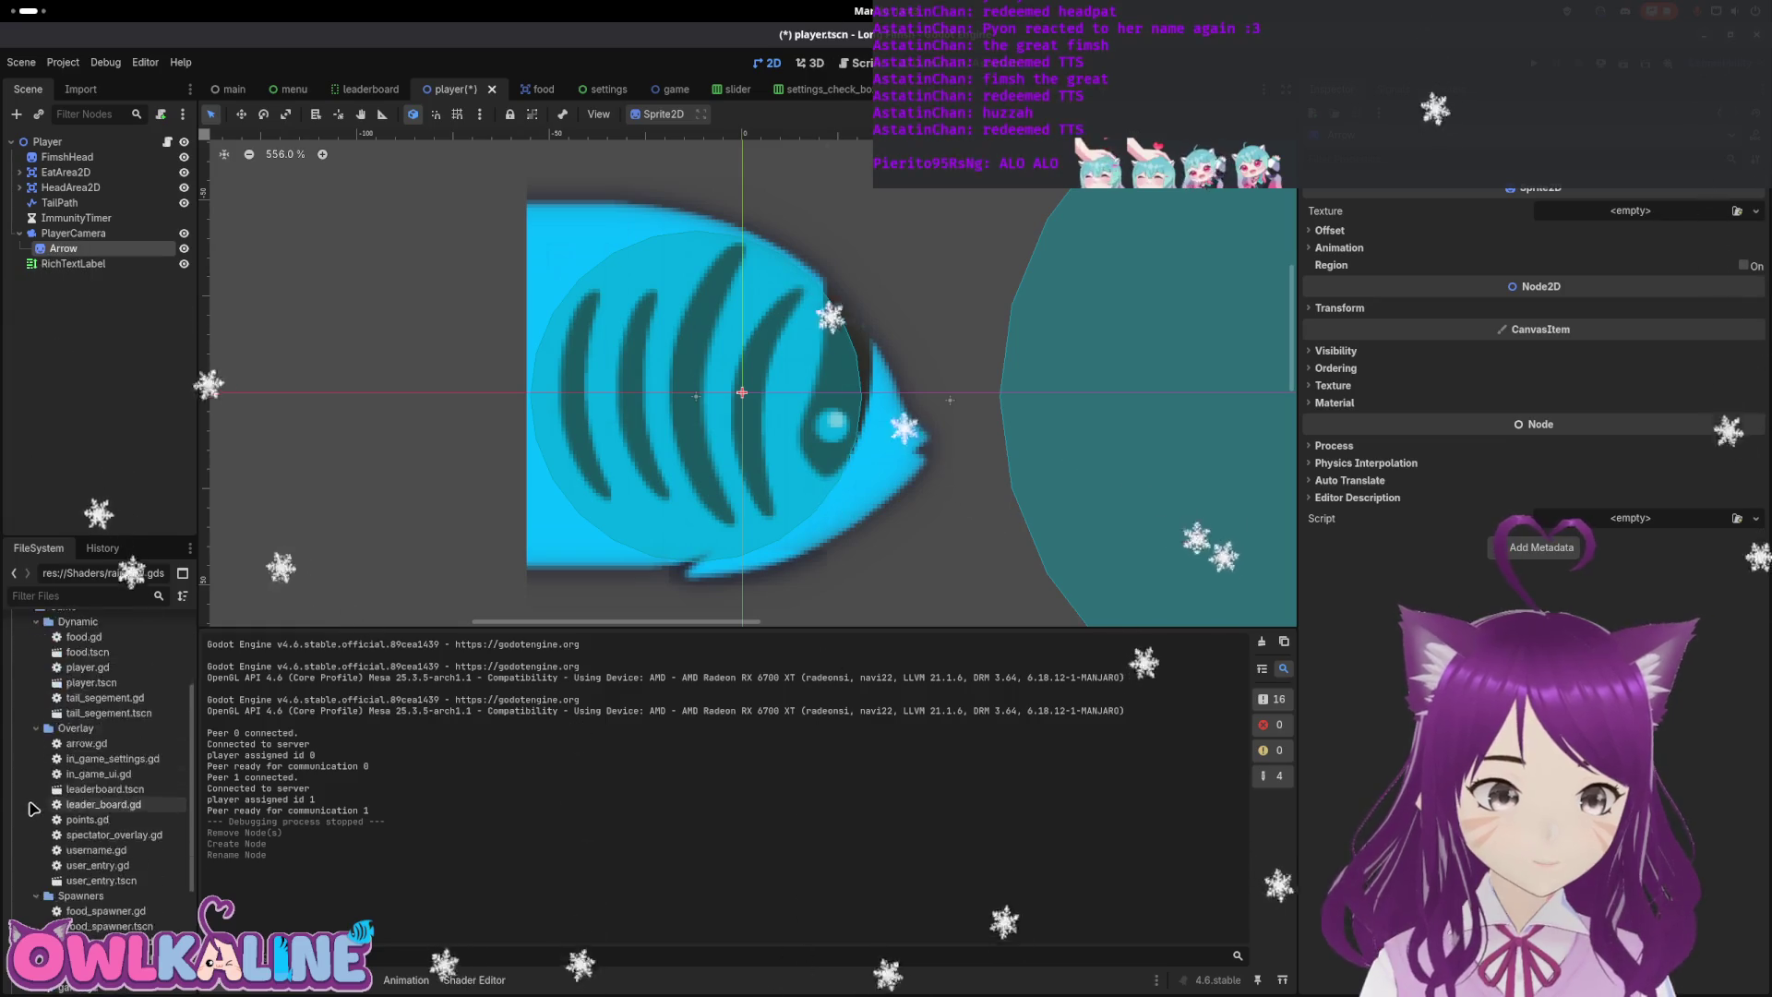
pyautogui.moveTo(104, 714); pyautogui.dragTo(92, 250)
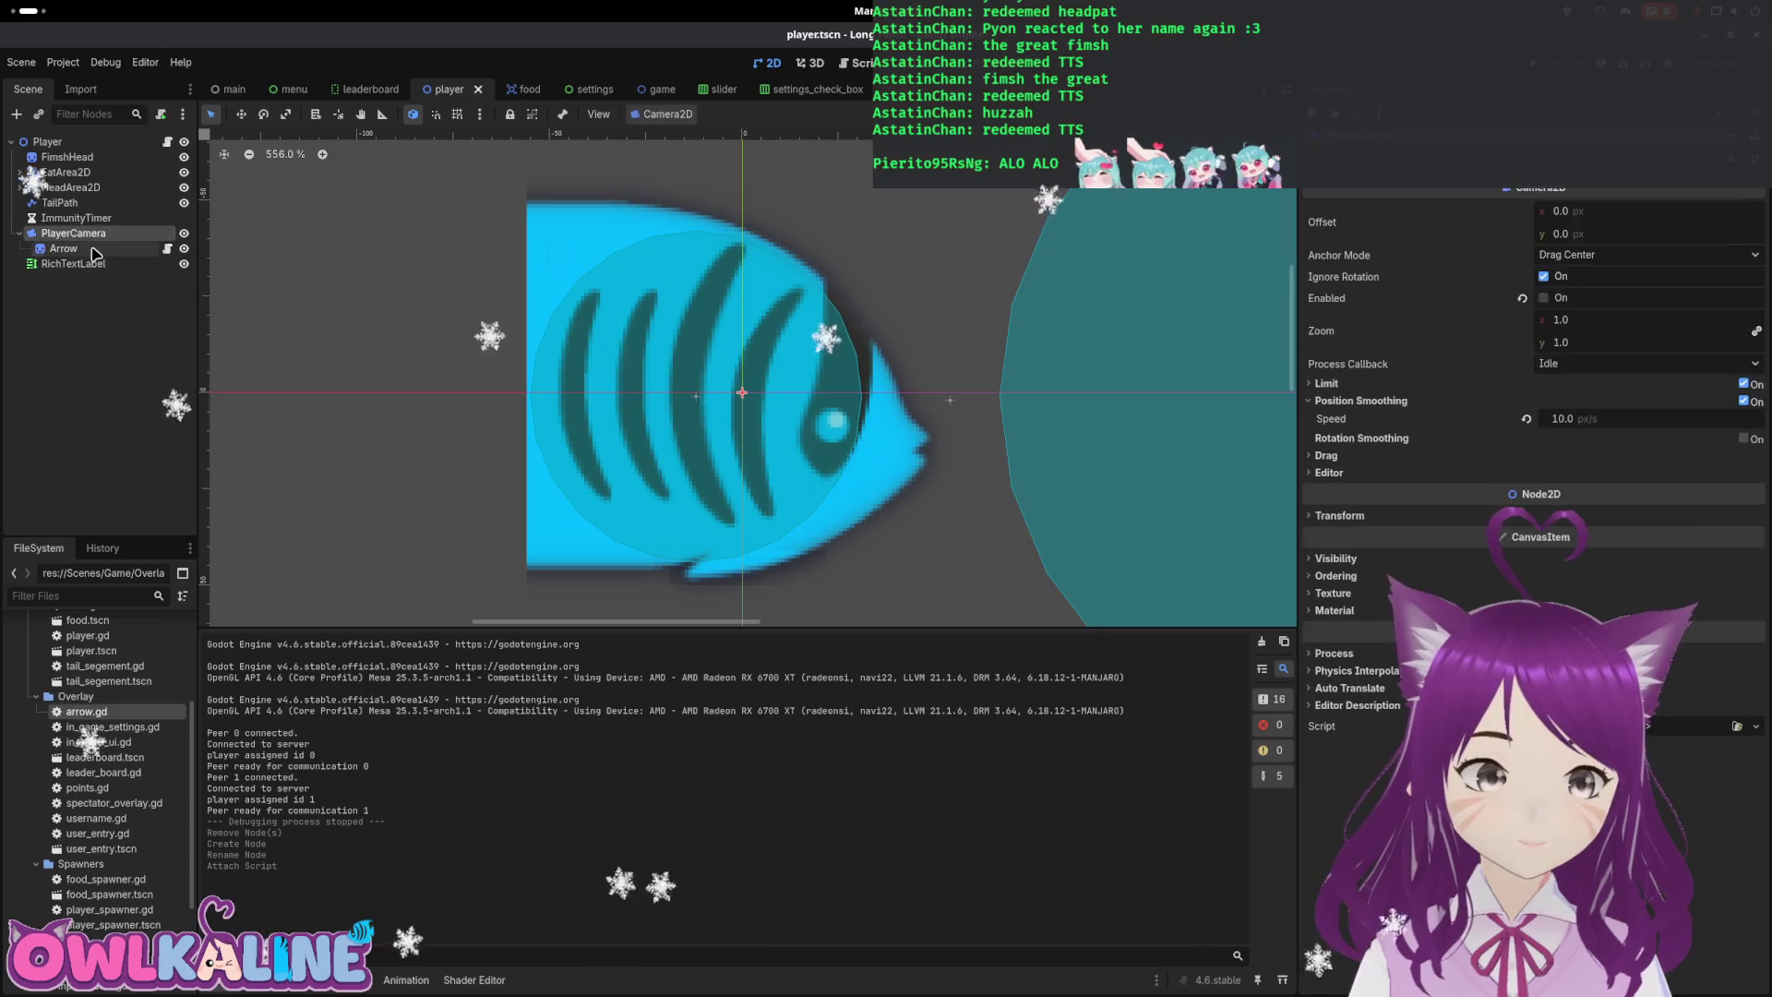
# Set assets/arrow_basic_e.png as the Arrow sprite's texture and run the project.
pyautogui.scroll(5, 86, 706)
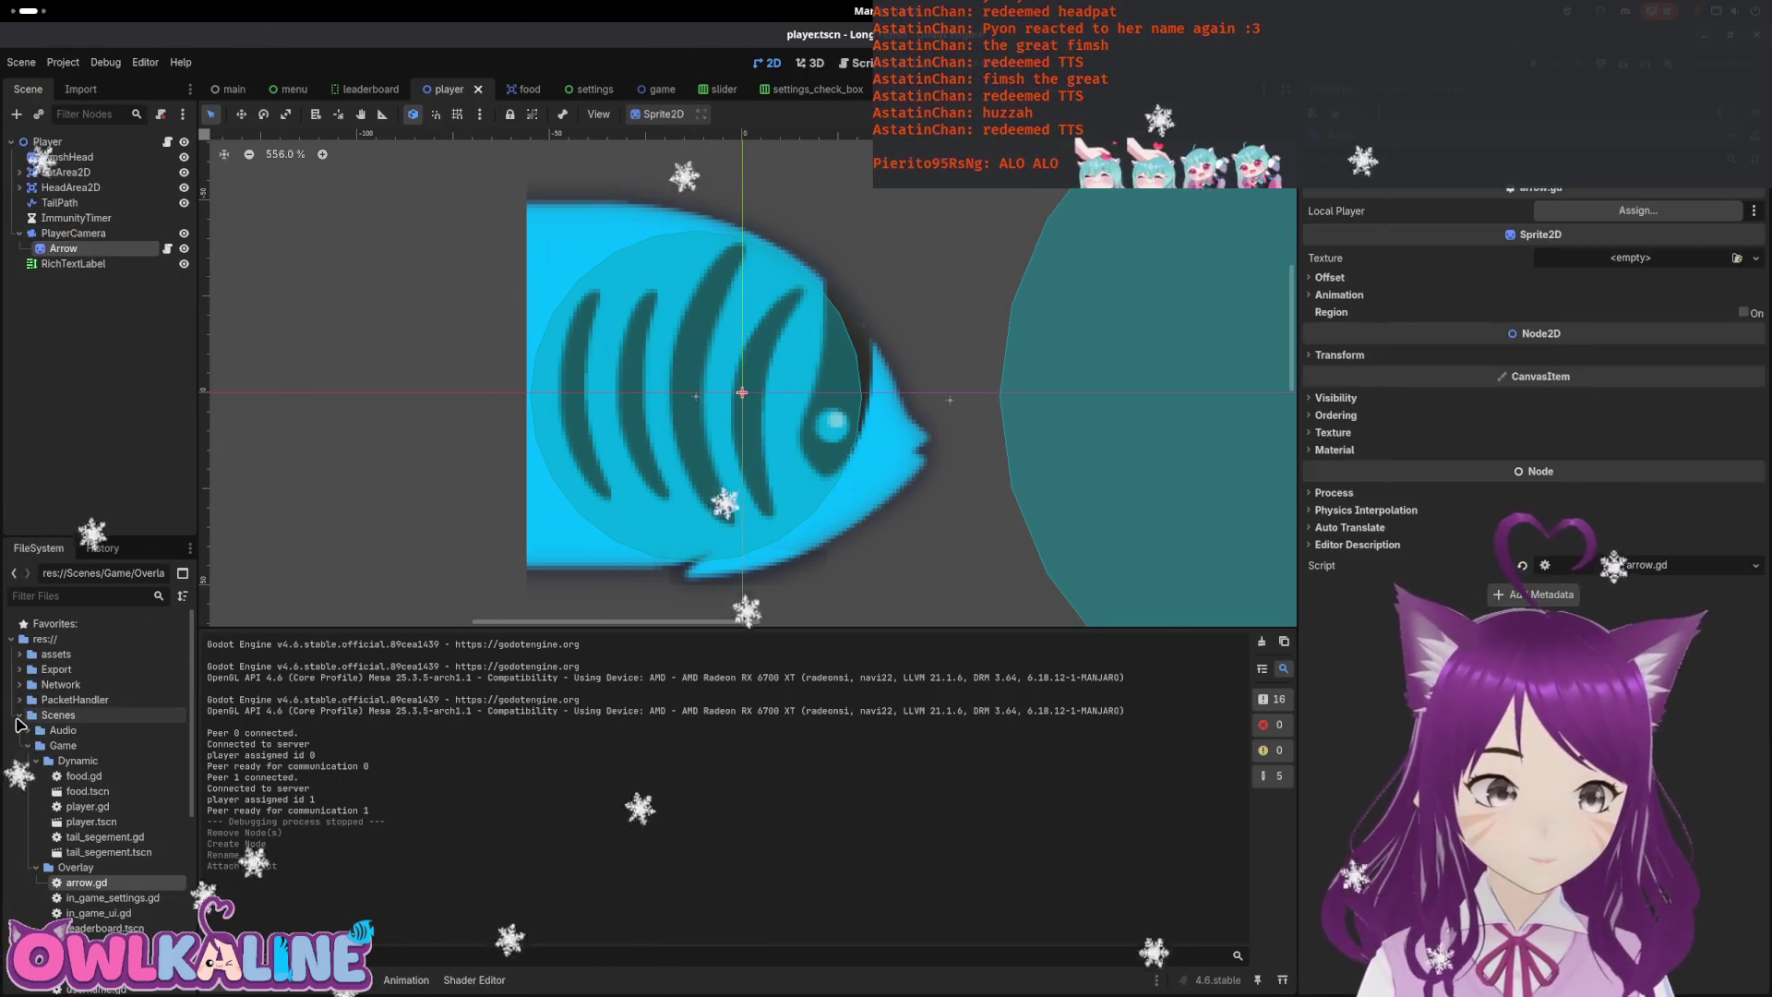
pyautogui.click(19, 716)
pyautogui.click(20, 654)
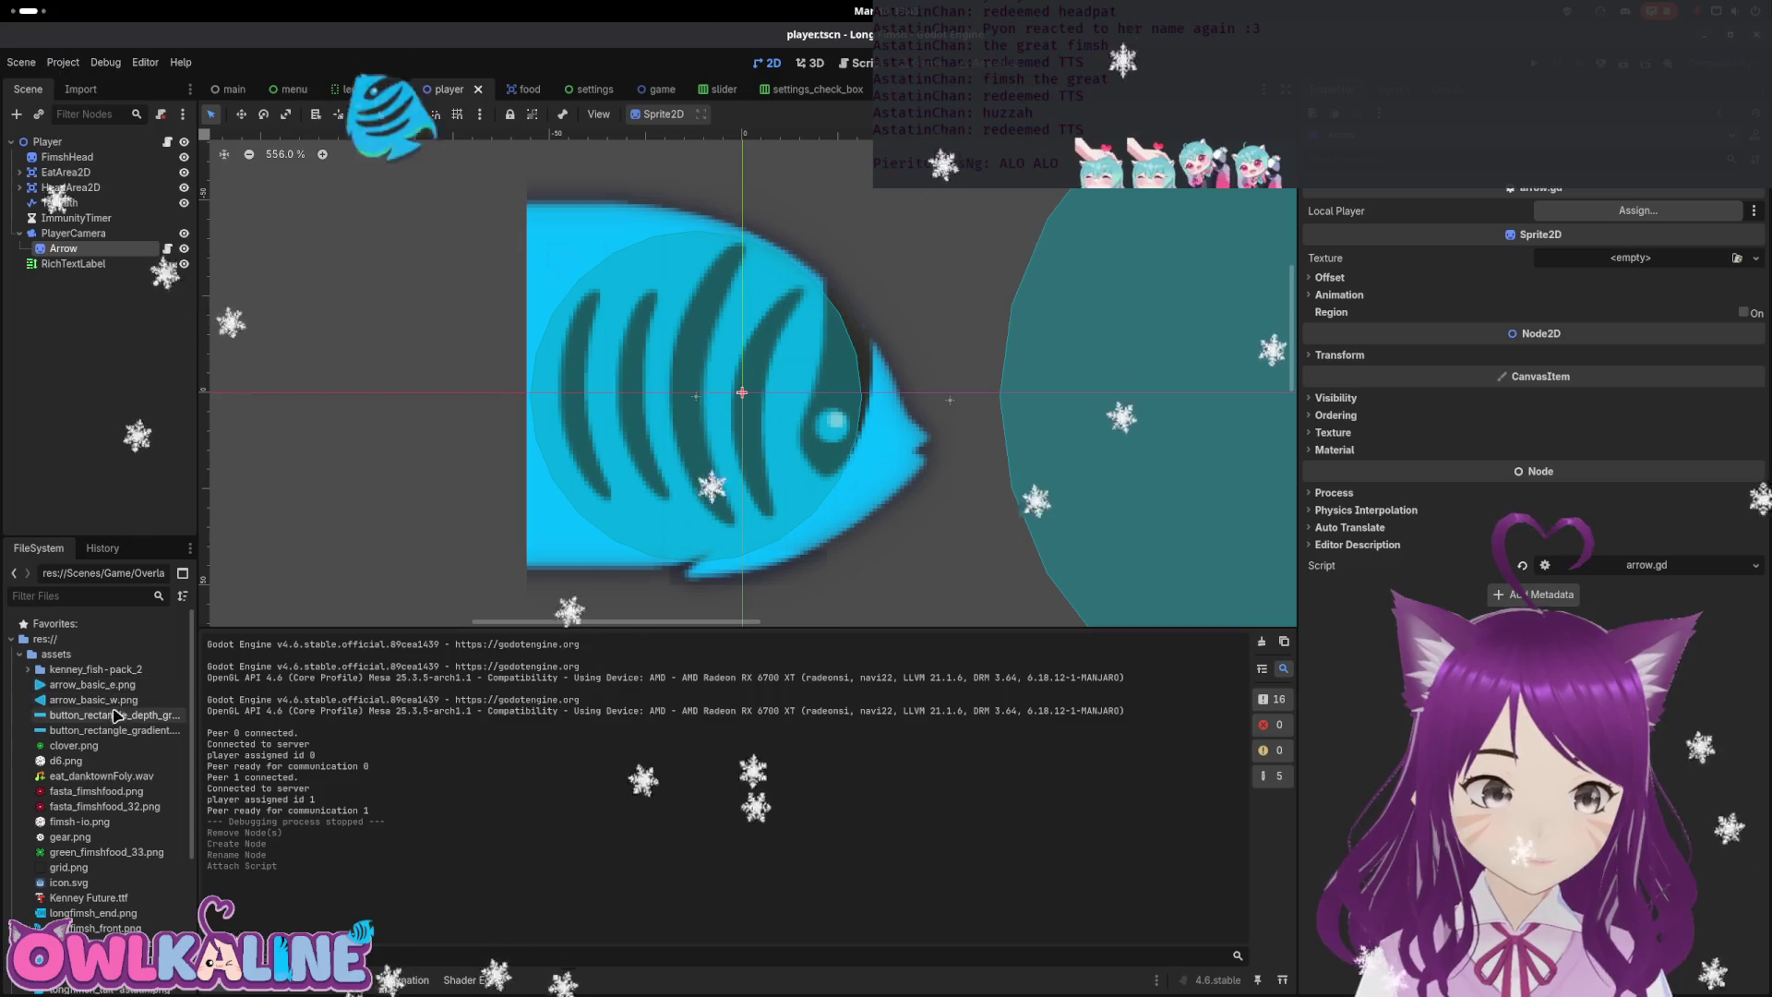
pyautogui.moveTo(1601, 264); pyautogui.dragTo(1607, 266)
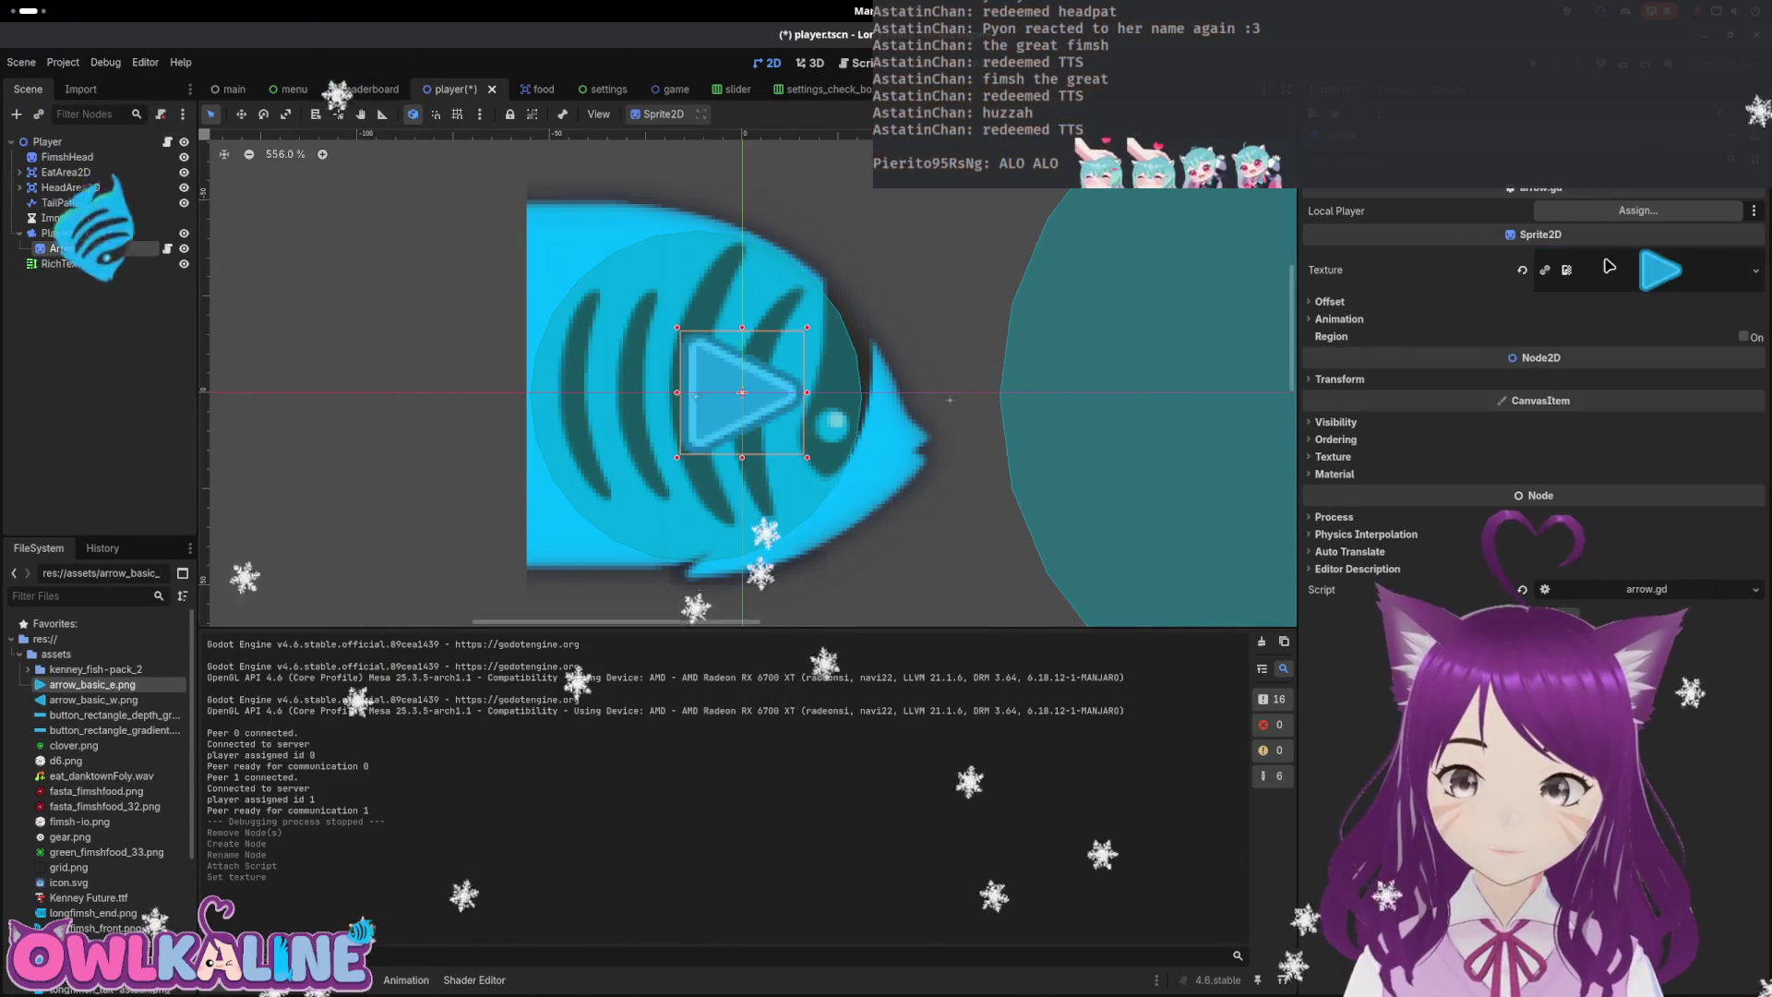
pyautogui.click(1529, 72)
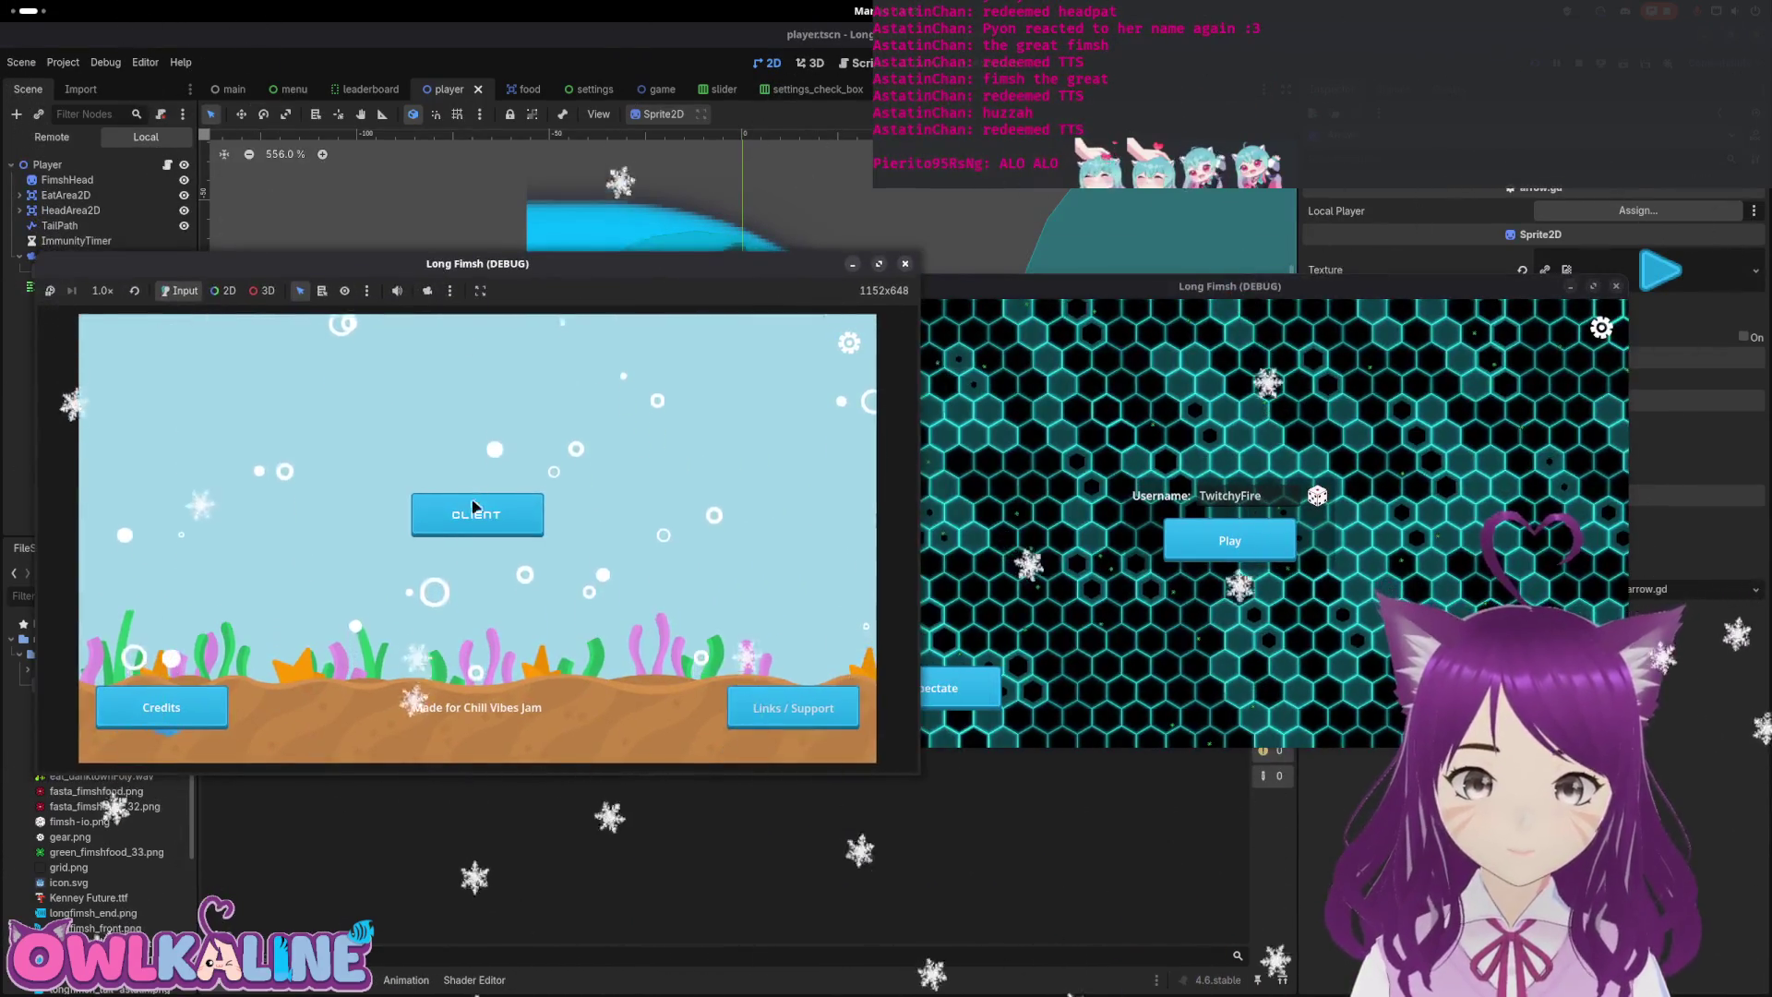
pyautogui.click(517, 561)
pyautogui.click(1211, 536)
pyautogui.click(1218, 539)
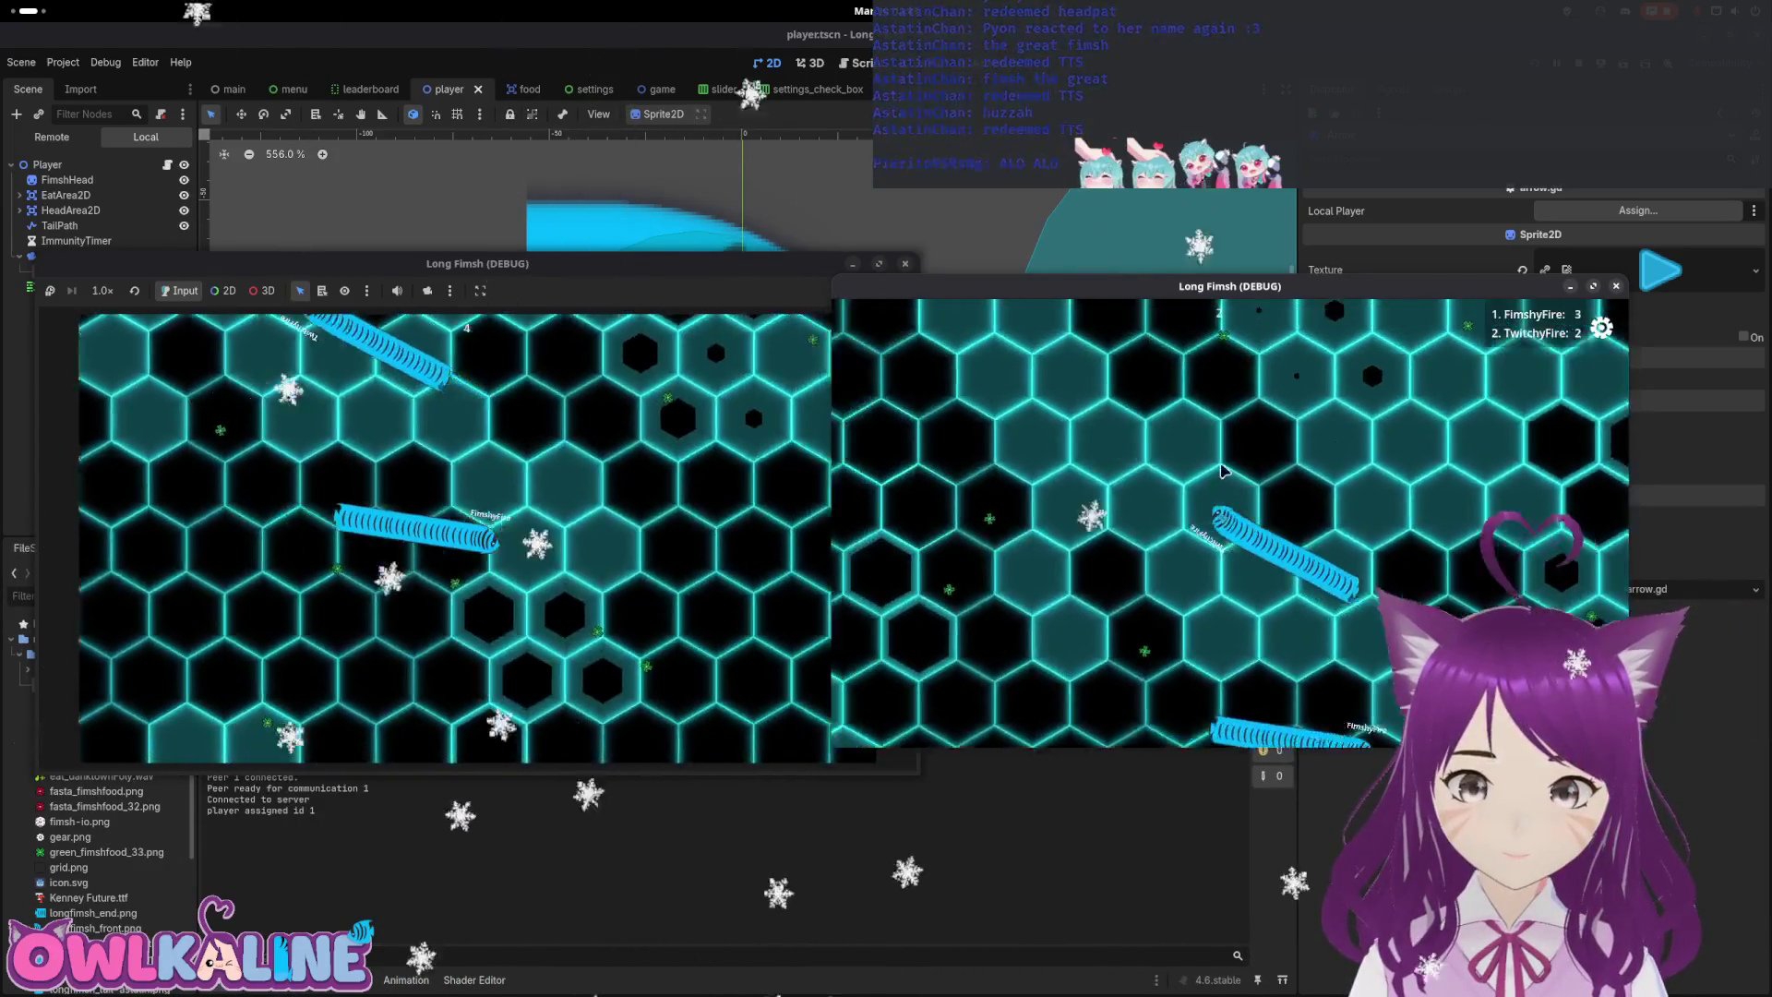
pyautogui.click(656, 701)
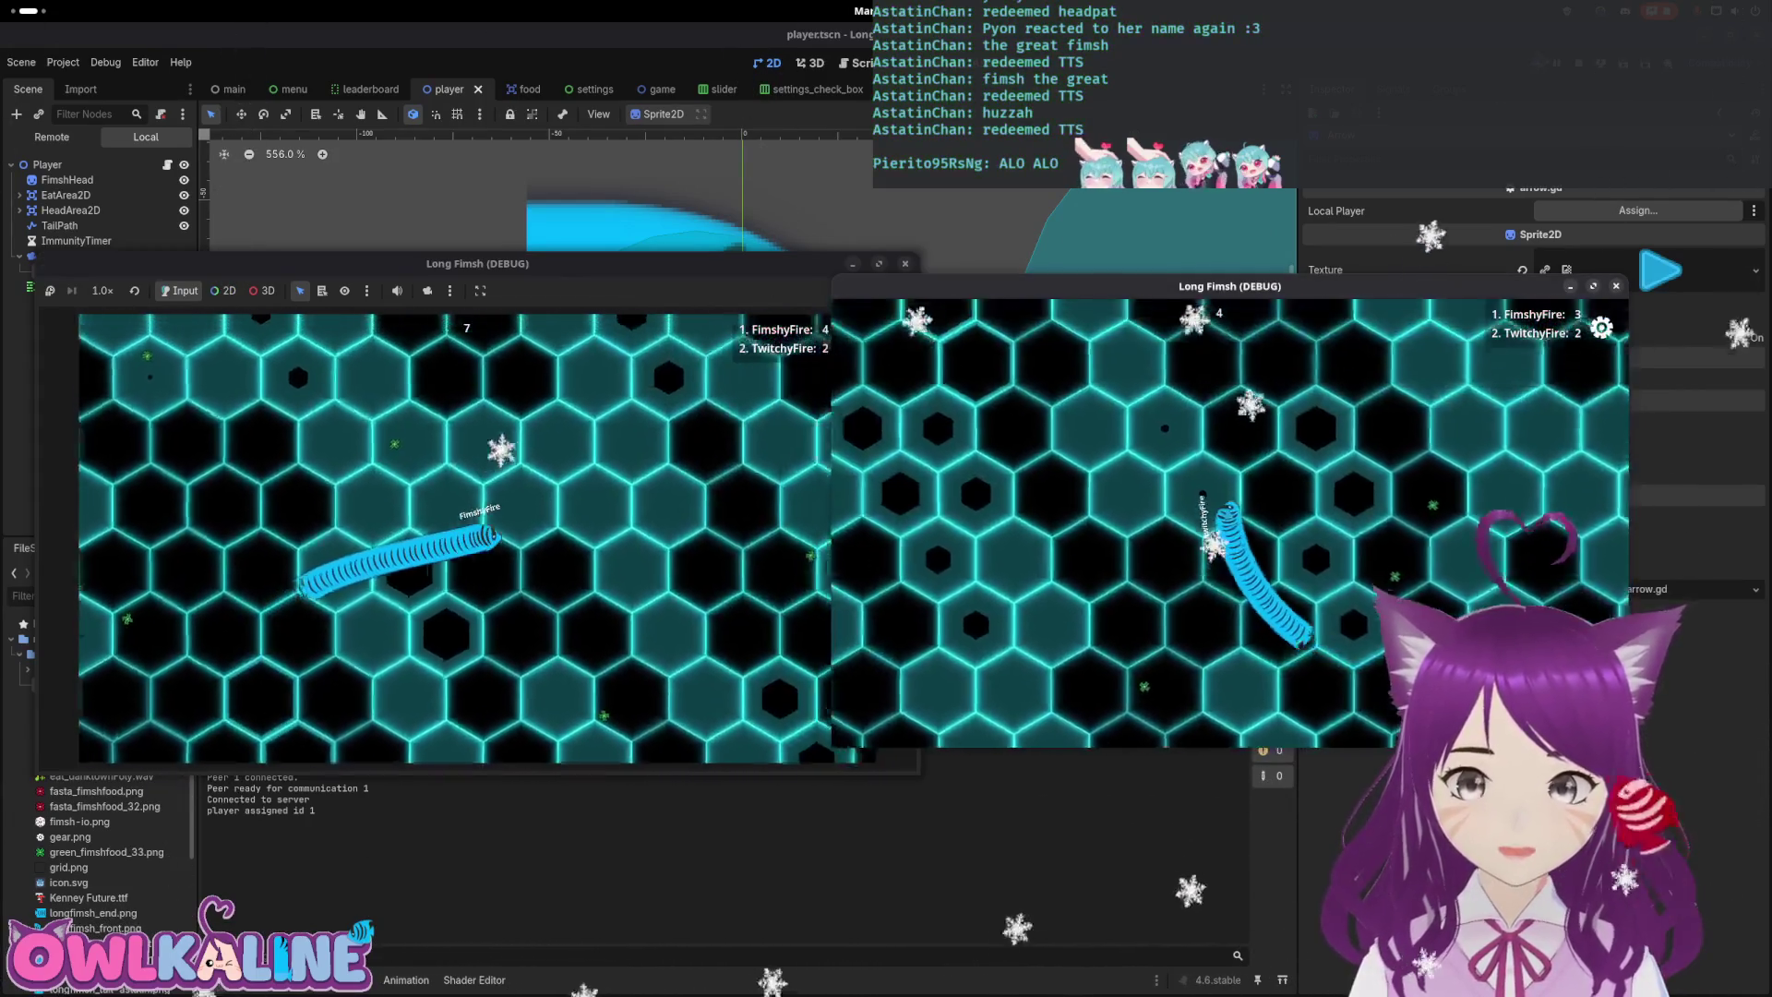
pyautogui.click(1583, 66)
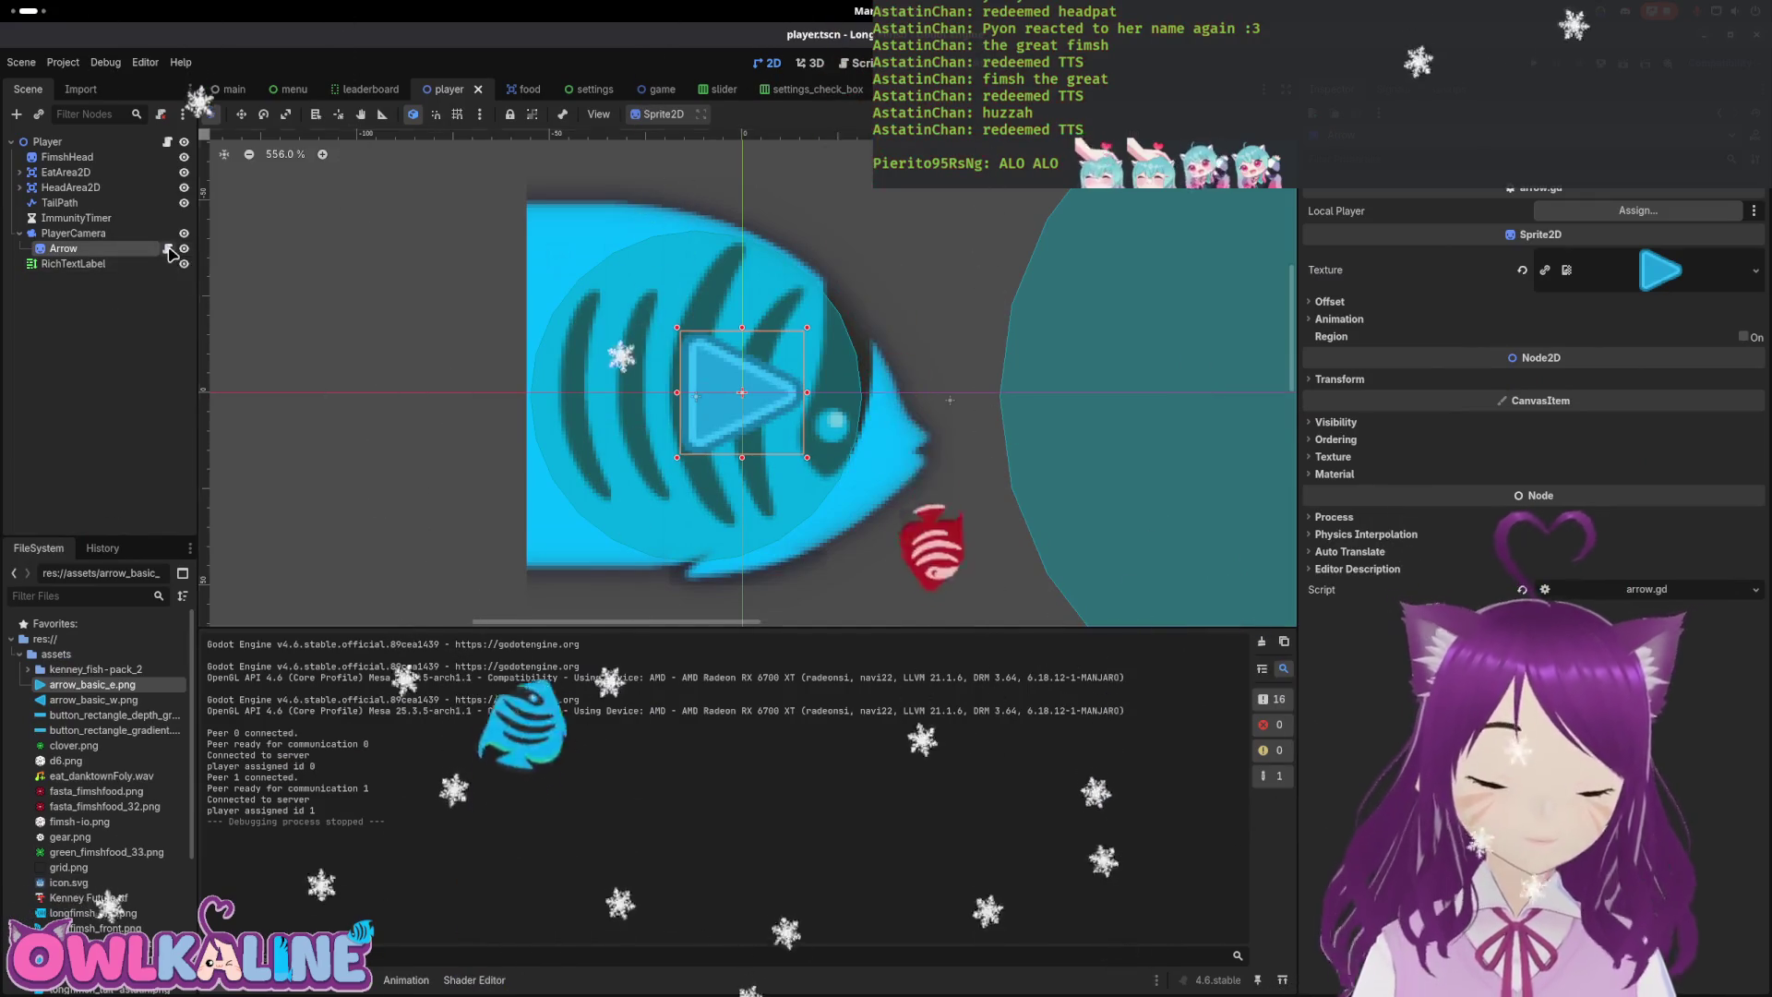
# Open the Arrow node's arrow.gd script, run a test game, then stop it.
pyautogui.click(167, 248)
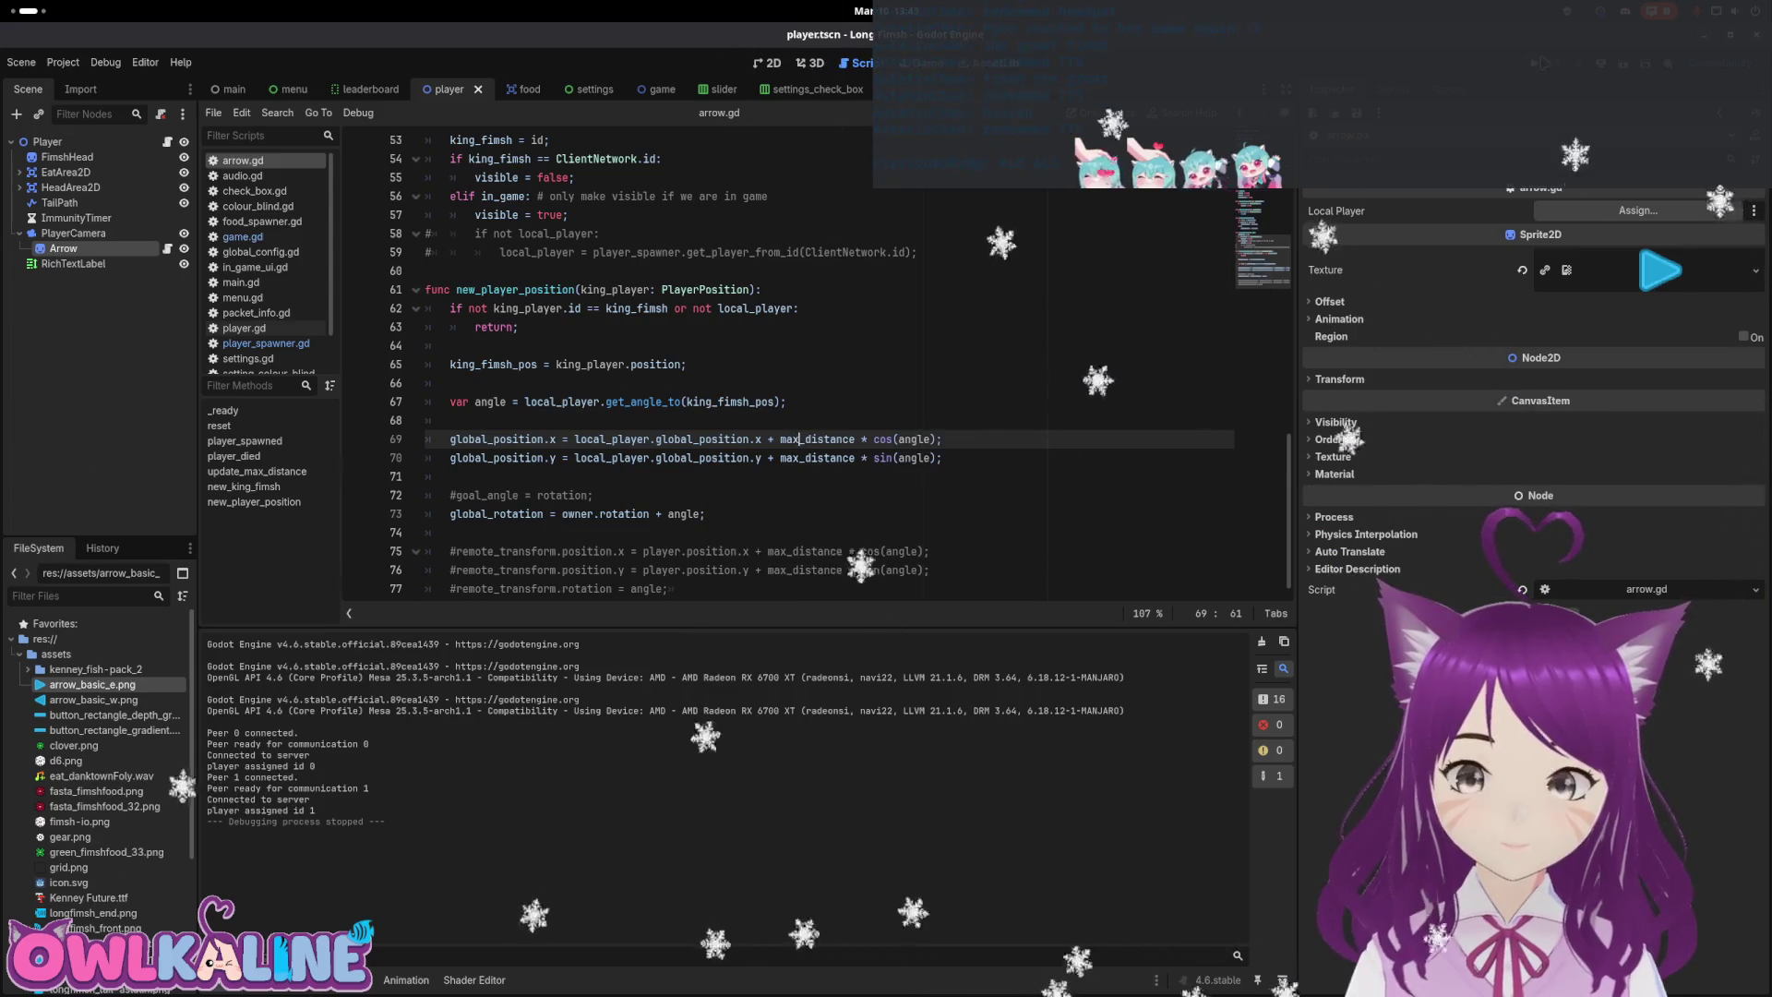
pyautogui.press('F5')
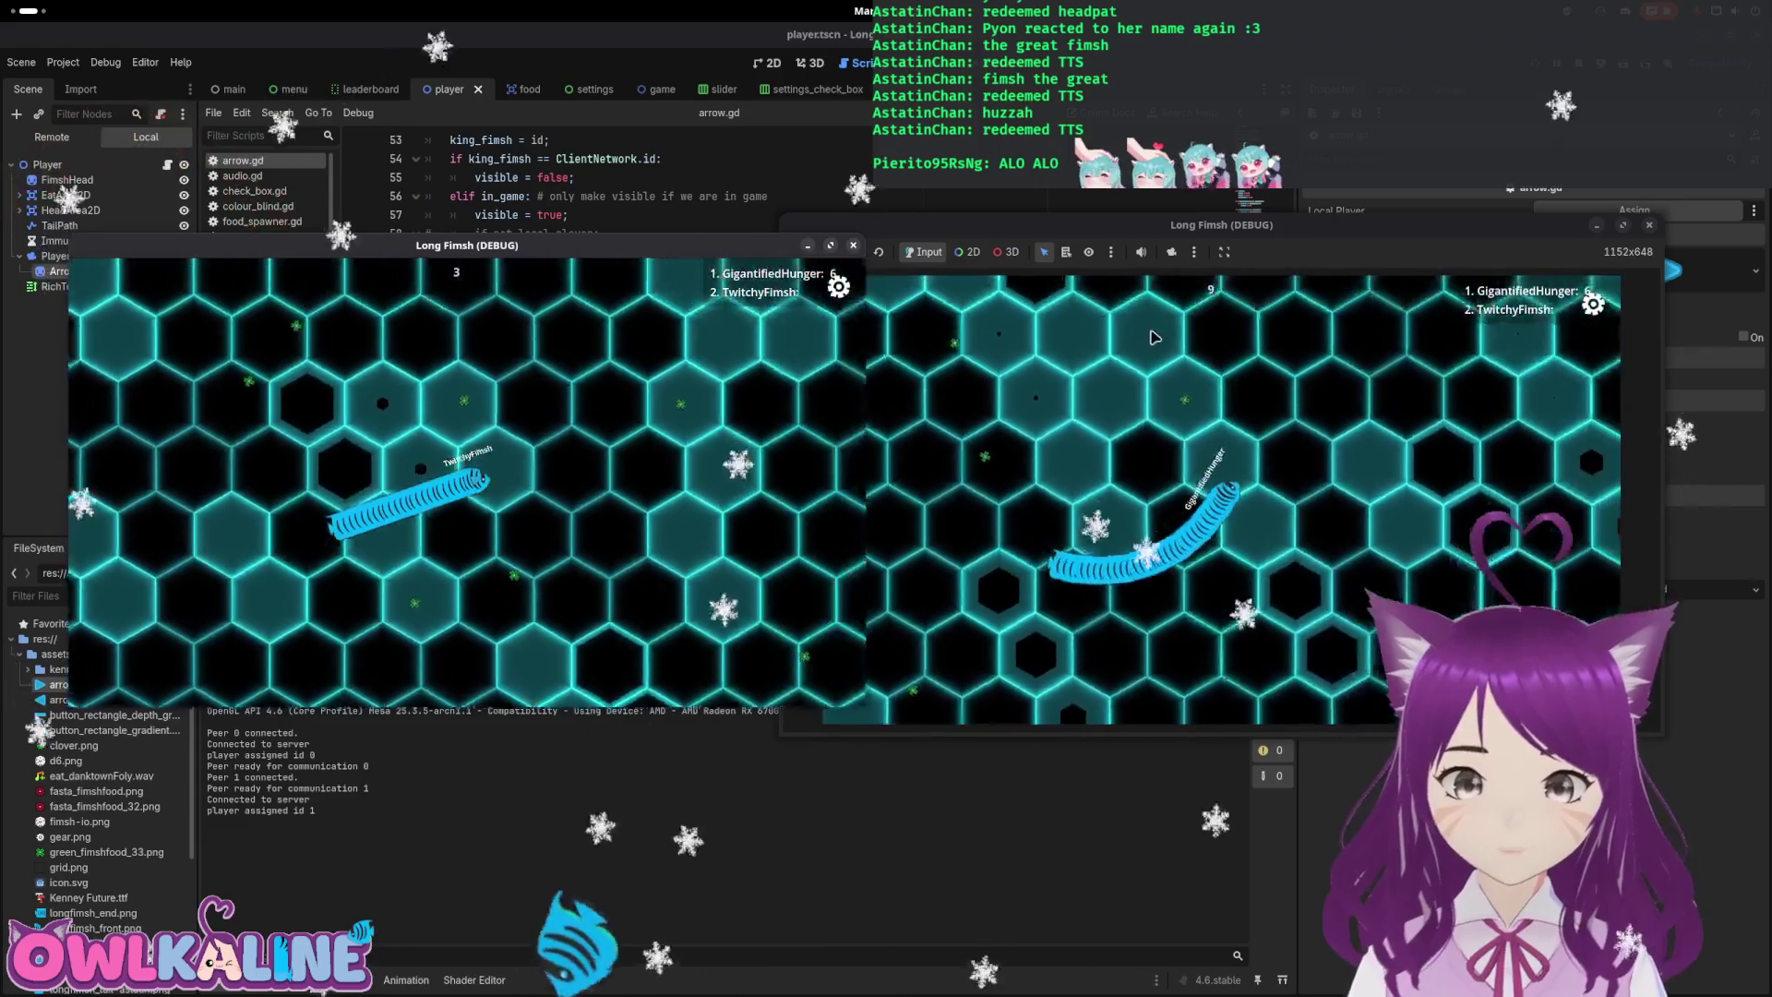
pyautogui.press('F8')
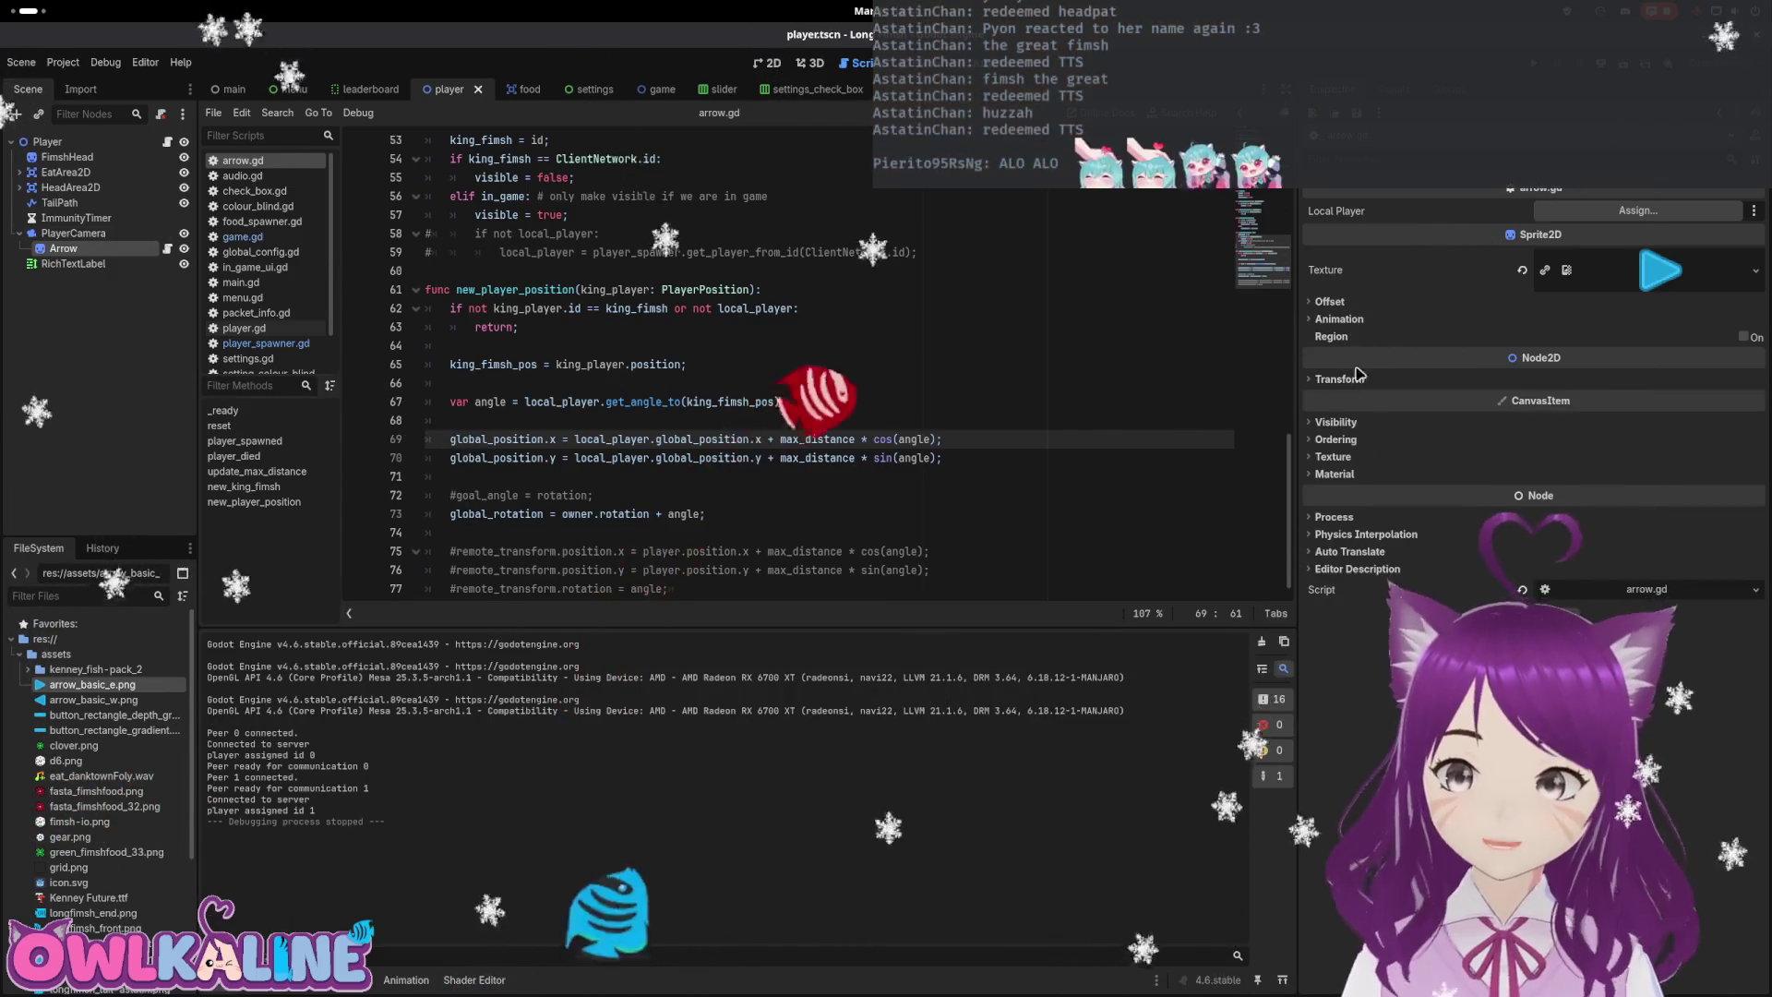
# Browse the Arrow sprite's Inspector groups: Texture, Ordering, Visibility, Transform, Physics Interpolation, Animation.
pyautogui.click(1338, 440)
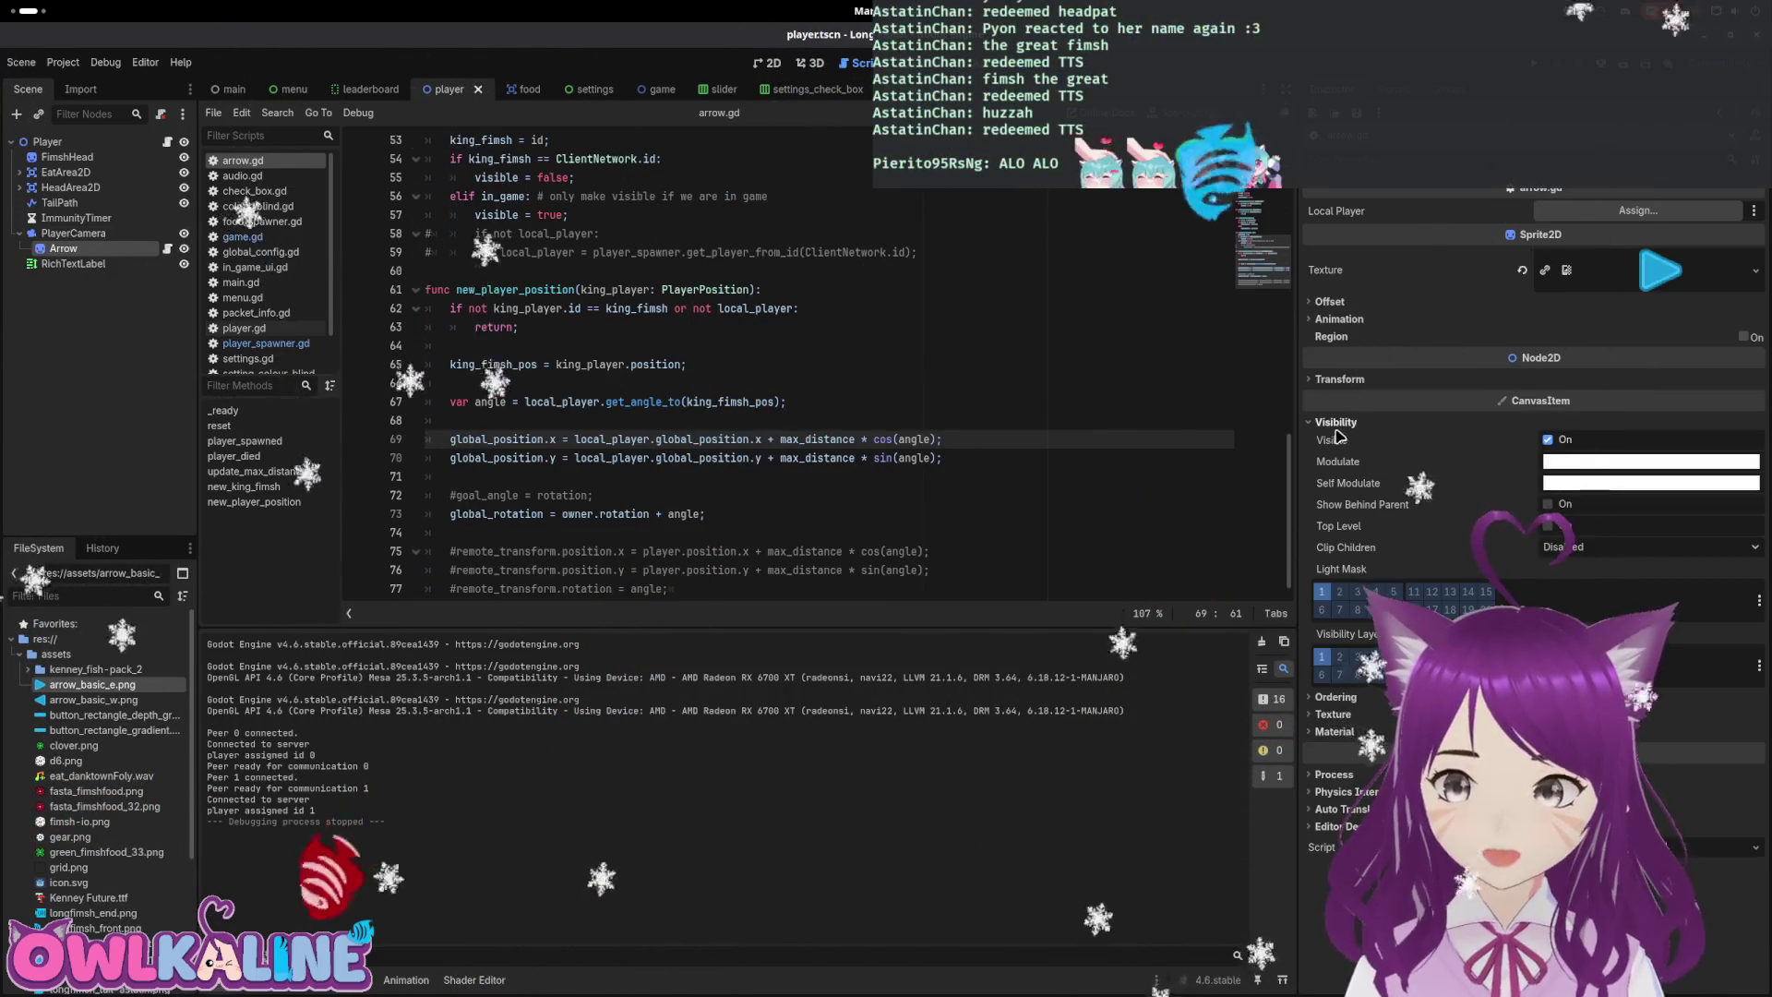
pyautogui.click(1340, 443)
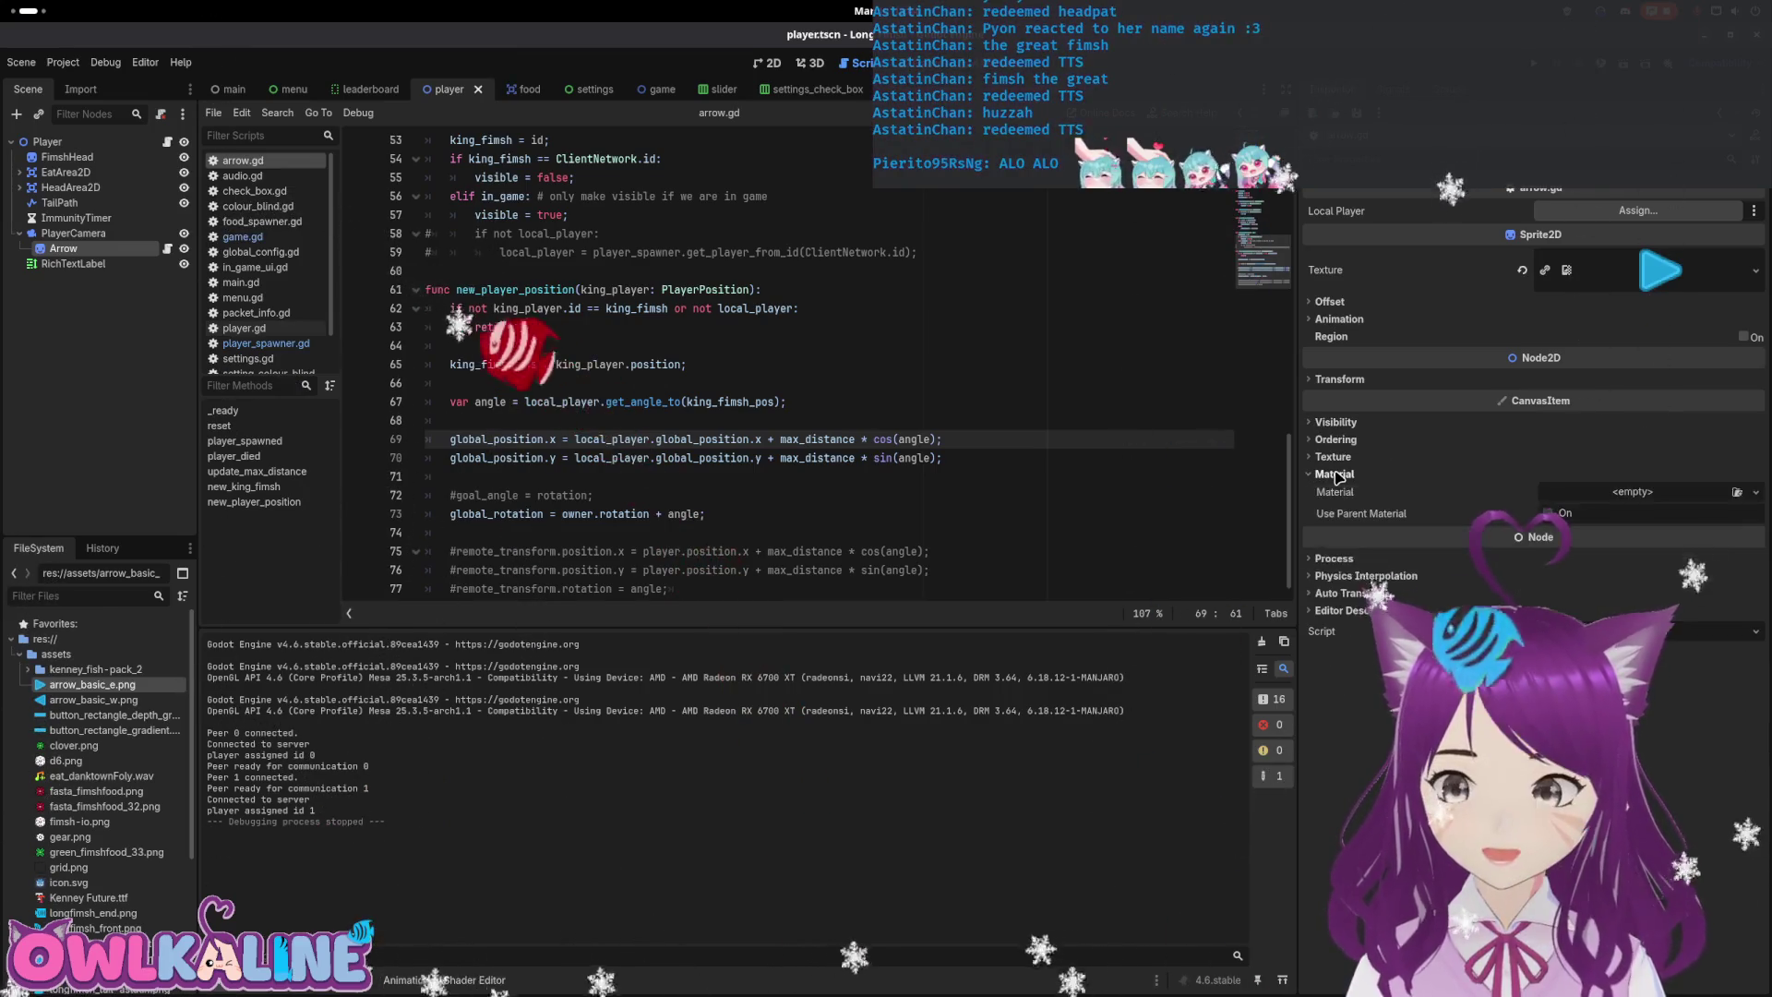
pyautogui.click(1347, 536)
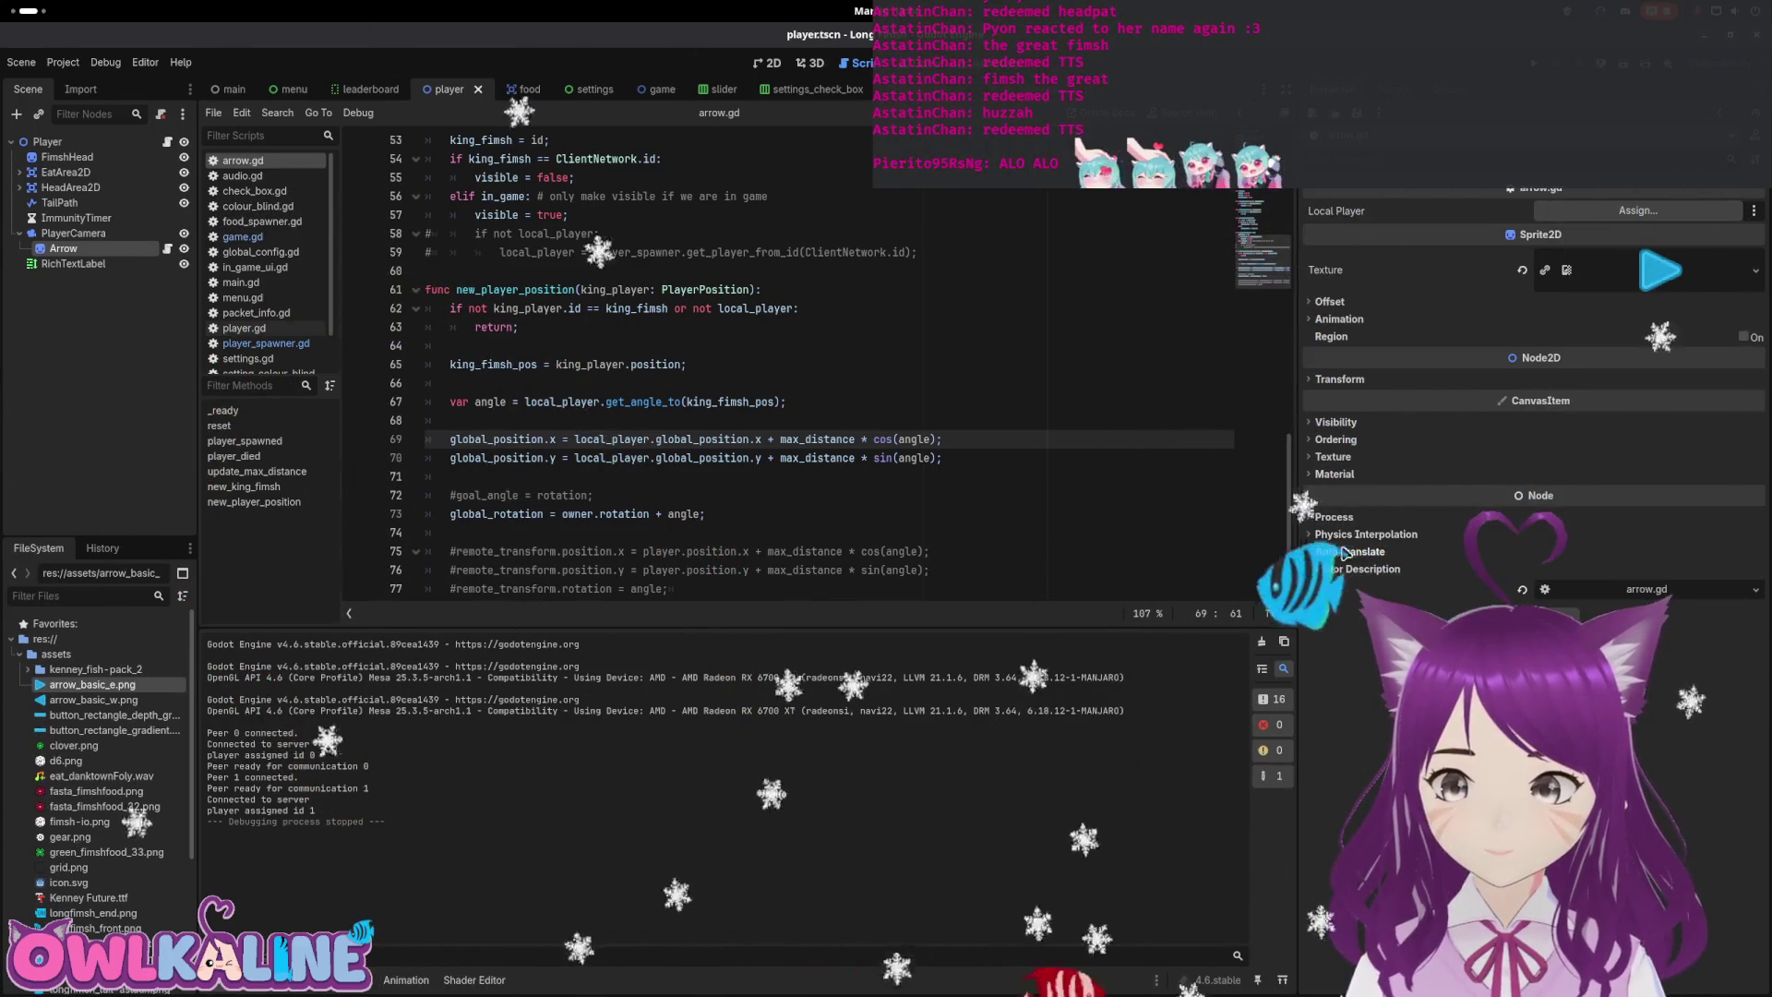
pyautogui.click(1348, 535)
pyautogui.click(1337, 457)
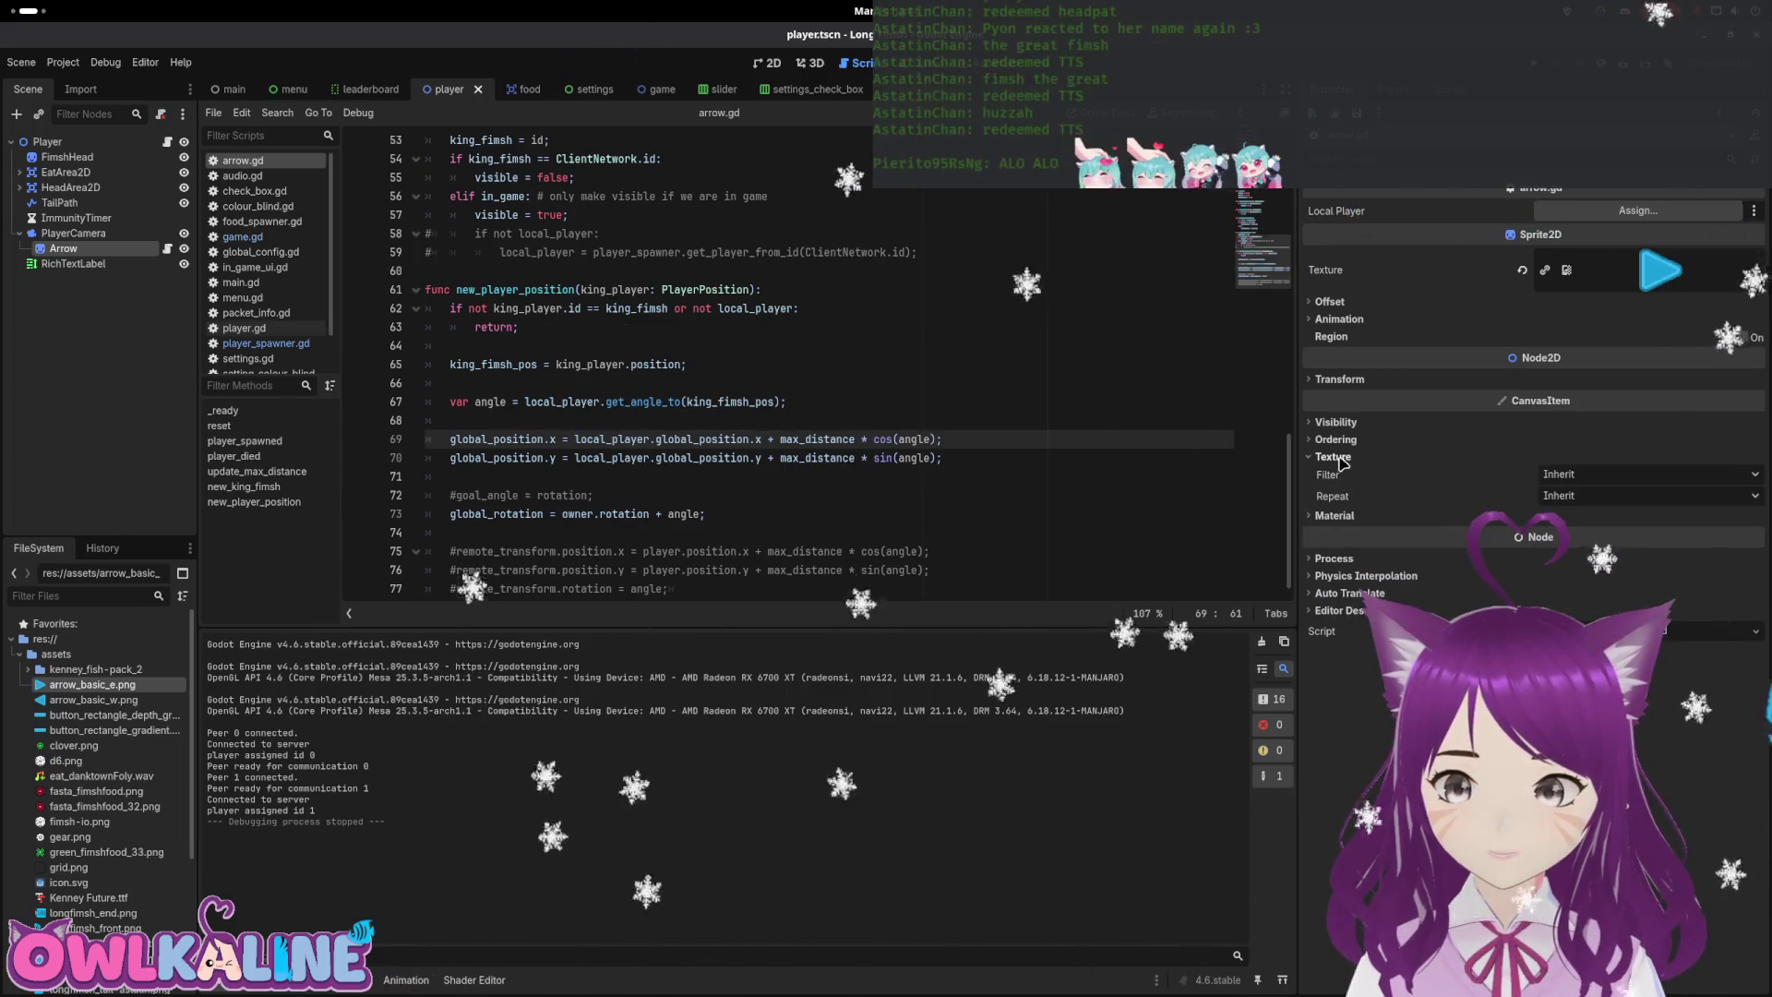
pyautogui.click(1341, 458)
pyautogui.click(1338, 443)
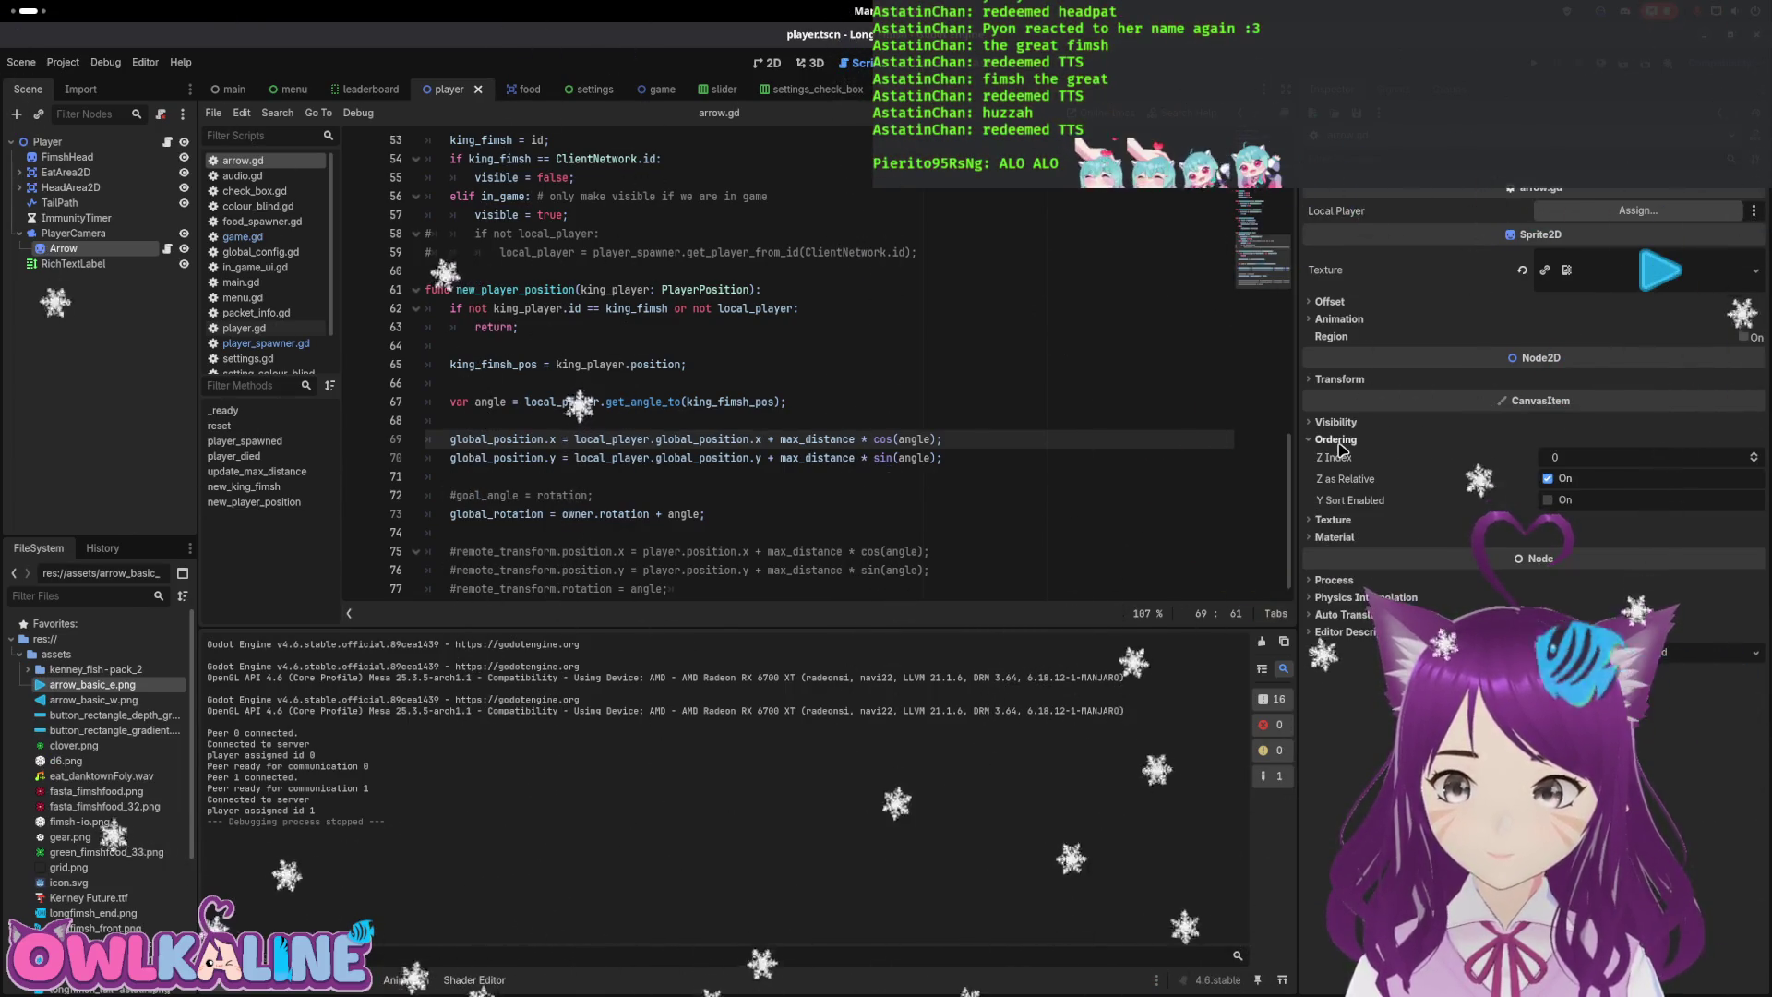
pyautogui.click(1338, 443)
pyautogui.click(1338, 425)
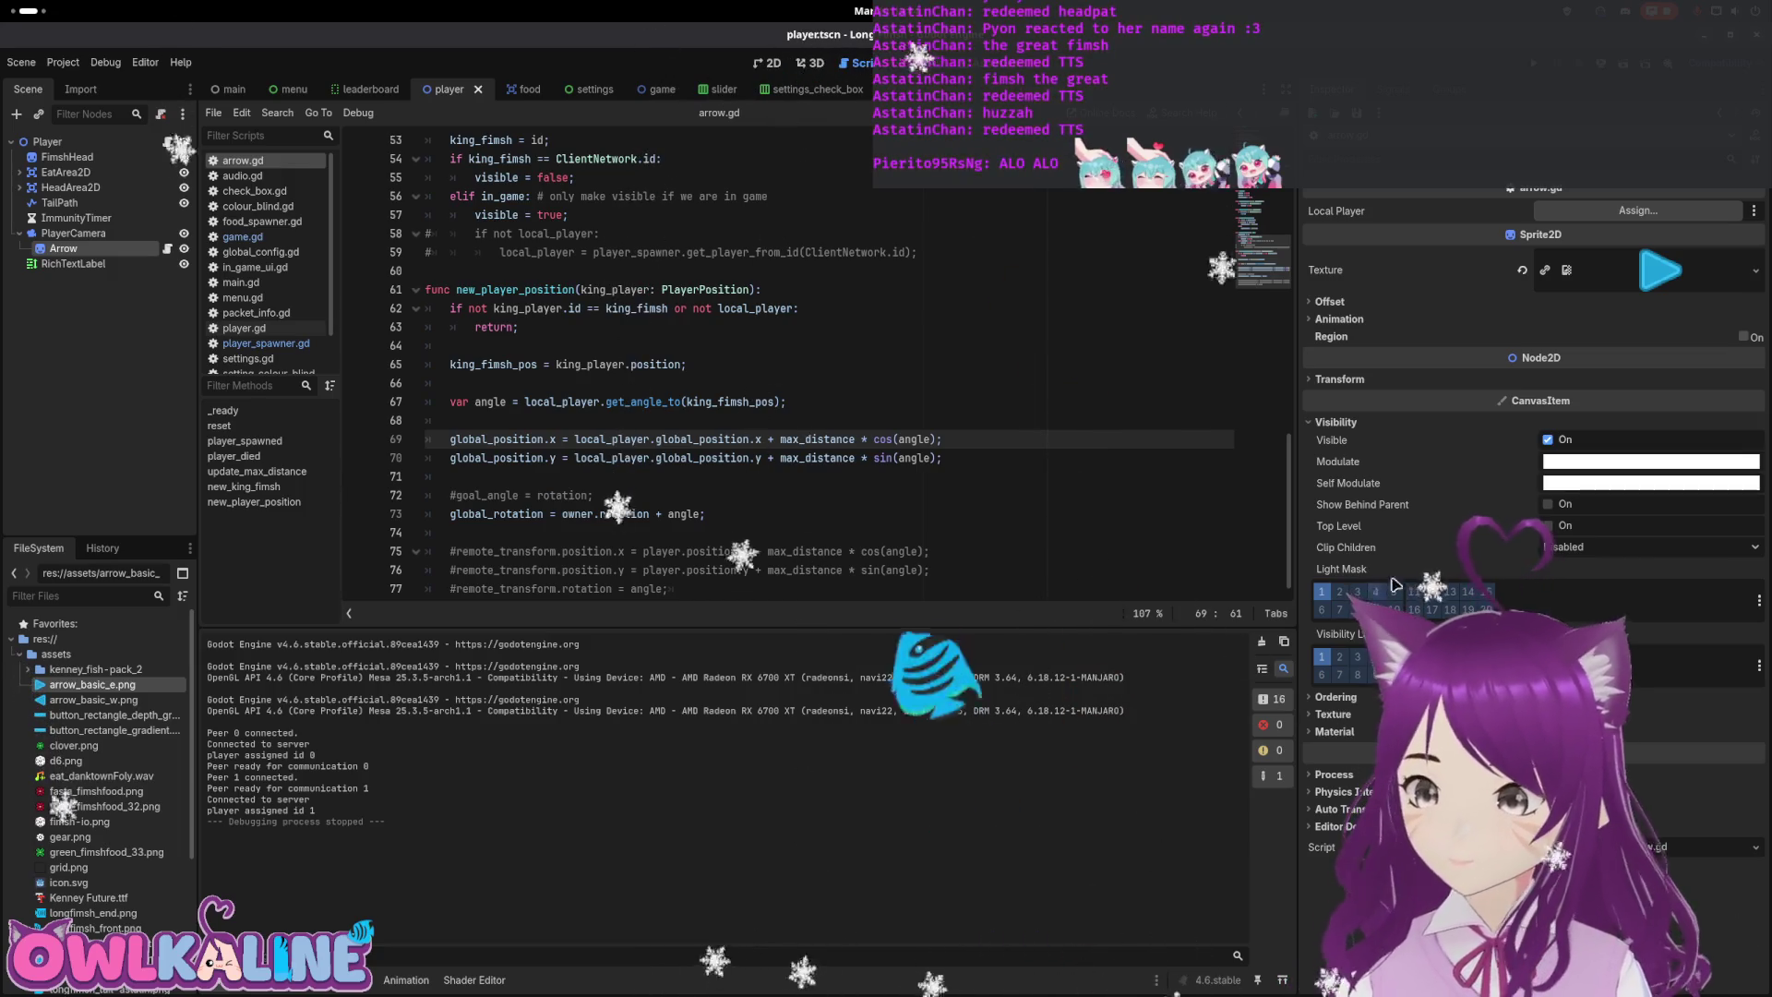
pyautogui.click(1346, 380)
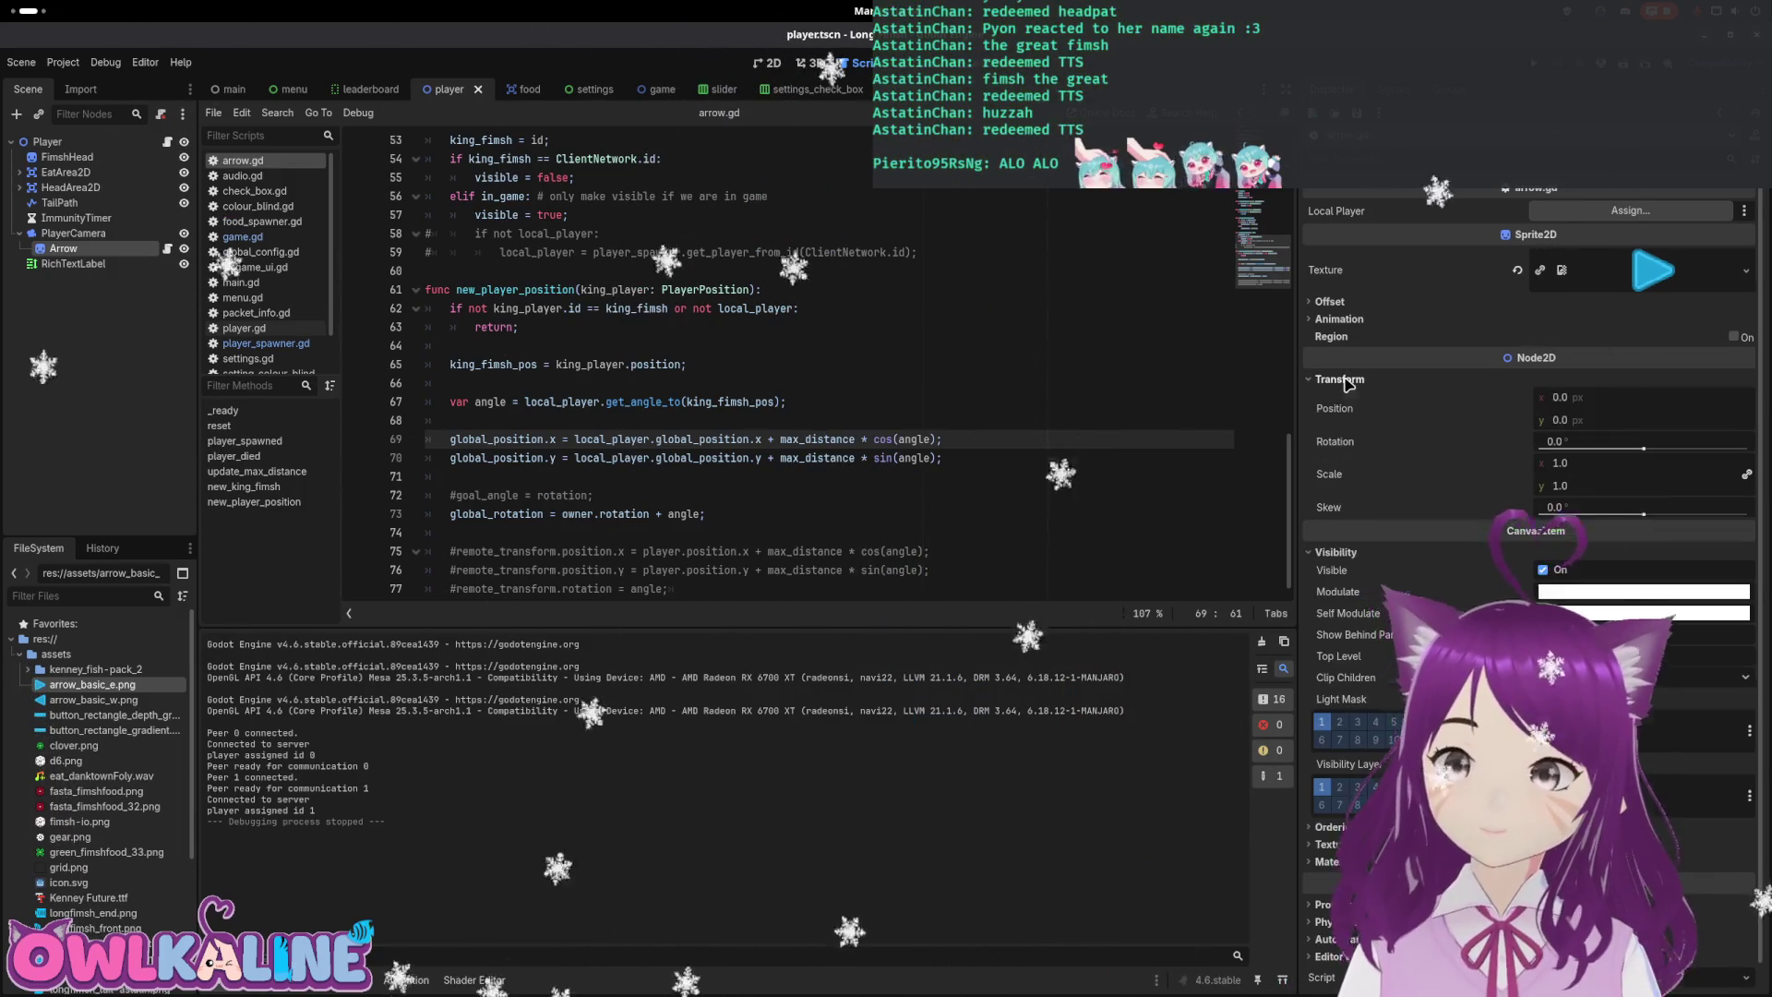
pyautogui.click(1345, 380)
pyautogui.click(1340, 319)
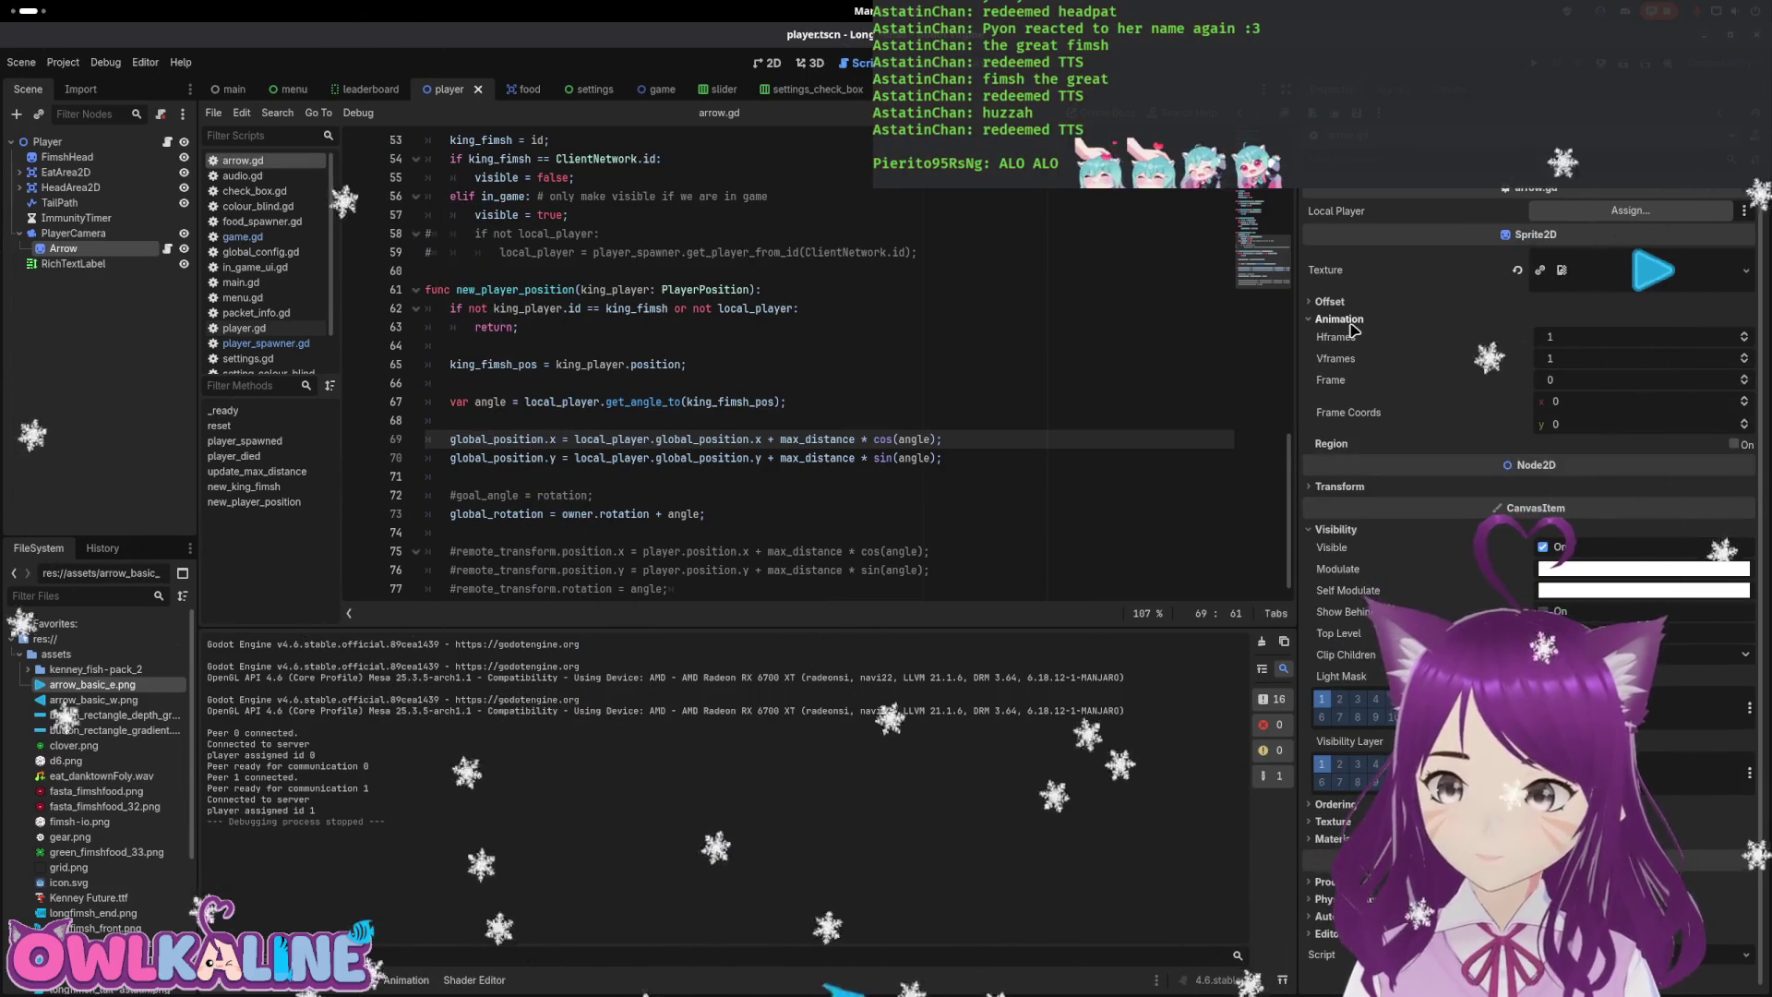
# Assign the Player node to the Arrow's Local Player property and run the game.
pyautogui.moveTo(1325, 455)
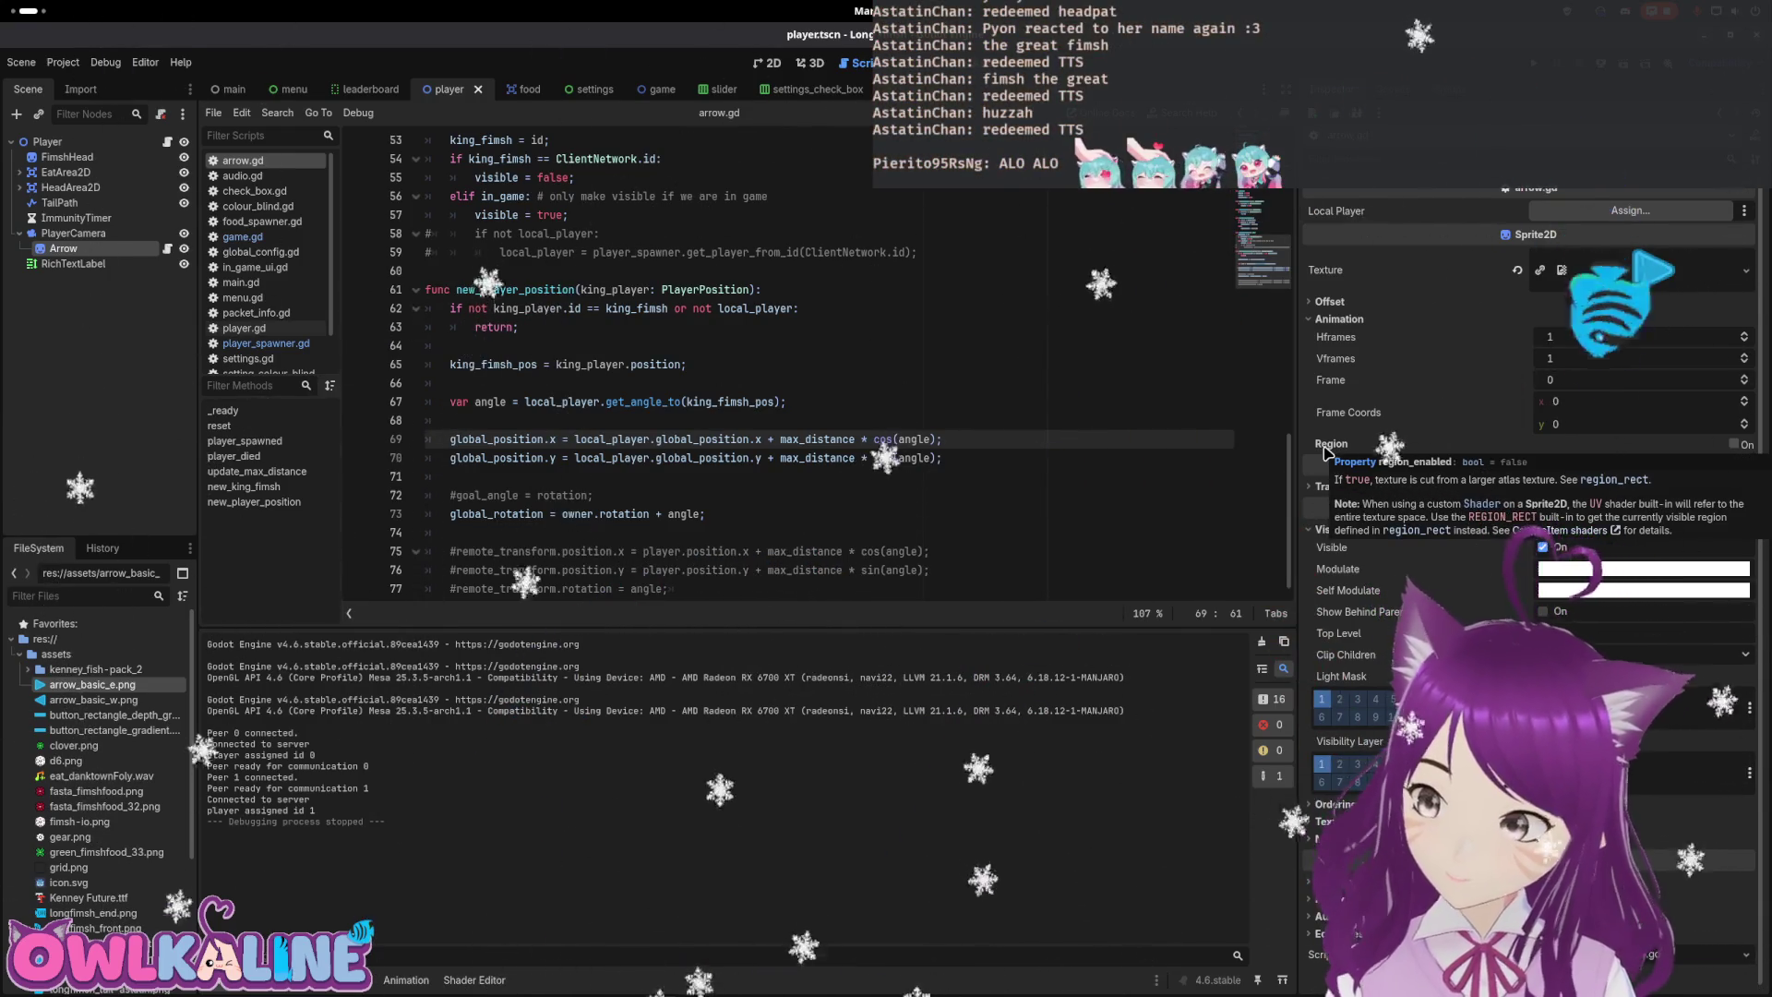
pyautogui.click(1339, 318)
pyautogui.click(1333, 302)
pyautogui.click(1331, 302)
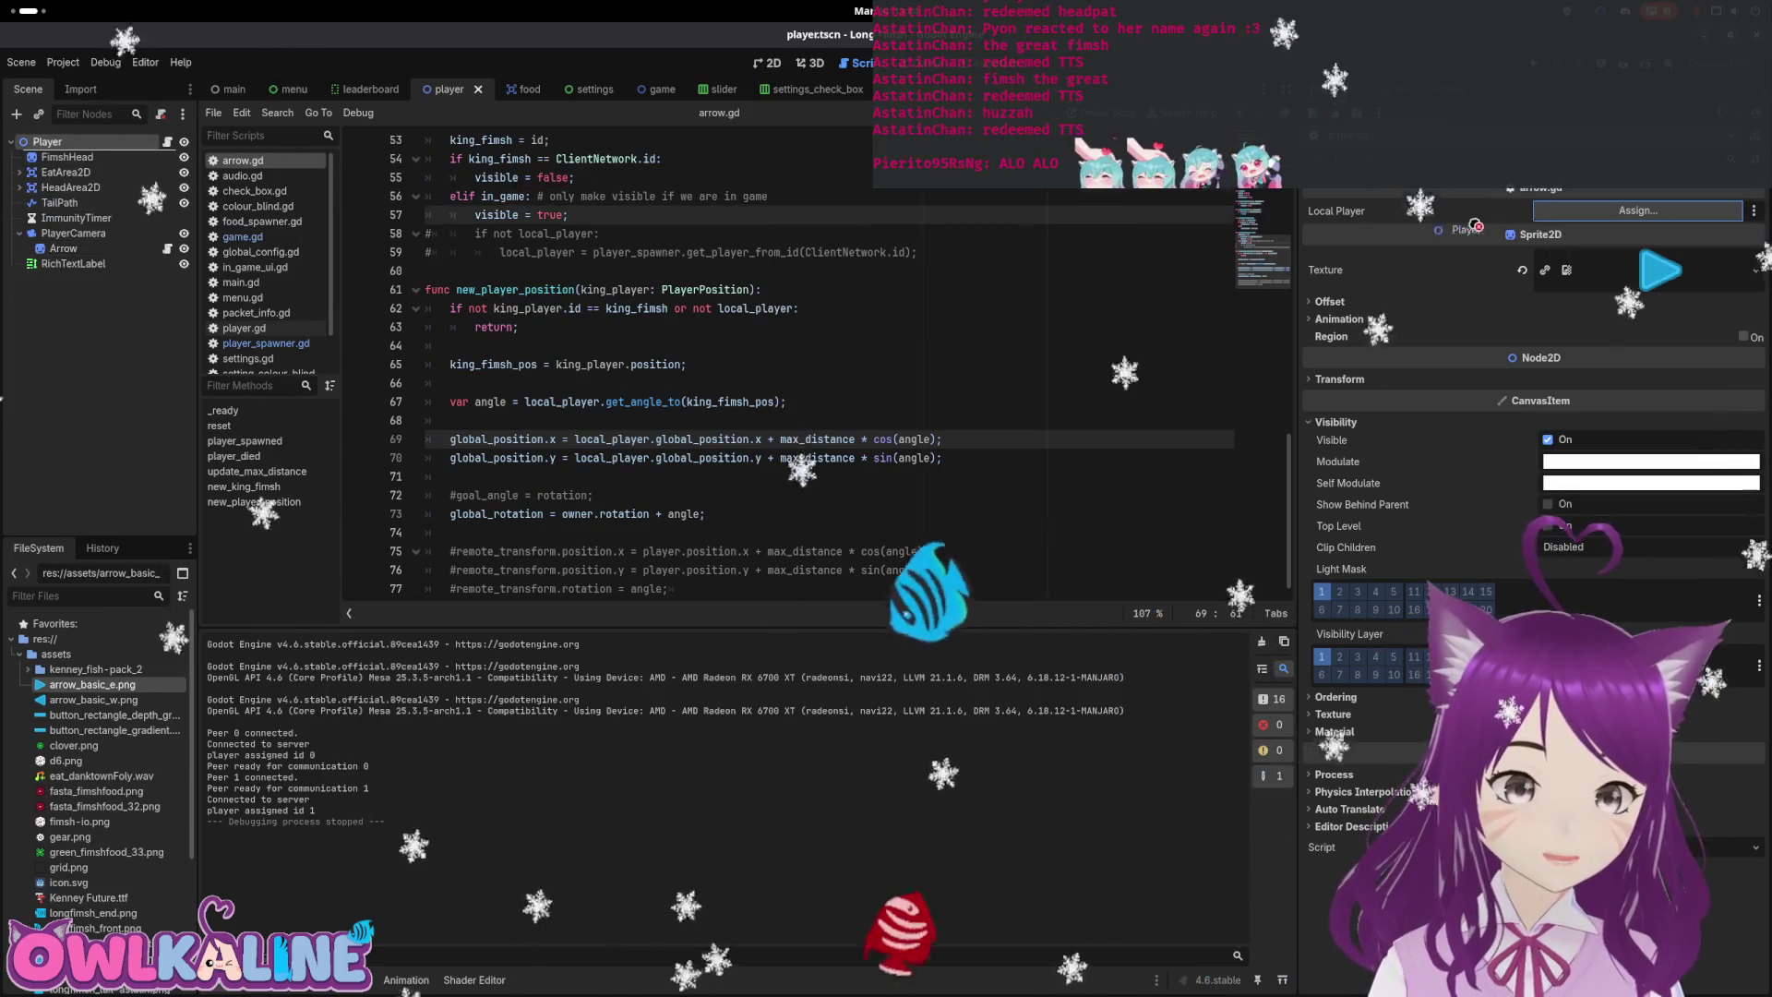
pyautogui.moveTo(48, 141); pyautogui.dragTo(1638, 210)
pyautogui.press('F5')
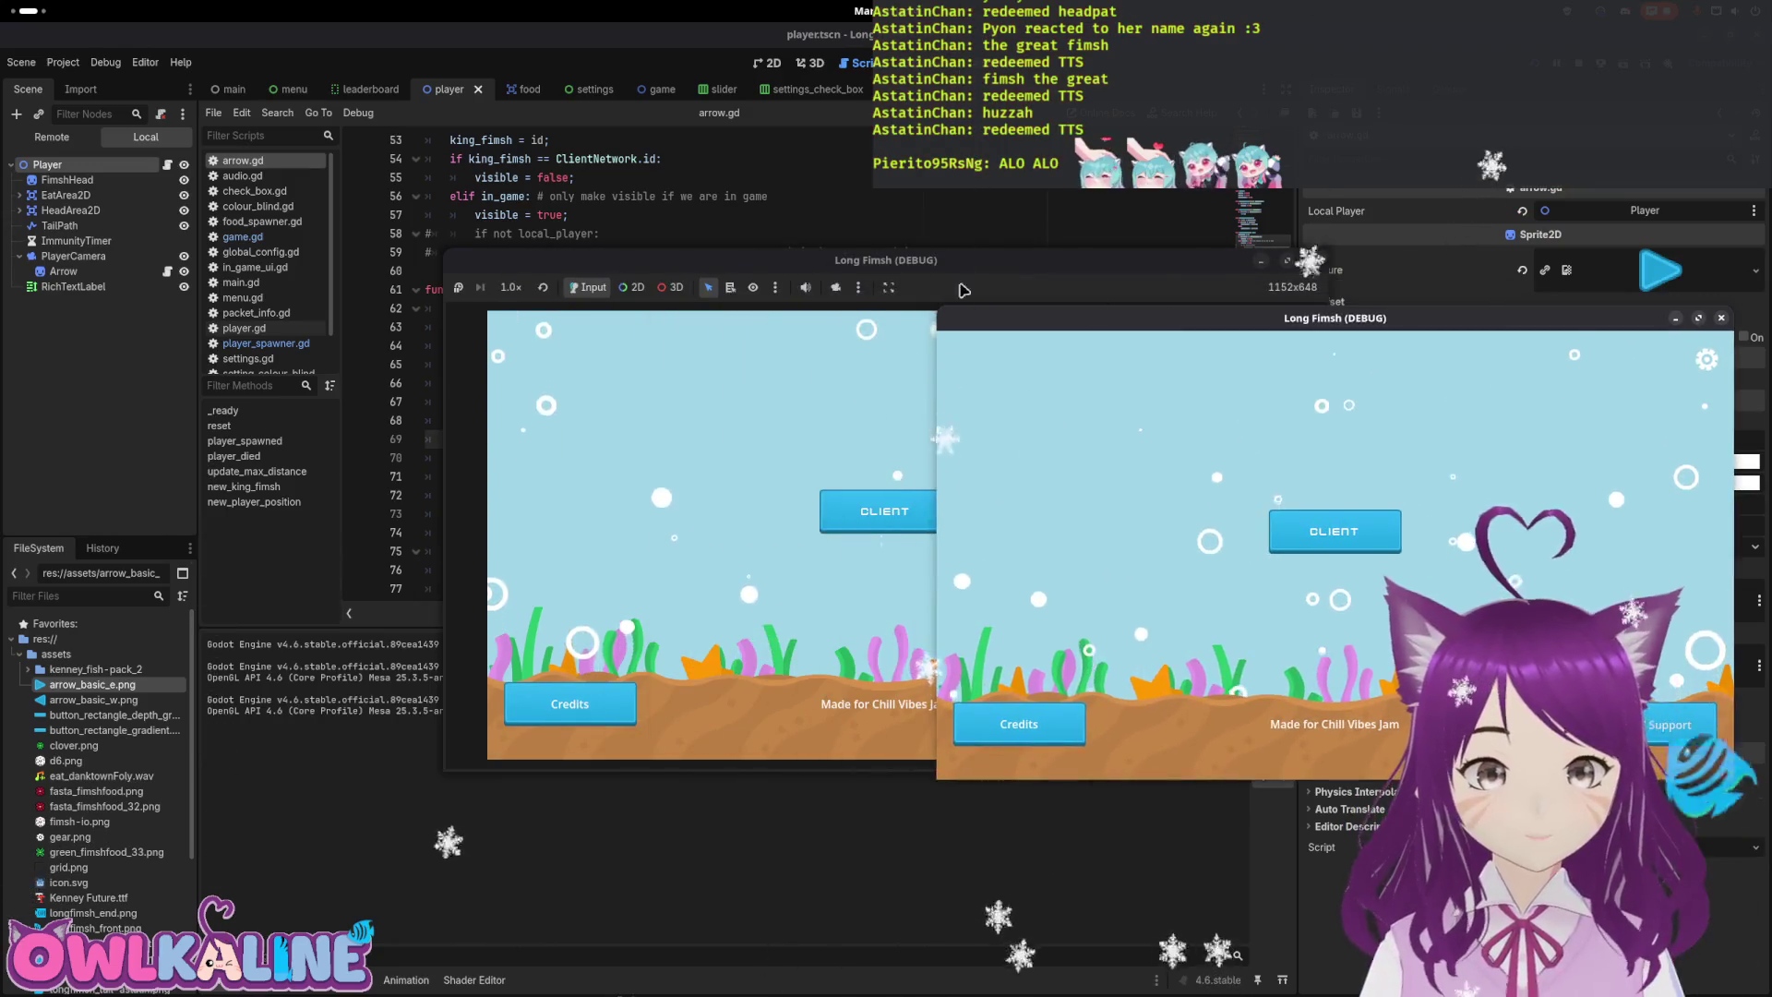
# Join the arena in both game windows, test the arrow, resize the windows, and stop the game.
pyautogui.click(505, 526)
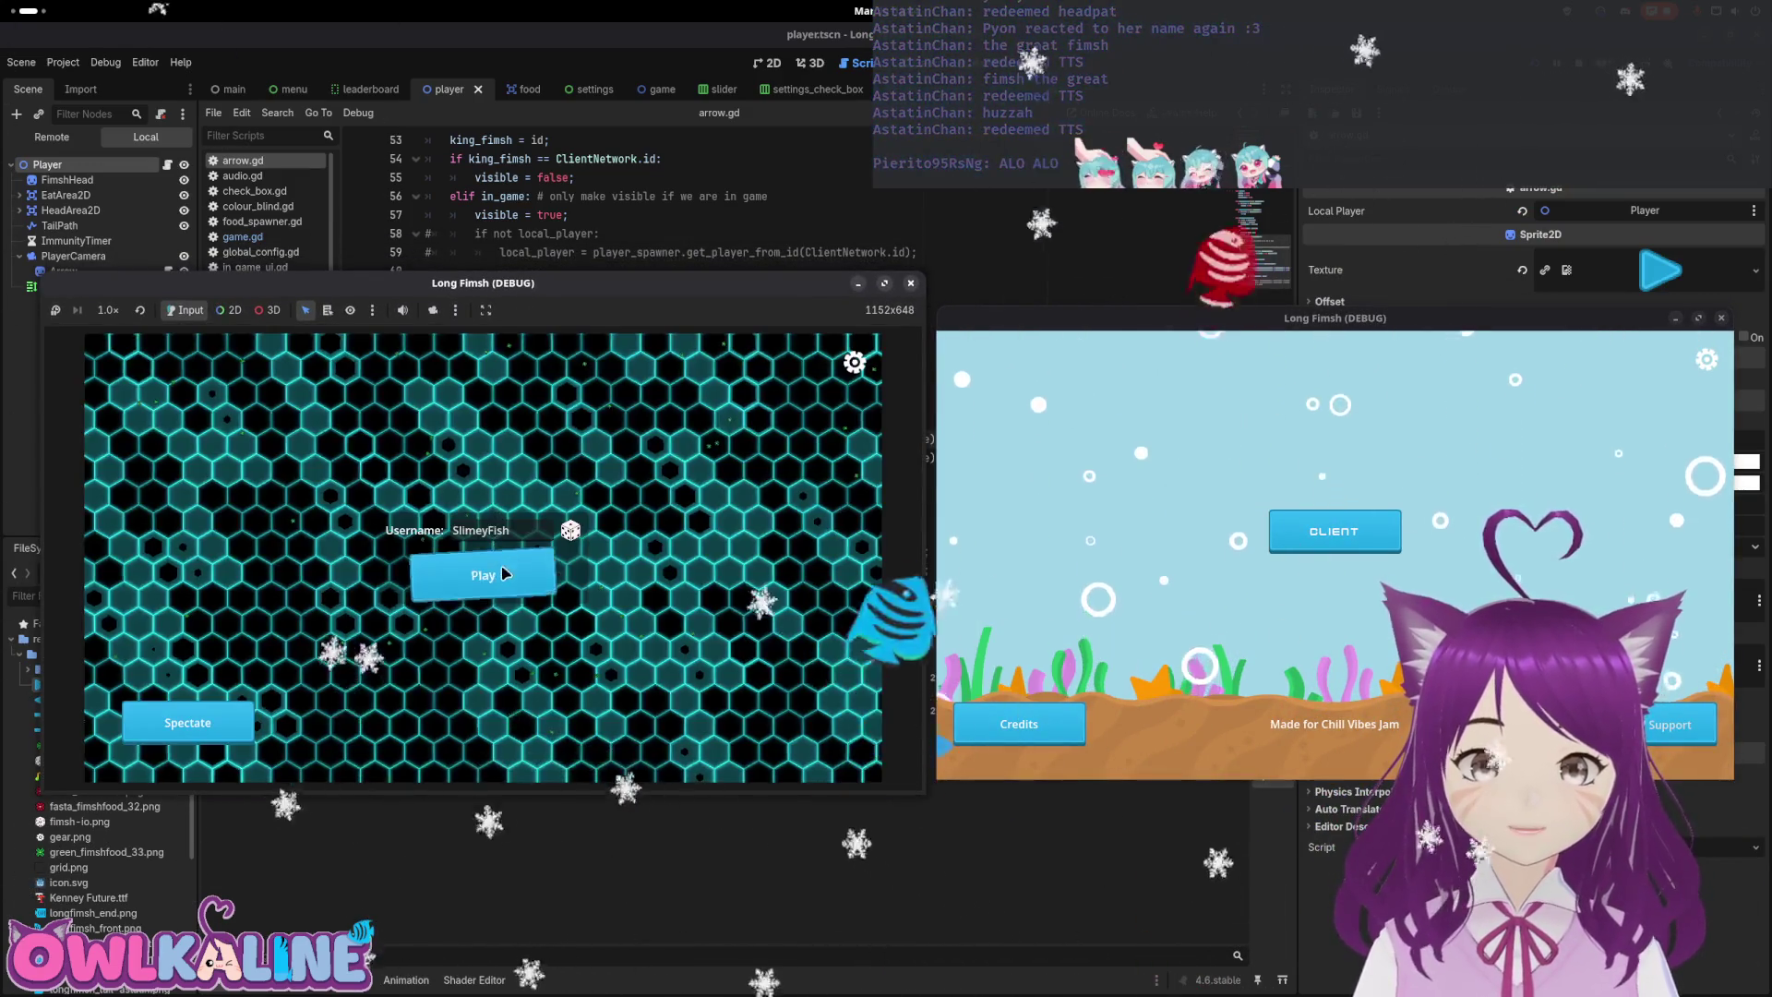
pyautogui.click(1335, 530)
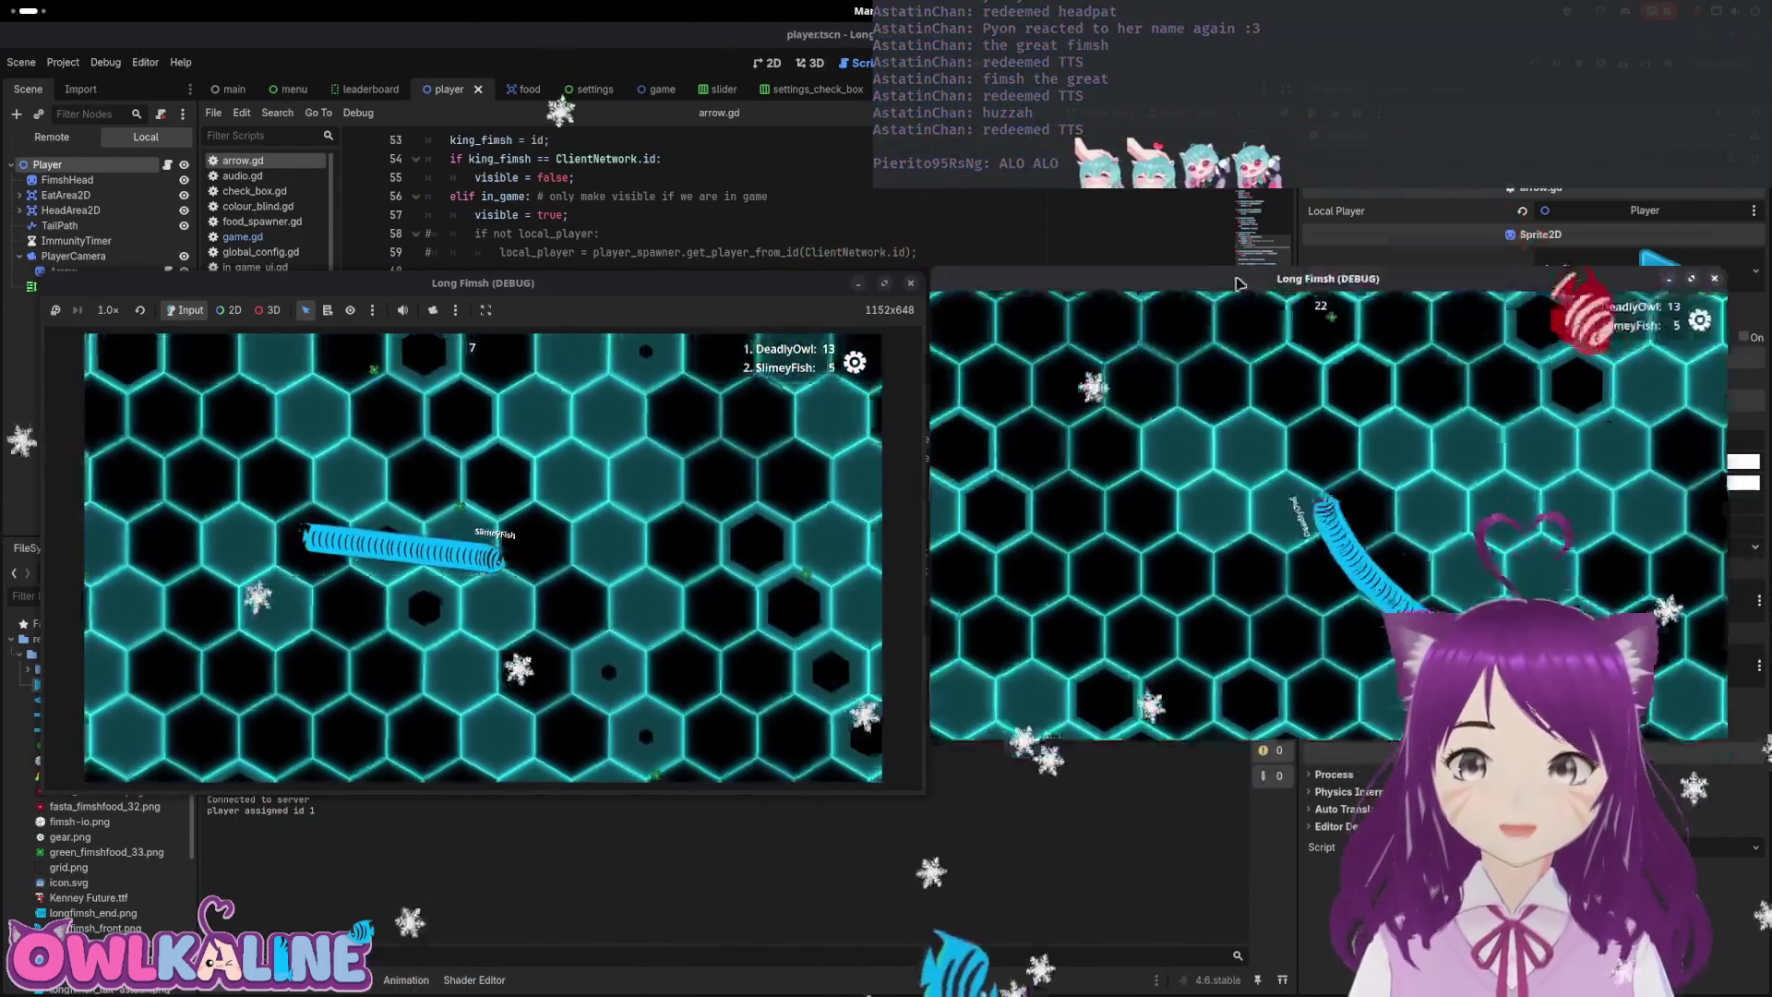
pyautogui.doubleClick(1238, 283)
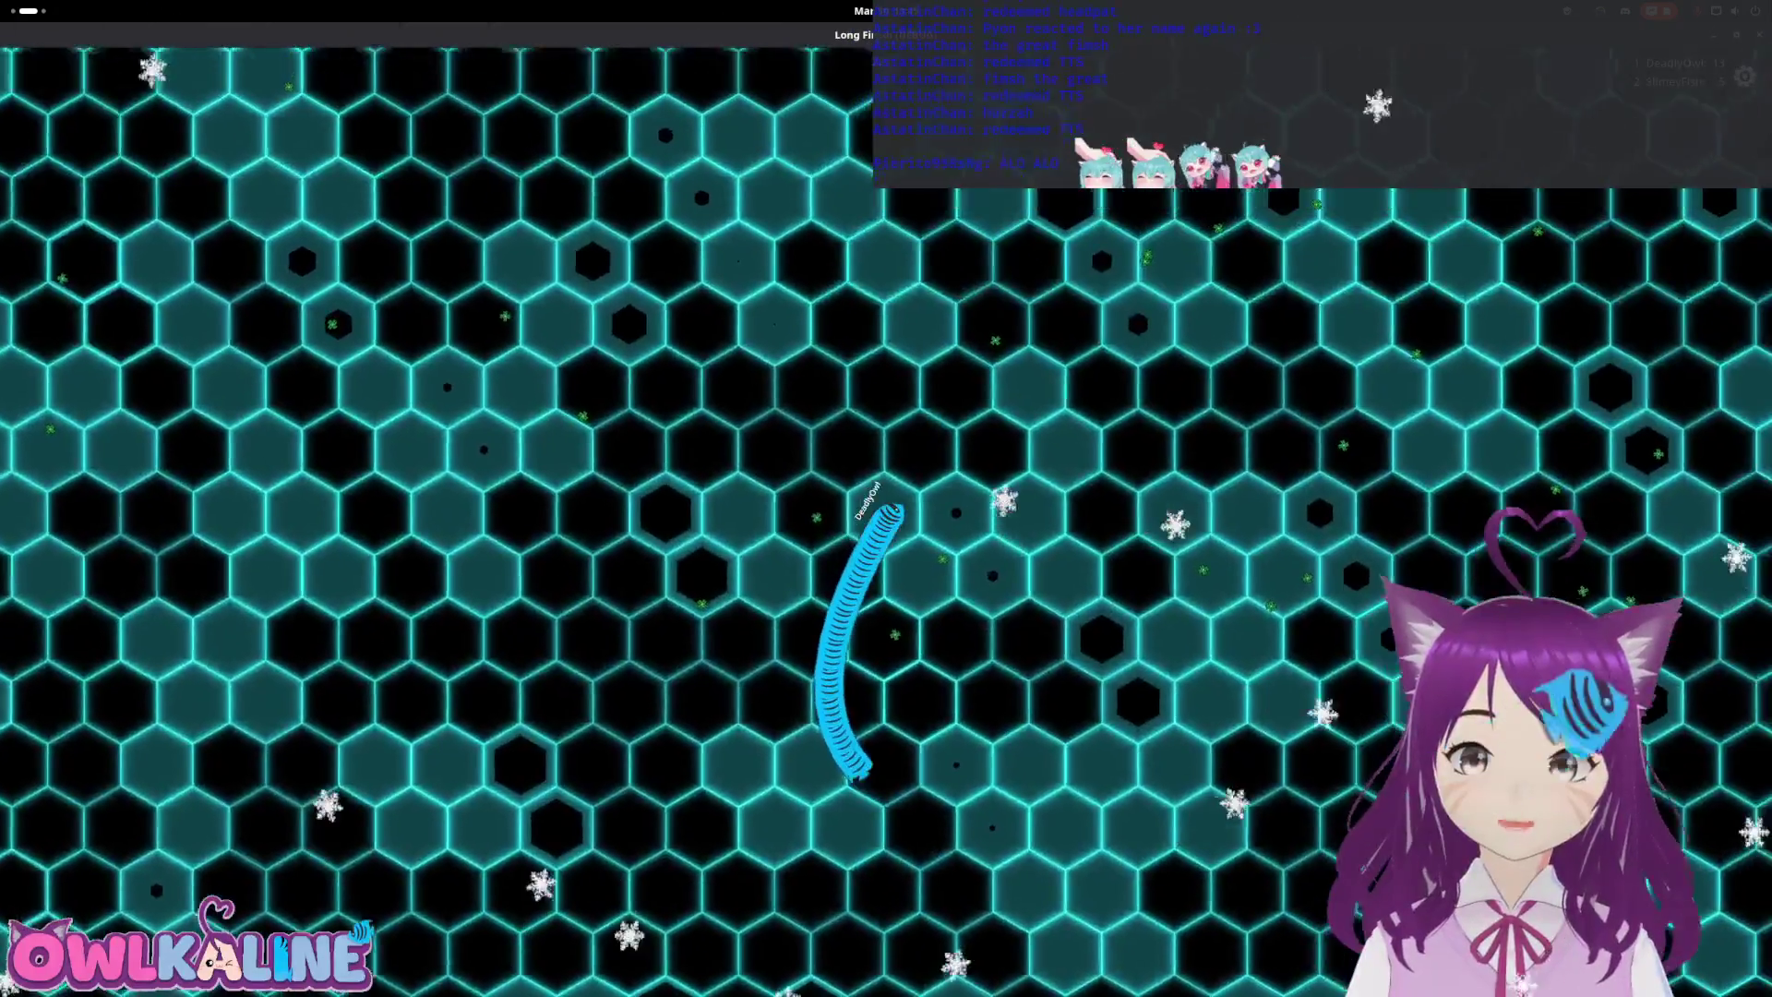
pyautogui.press('super+Down')
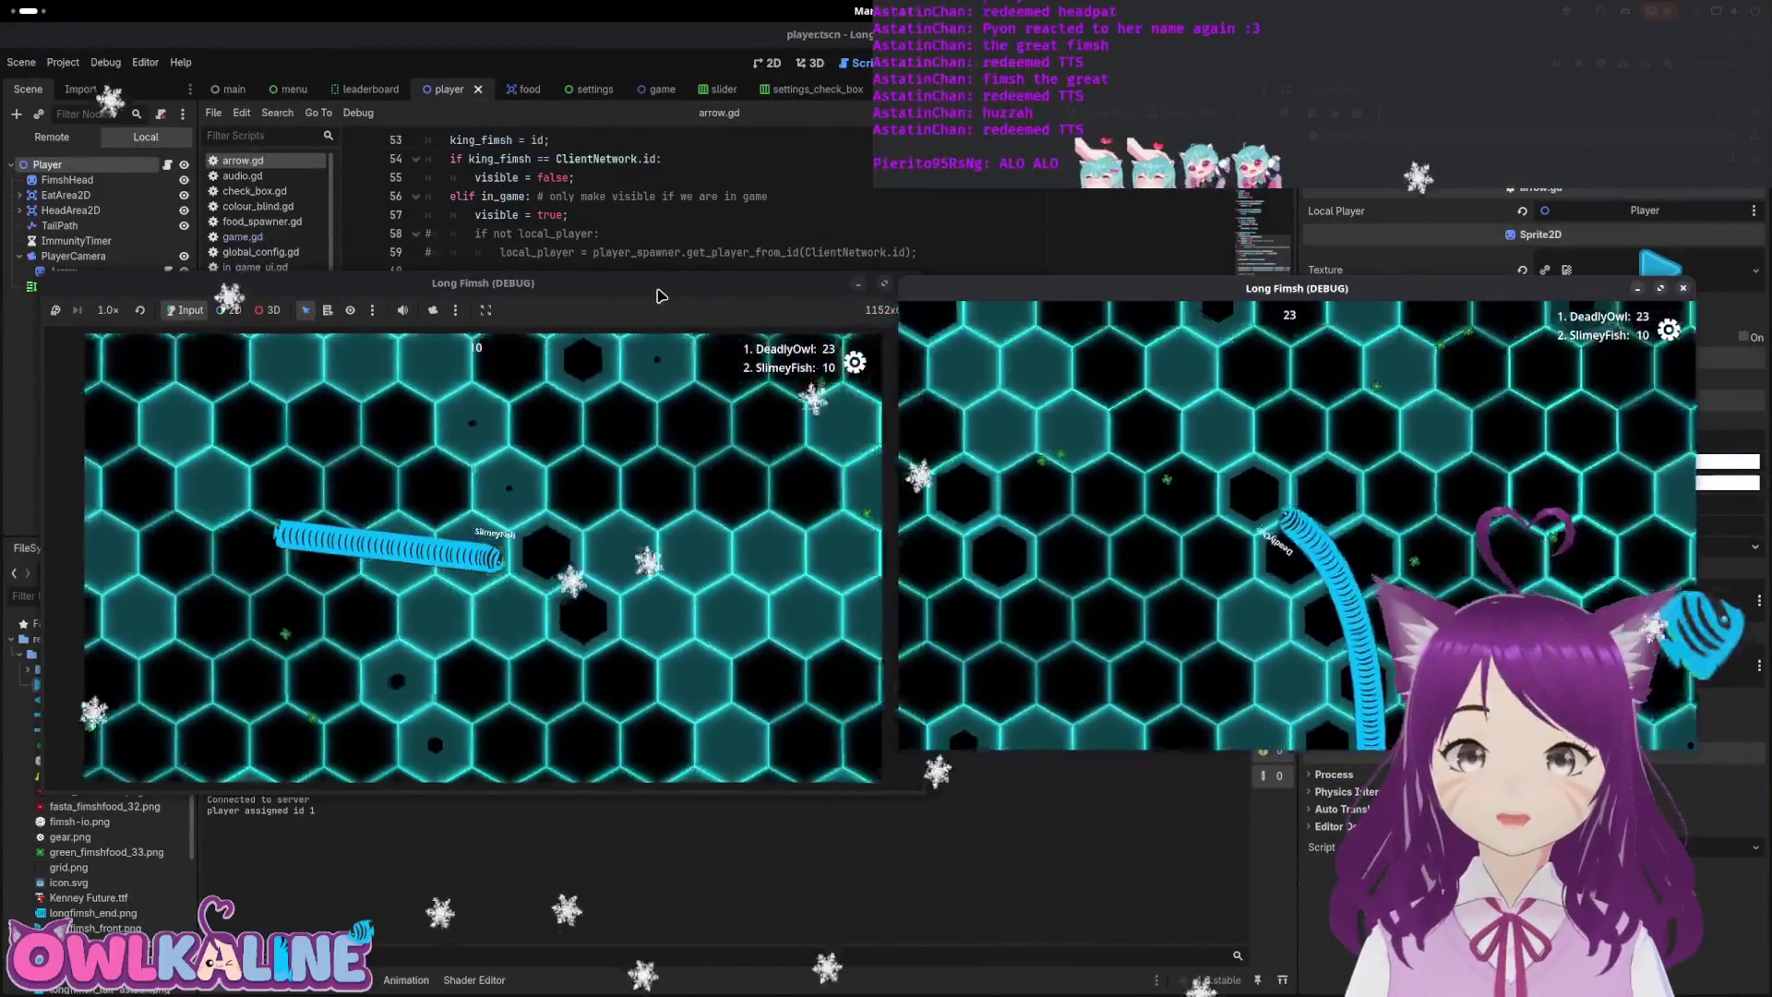
pyautogui.doubleClick(661, 296)
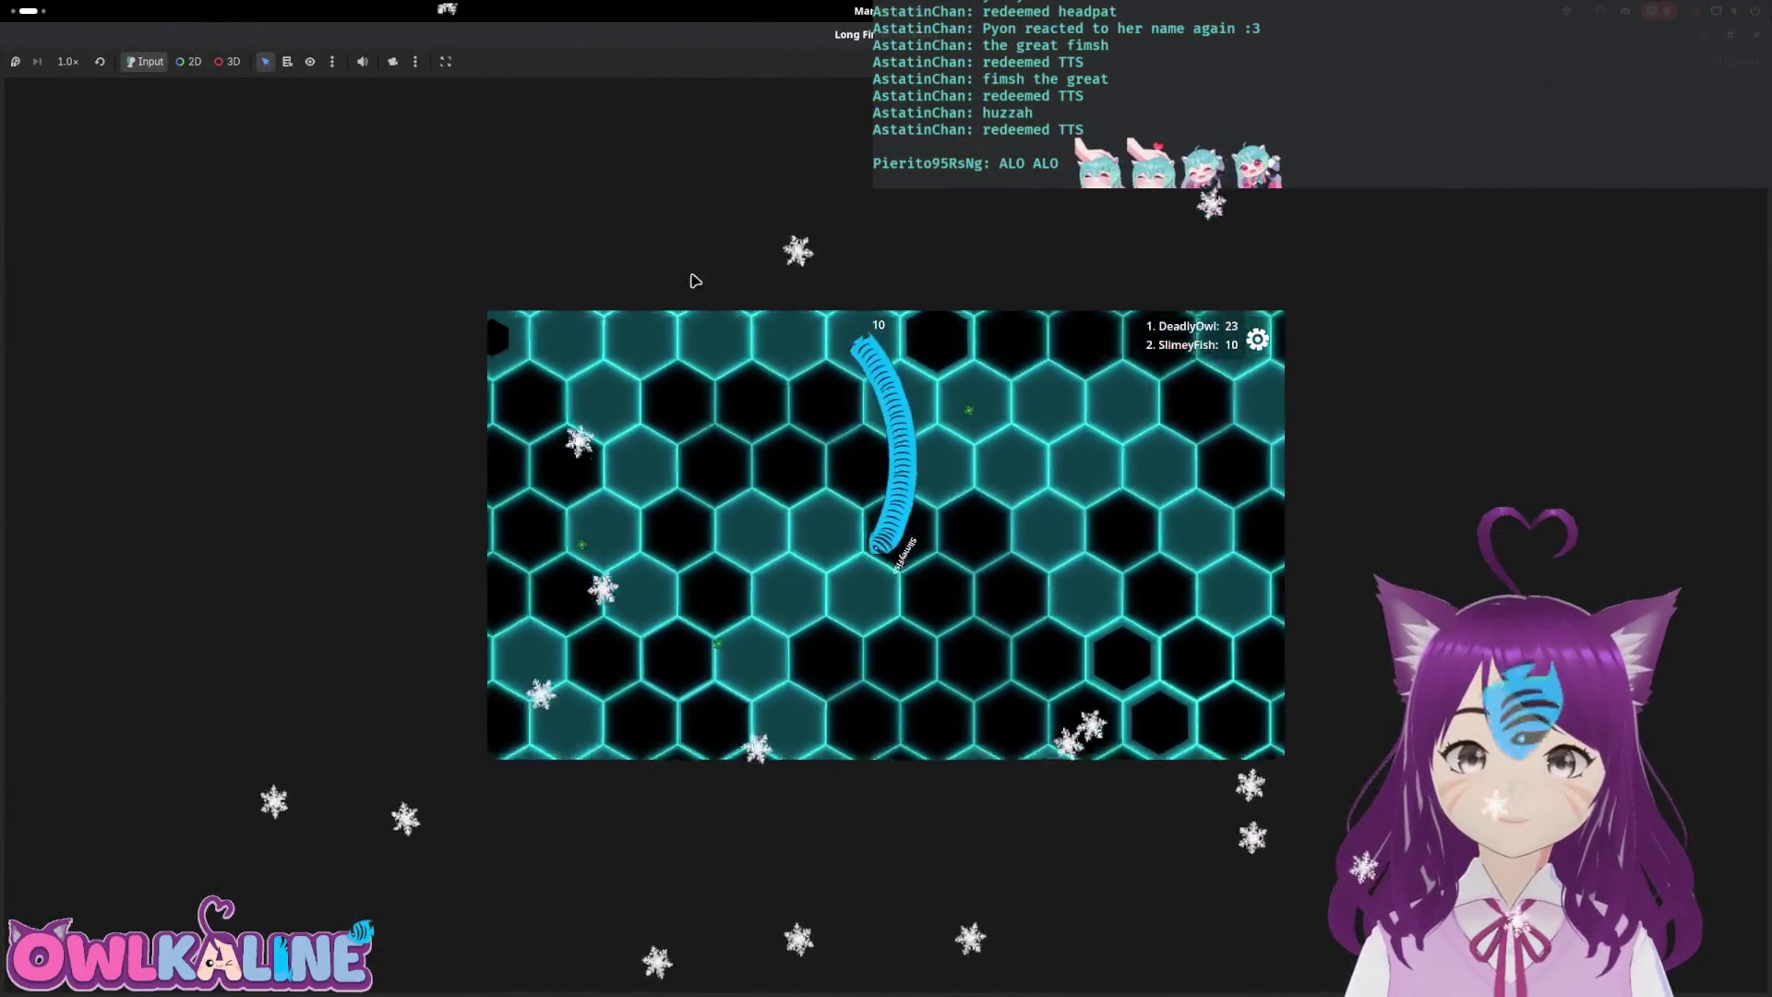
pyautogui.moveTo(535, 34); pyautogui.dragTo(535, 319)
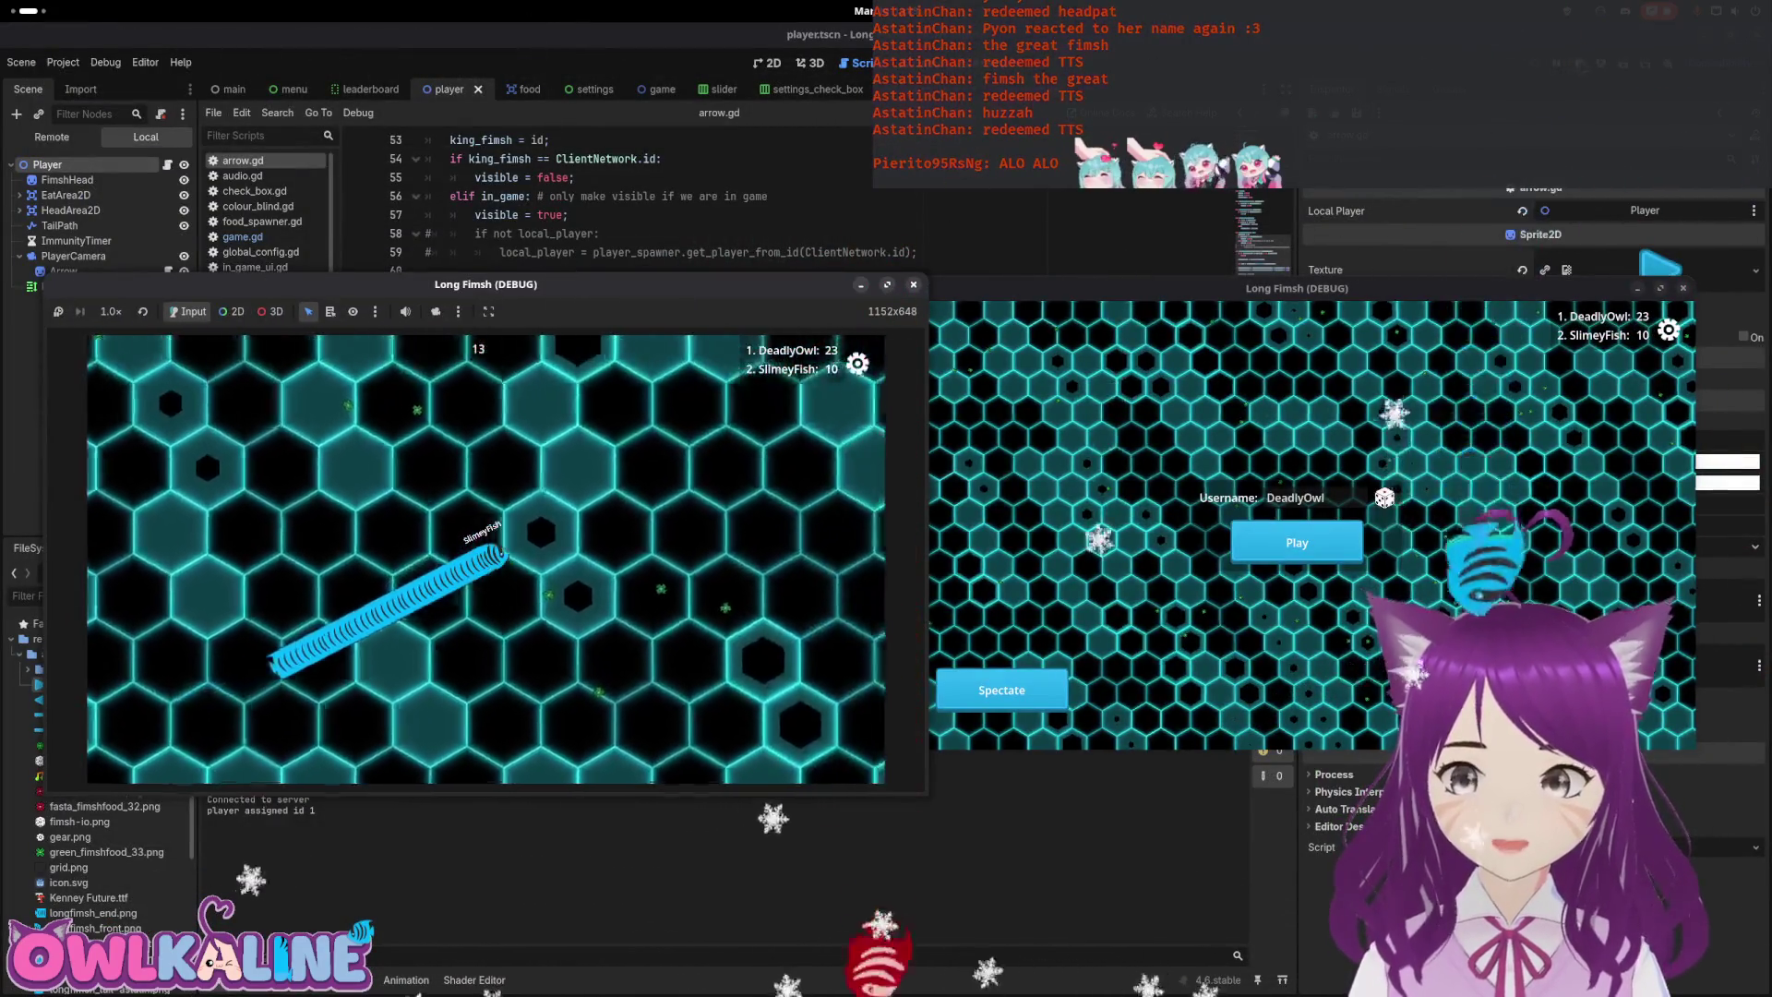
pyautogui.press('F8')
pyautogui.scroll(15, 551, 332)
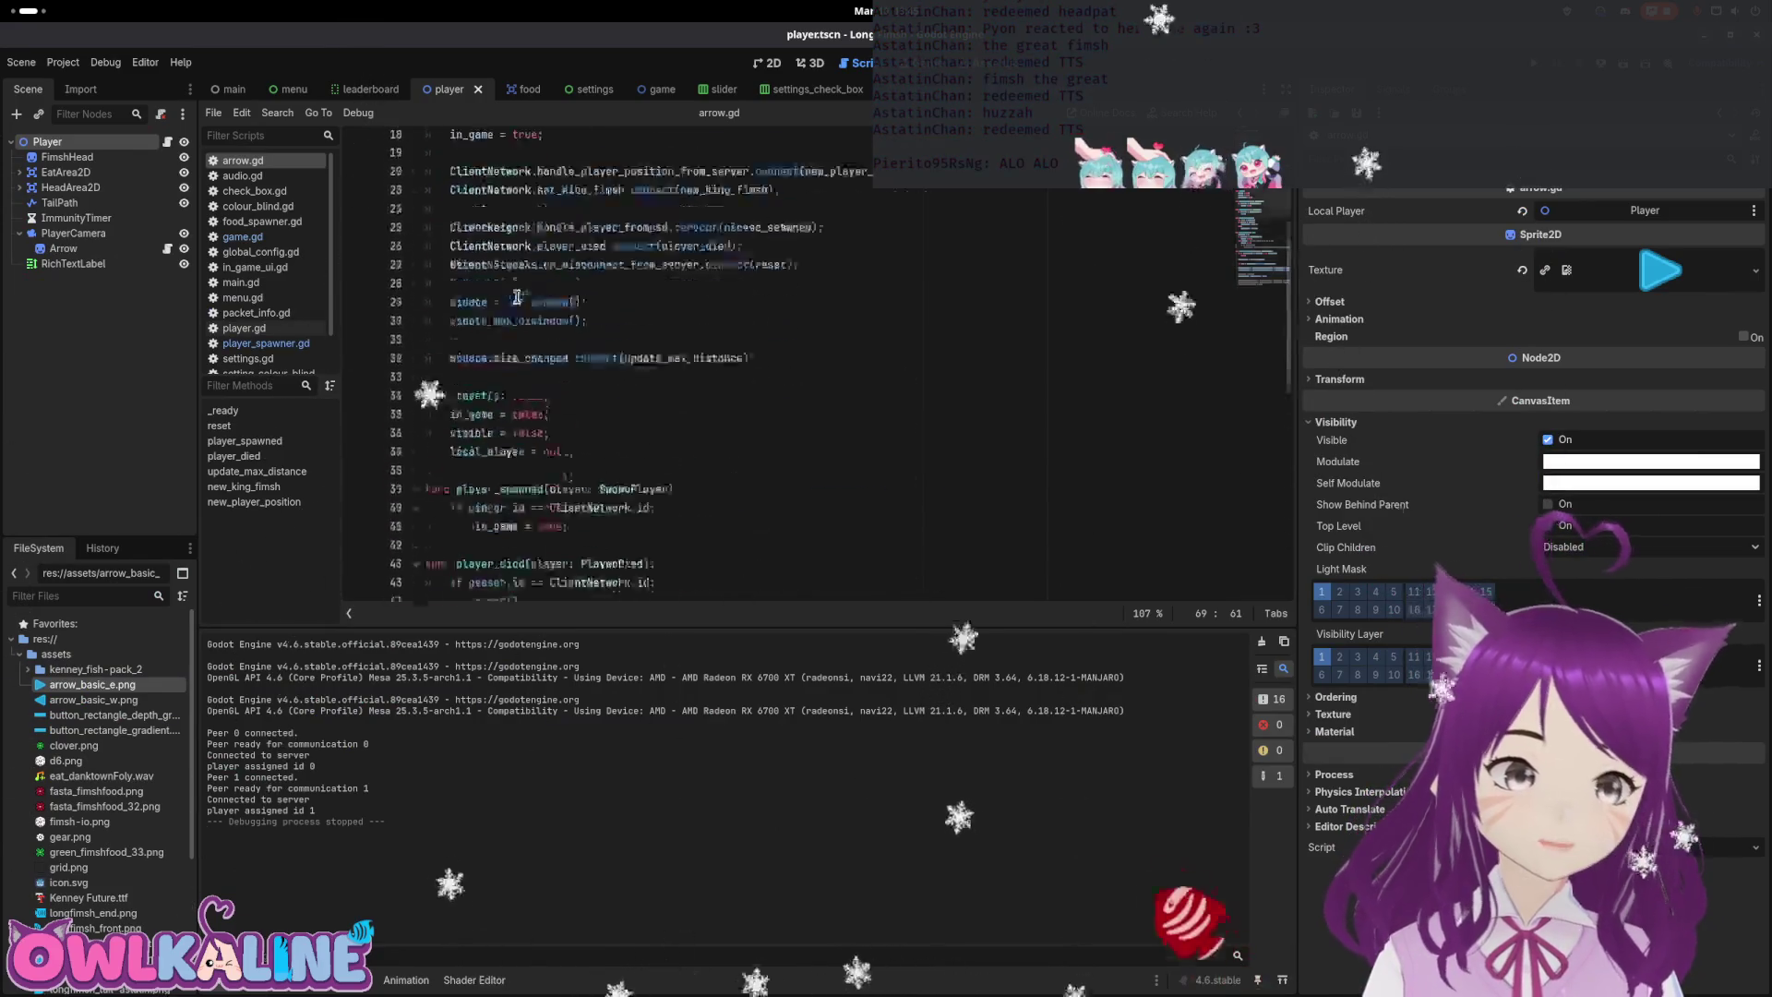
pyautogui.click(675, 178)
pyautogui.press('Return')
pyautogui.write('@export var cam')
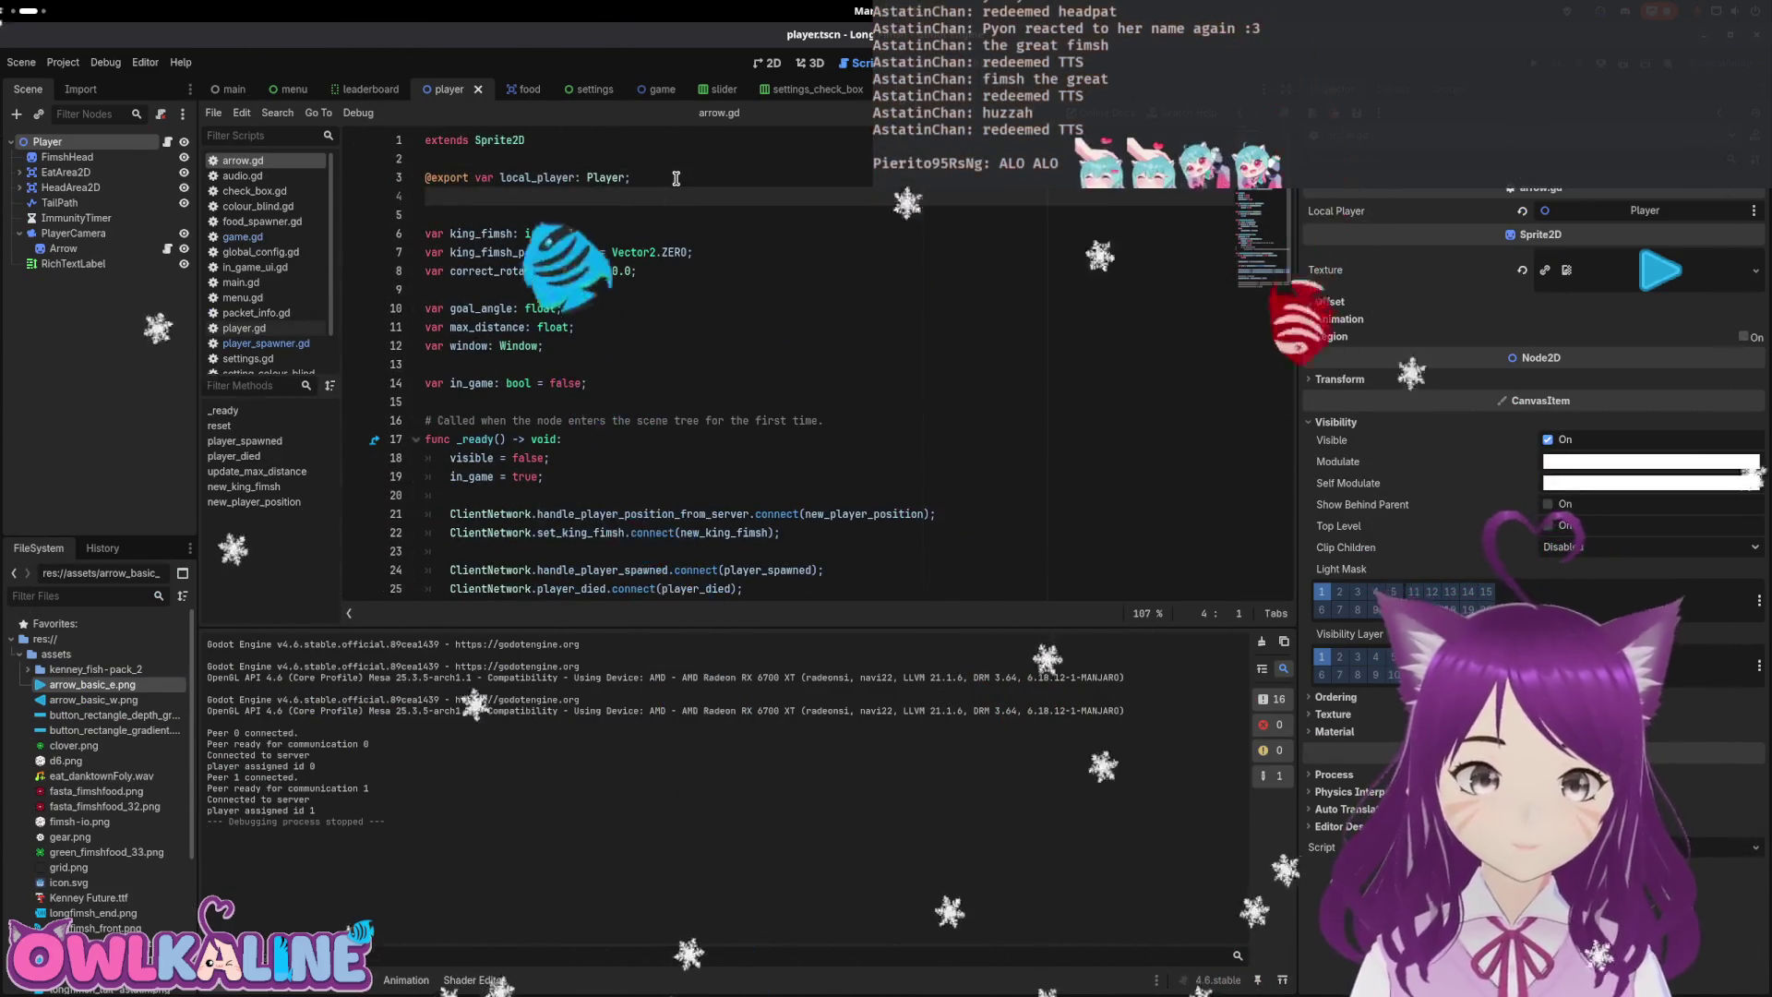
pyautogui.write('era: Camera2D;')
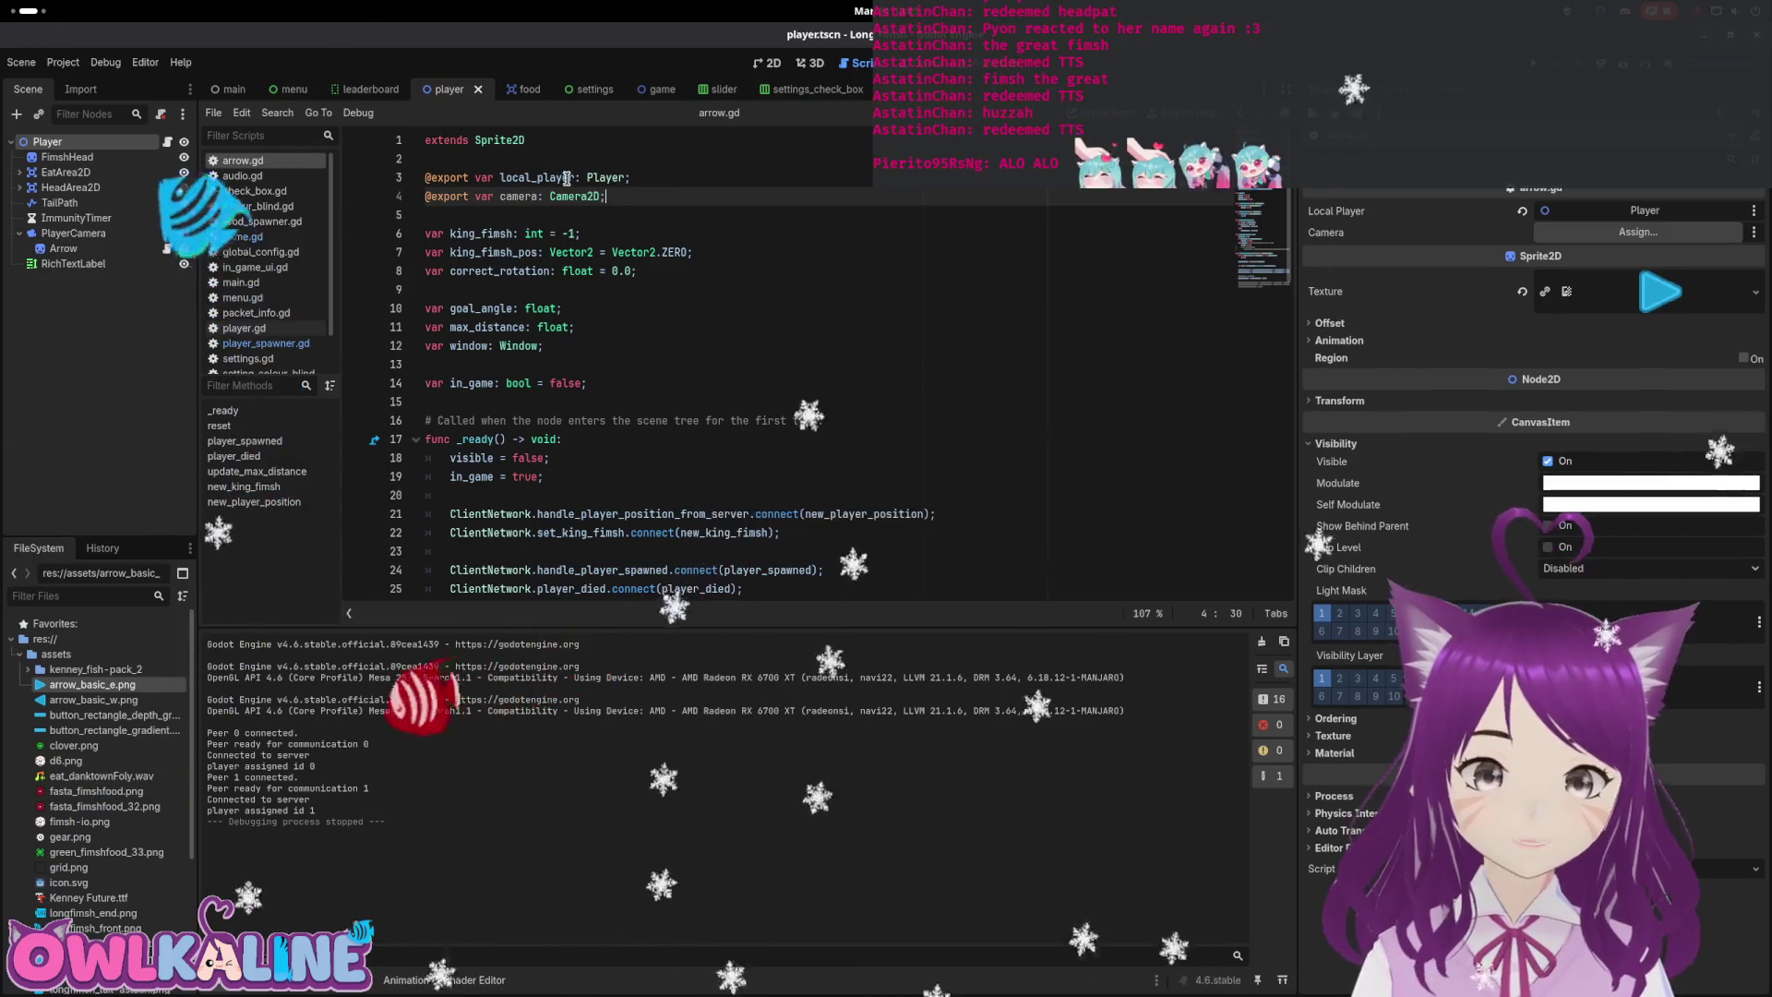
pyautogui.moveTo(74, 233); pyautogui.dragTo(1638, 232)
pyautogui.click(659, 238)
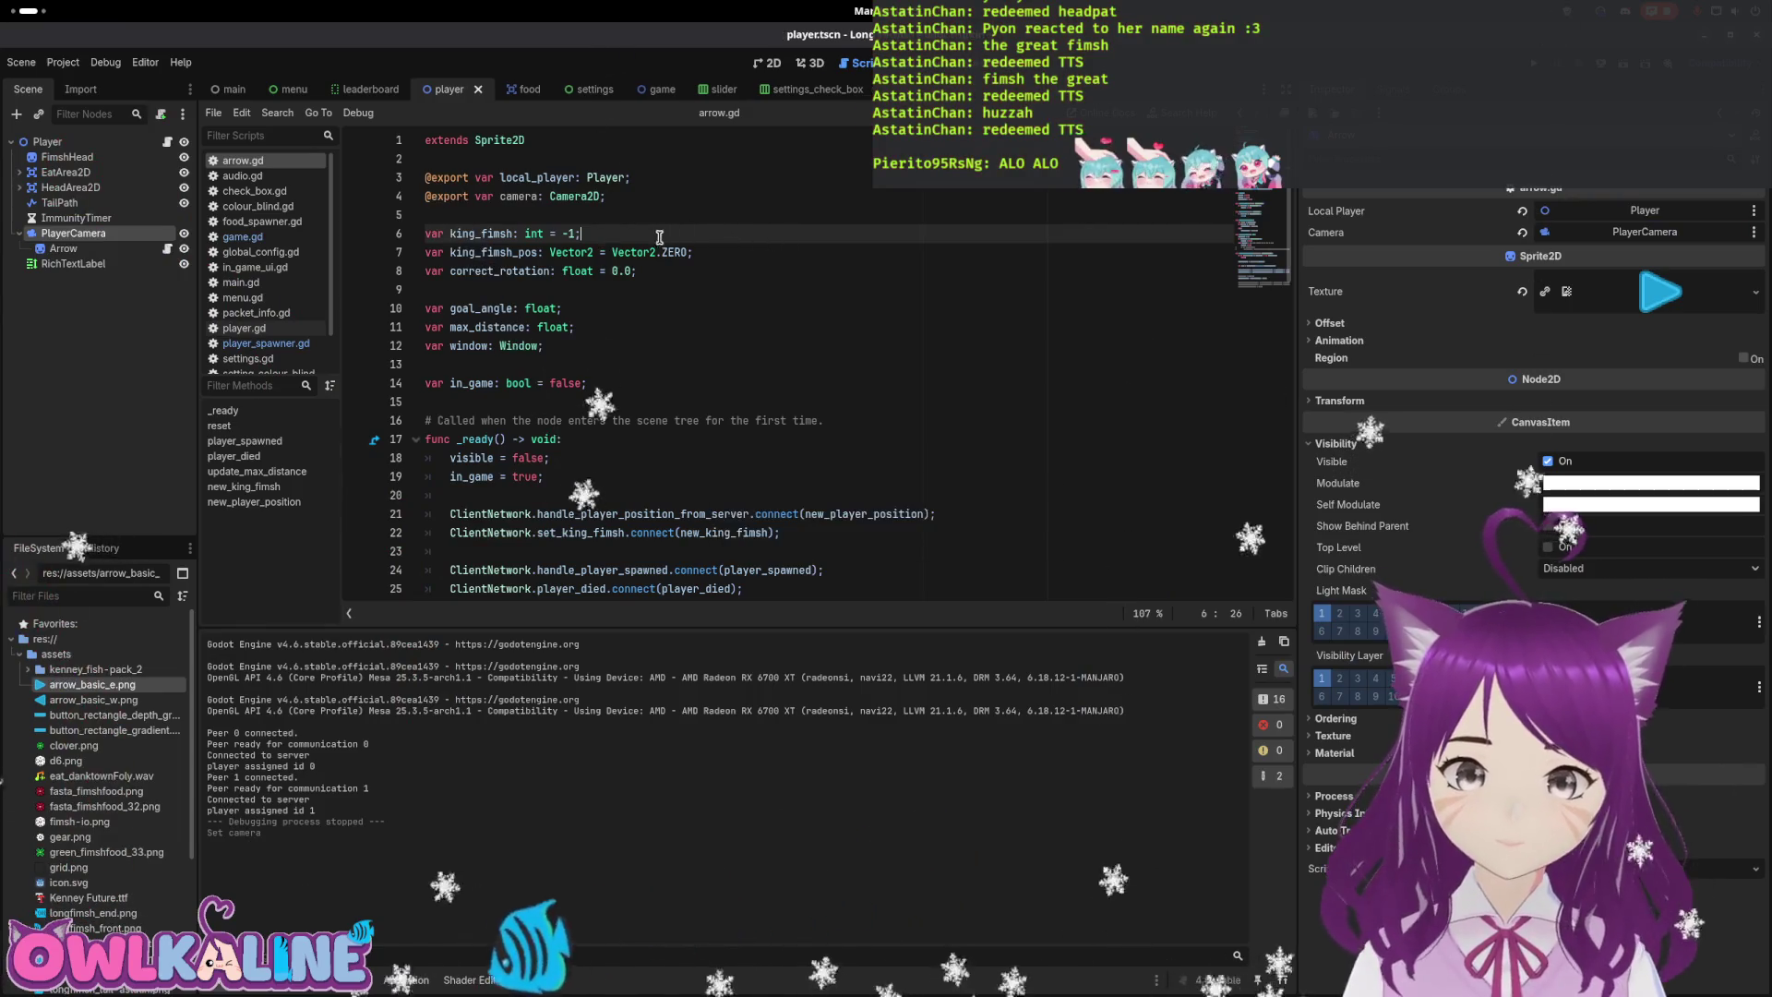
# Comment out the window.size line inside update_max_distance.
pyautogui.scroll(-5, 660, 238)
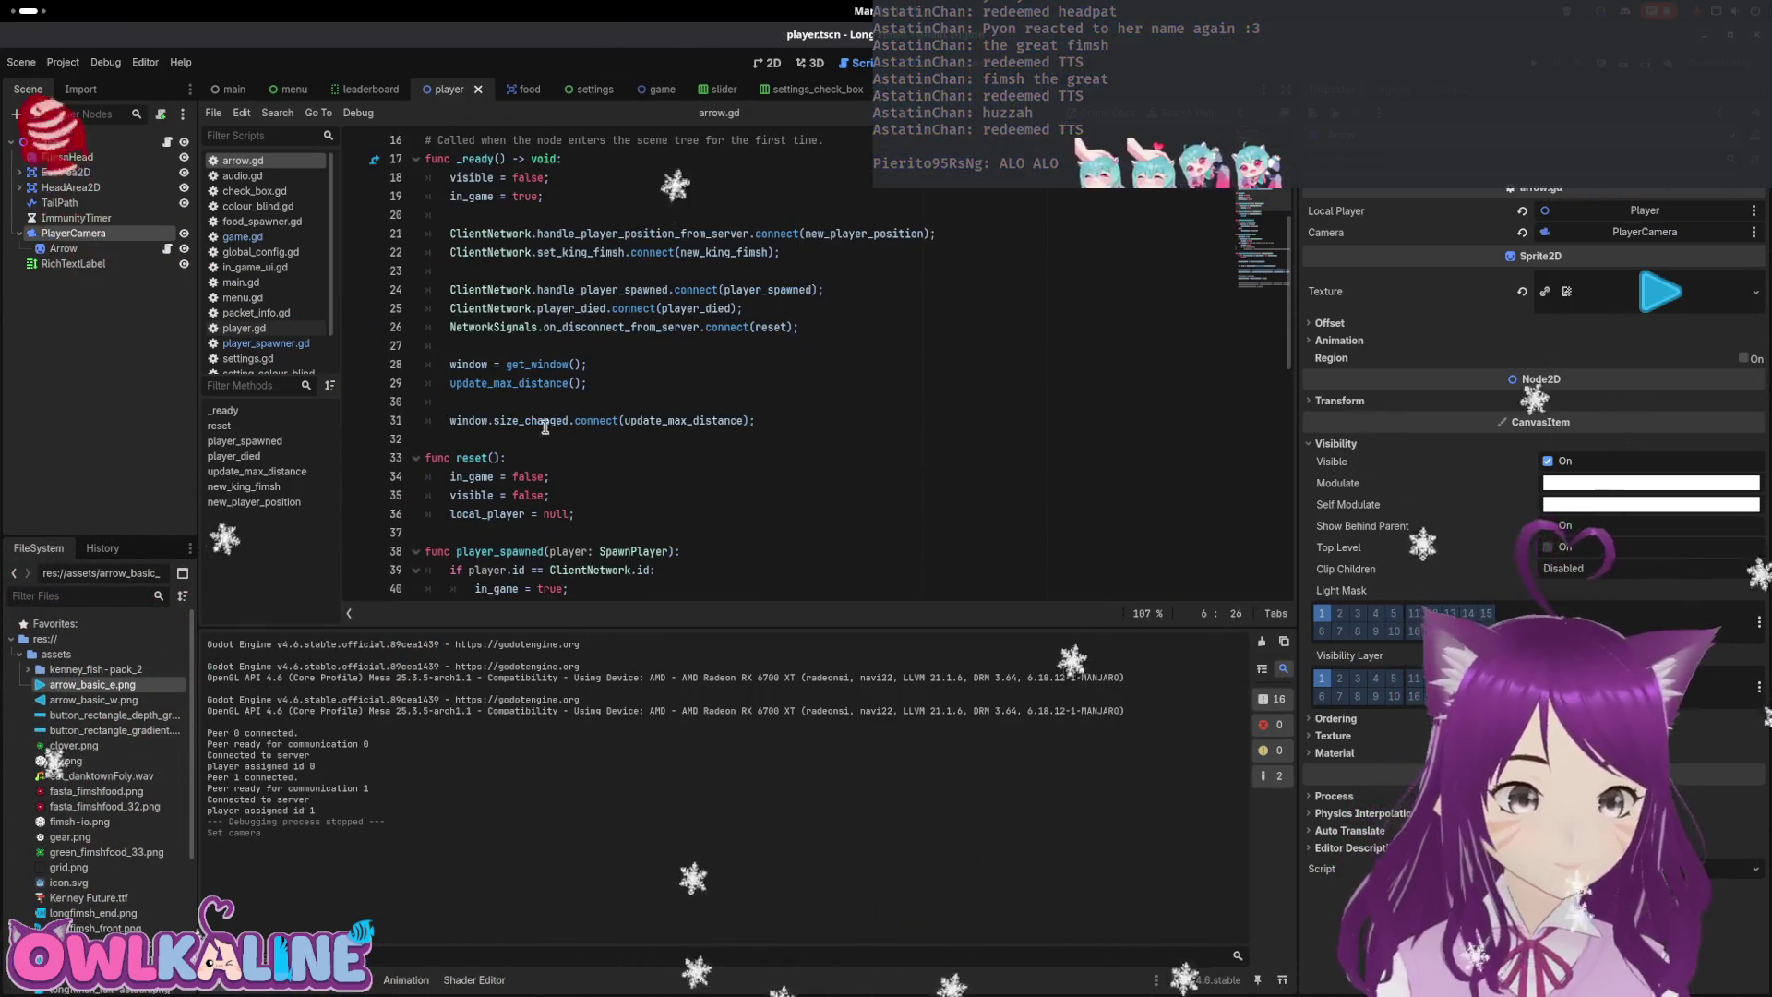
pyautogui.scroll(-3, 707, 418)
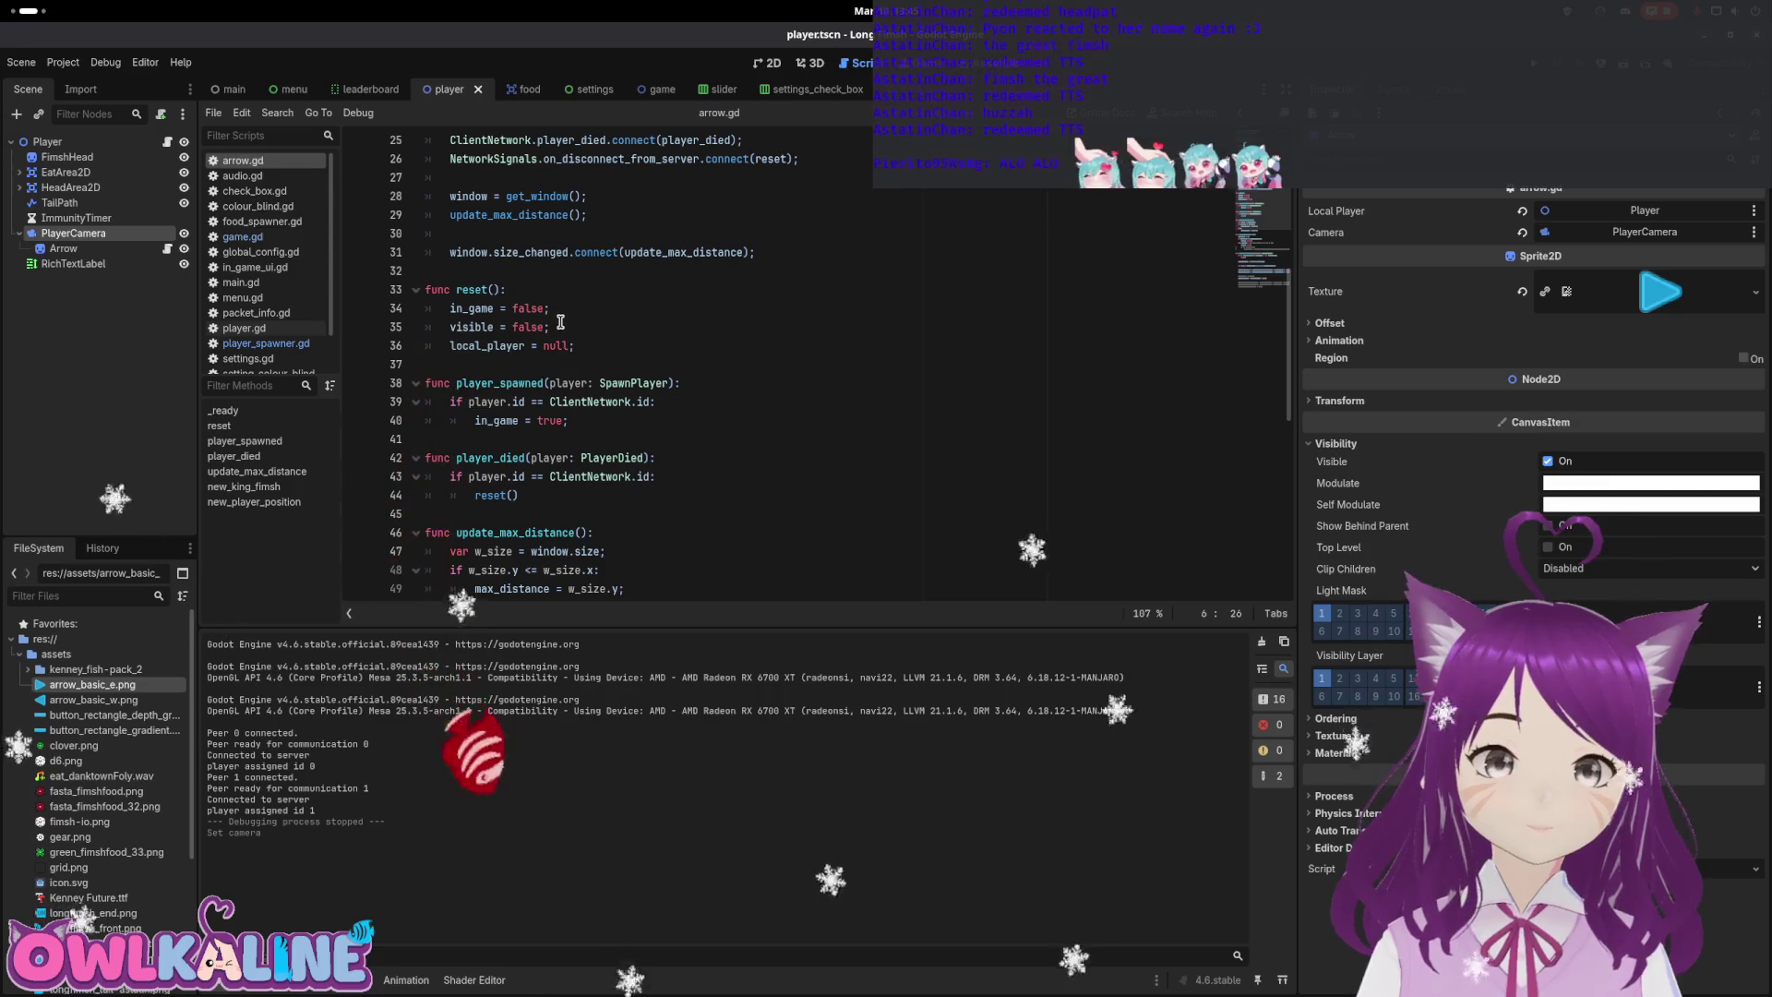
pyautogui.doubleClick(683, 252)
pyautogui.scroll(-4, 569, 387)
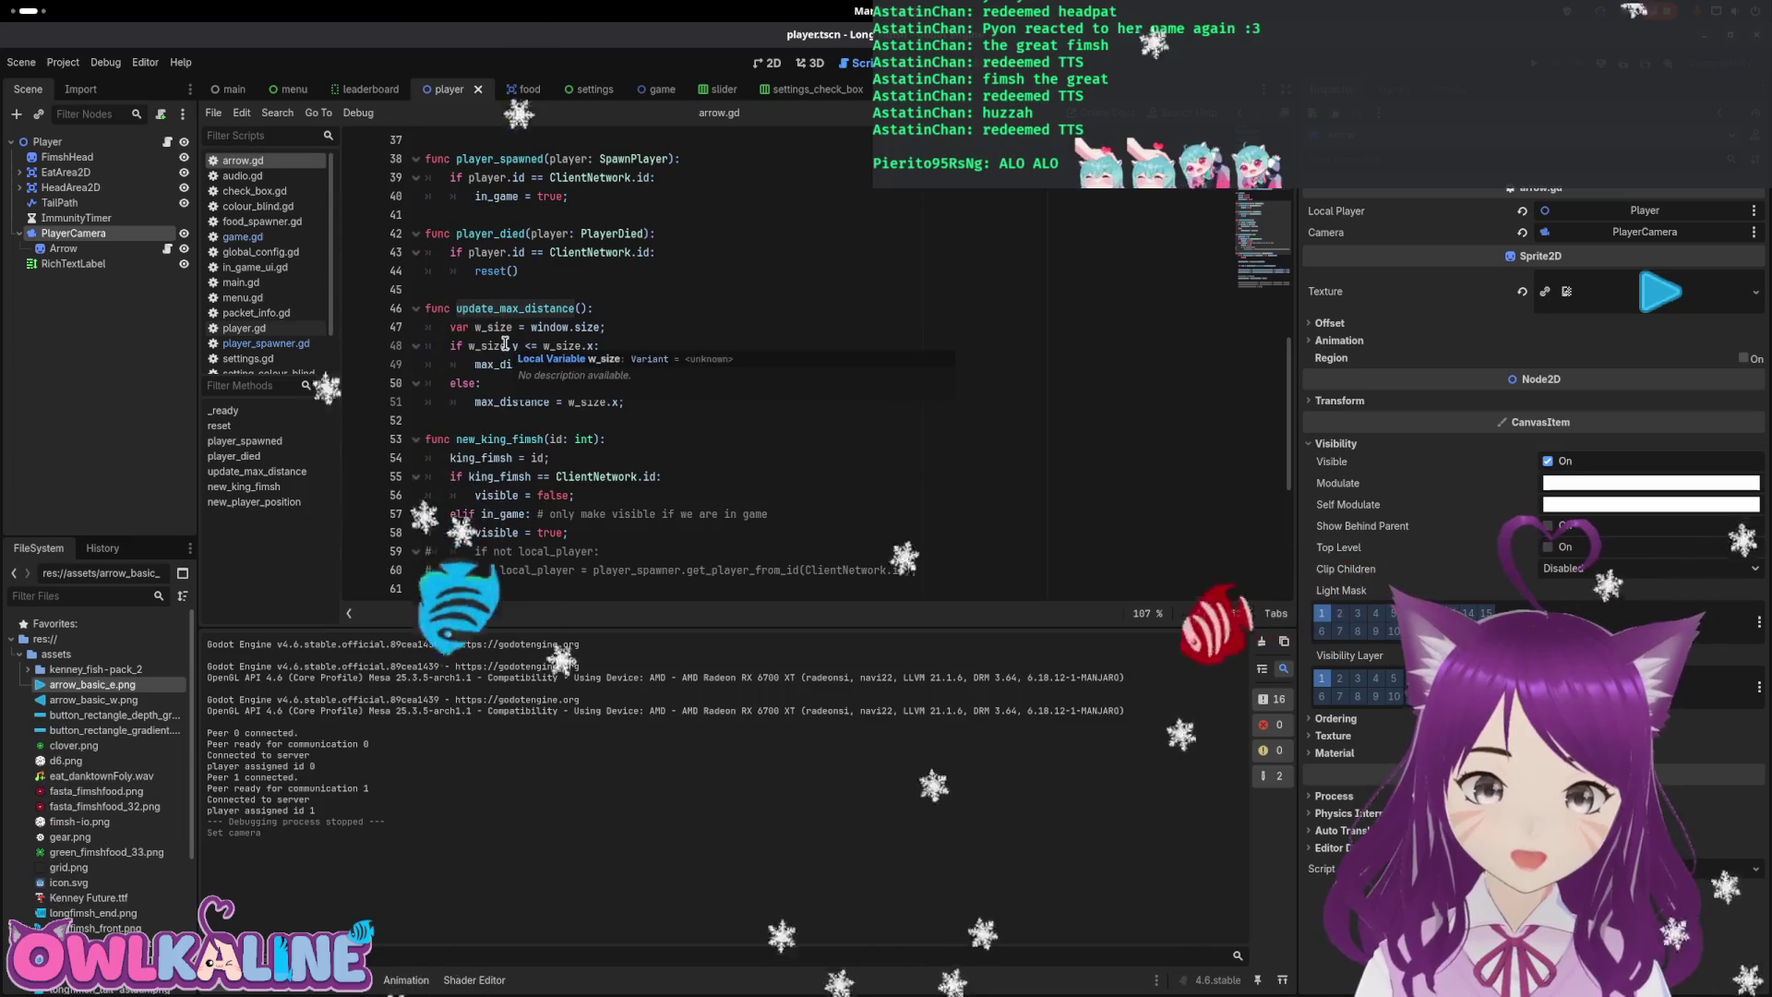
pyautogui.click(451, 327)
pyautogui.hotkey('ctrl', 'k')
# Start a new line 48 reading 'var w_size = camera.' below the commented-out line.
pyautogui.press('End')
pyautogui.press('Return')
pyautogui.write('var w')
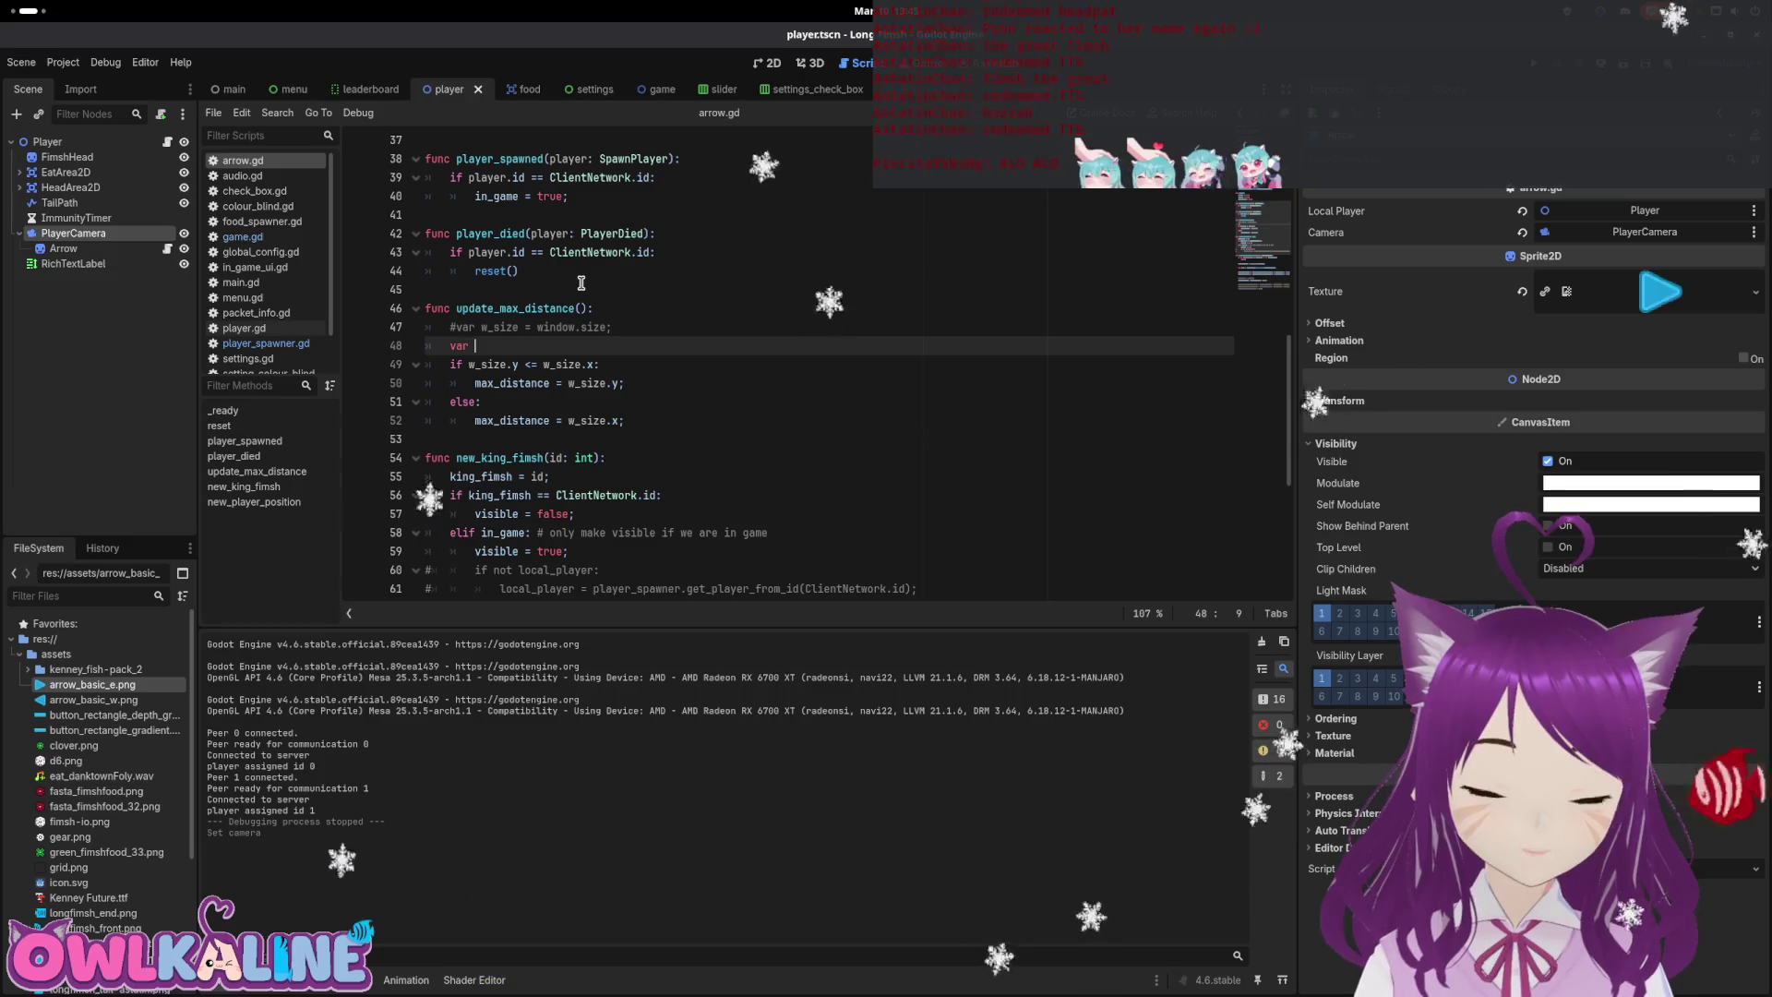
pyautogui.write('_size = ')
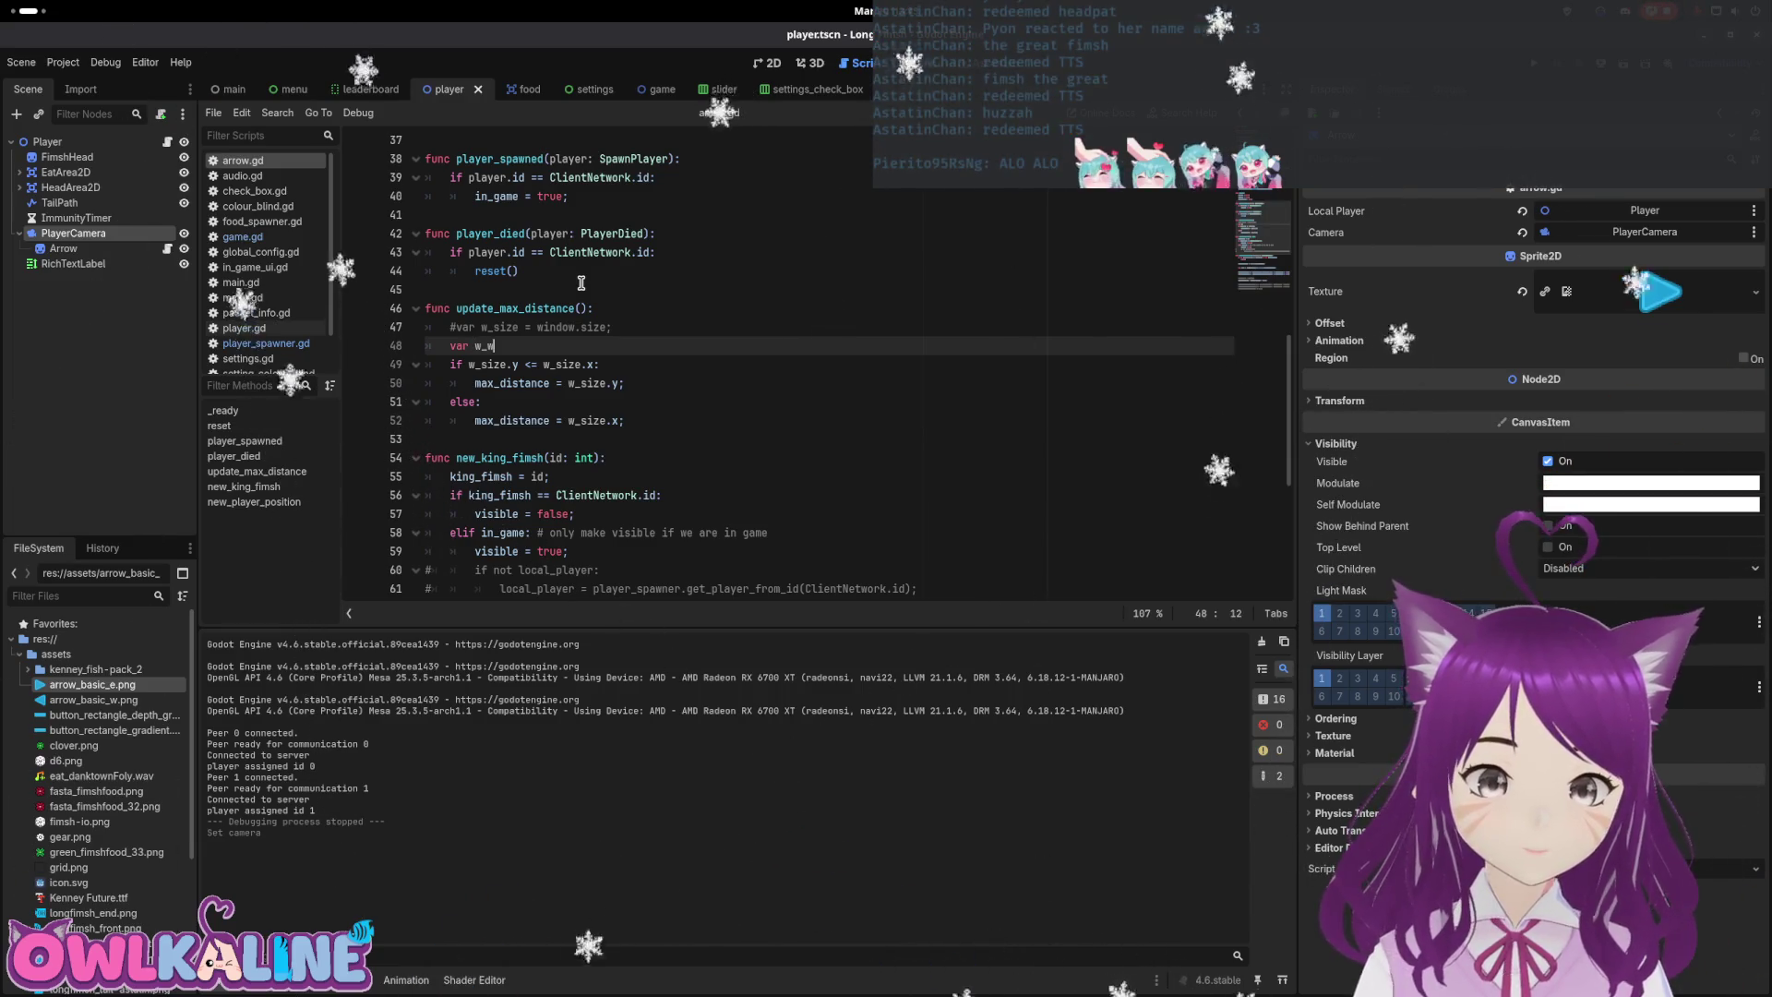
pyautogui.write('camera.')
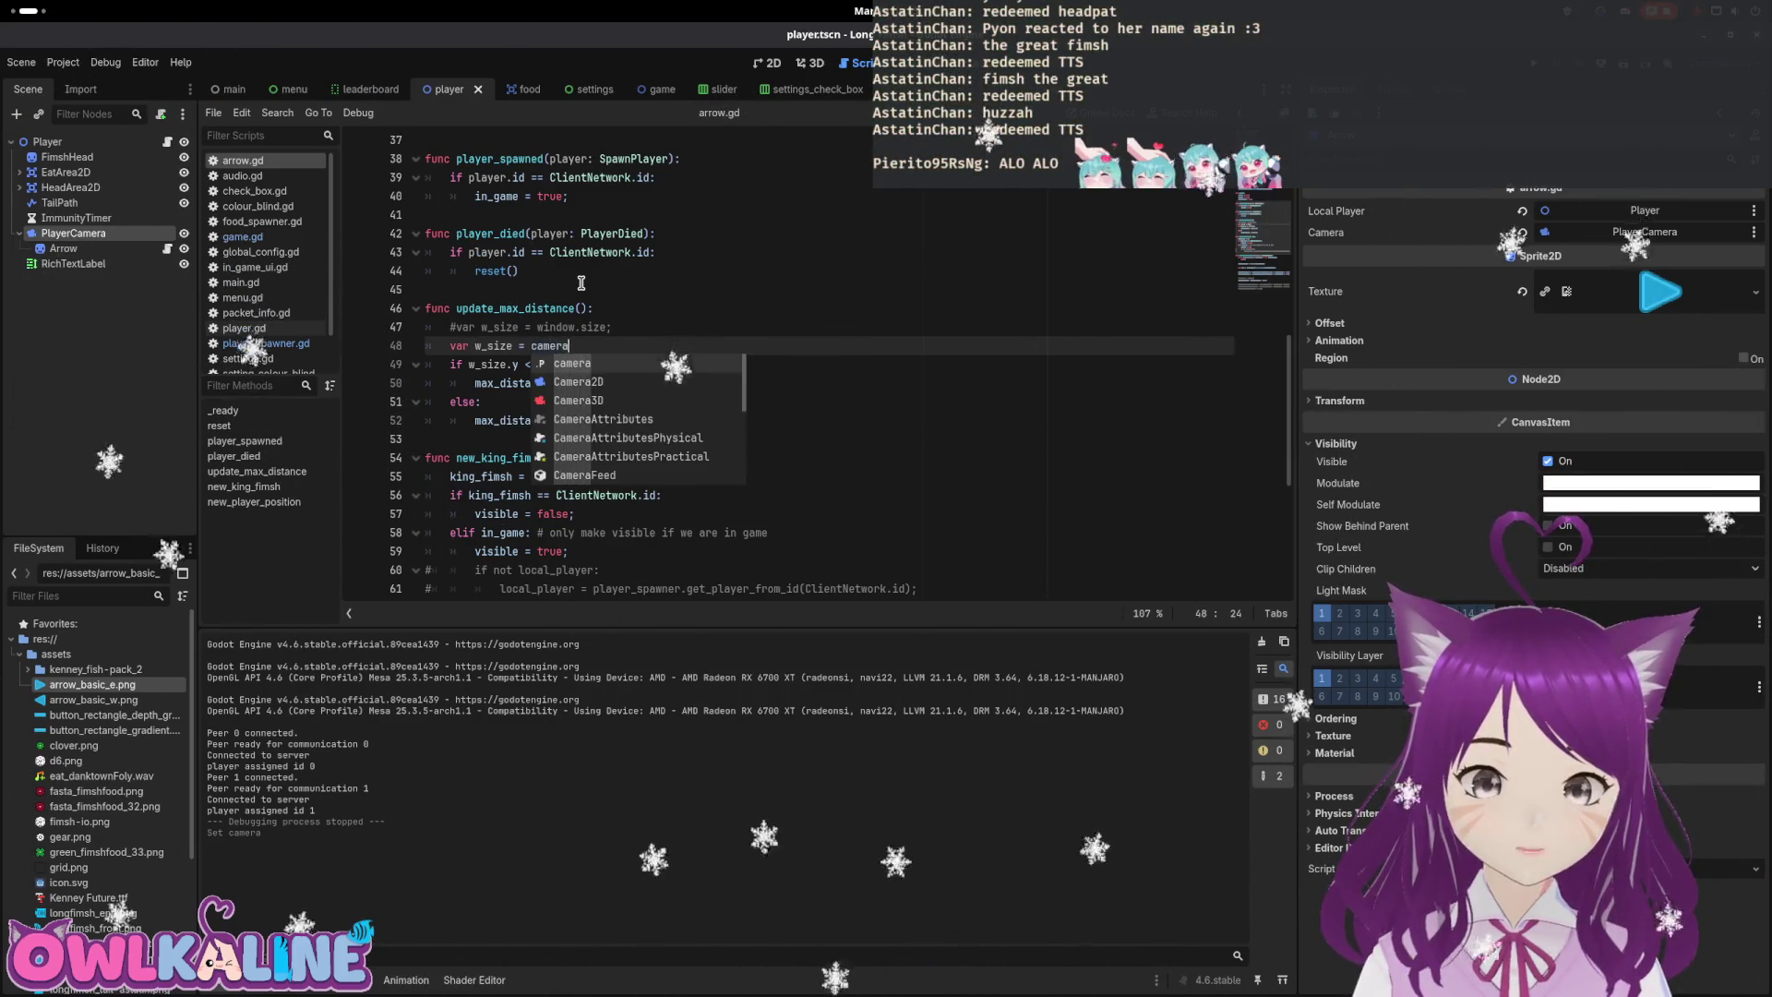
pyautogui.write('re')
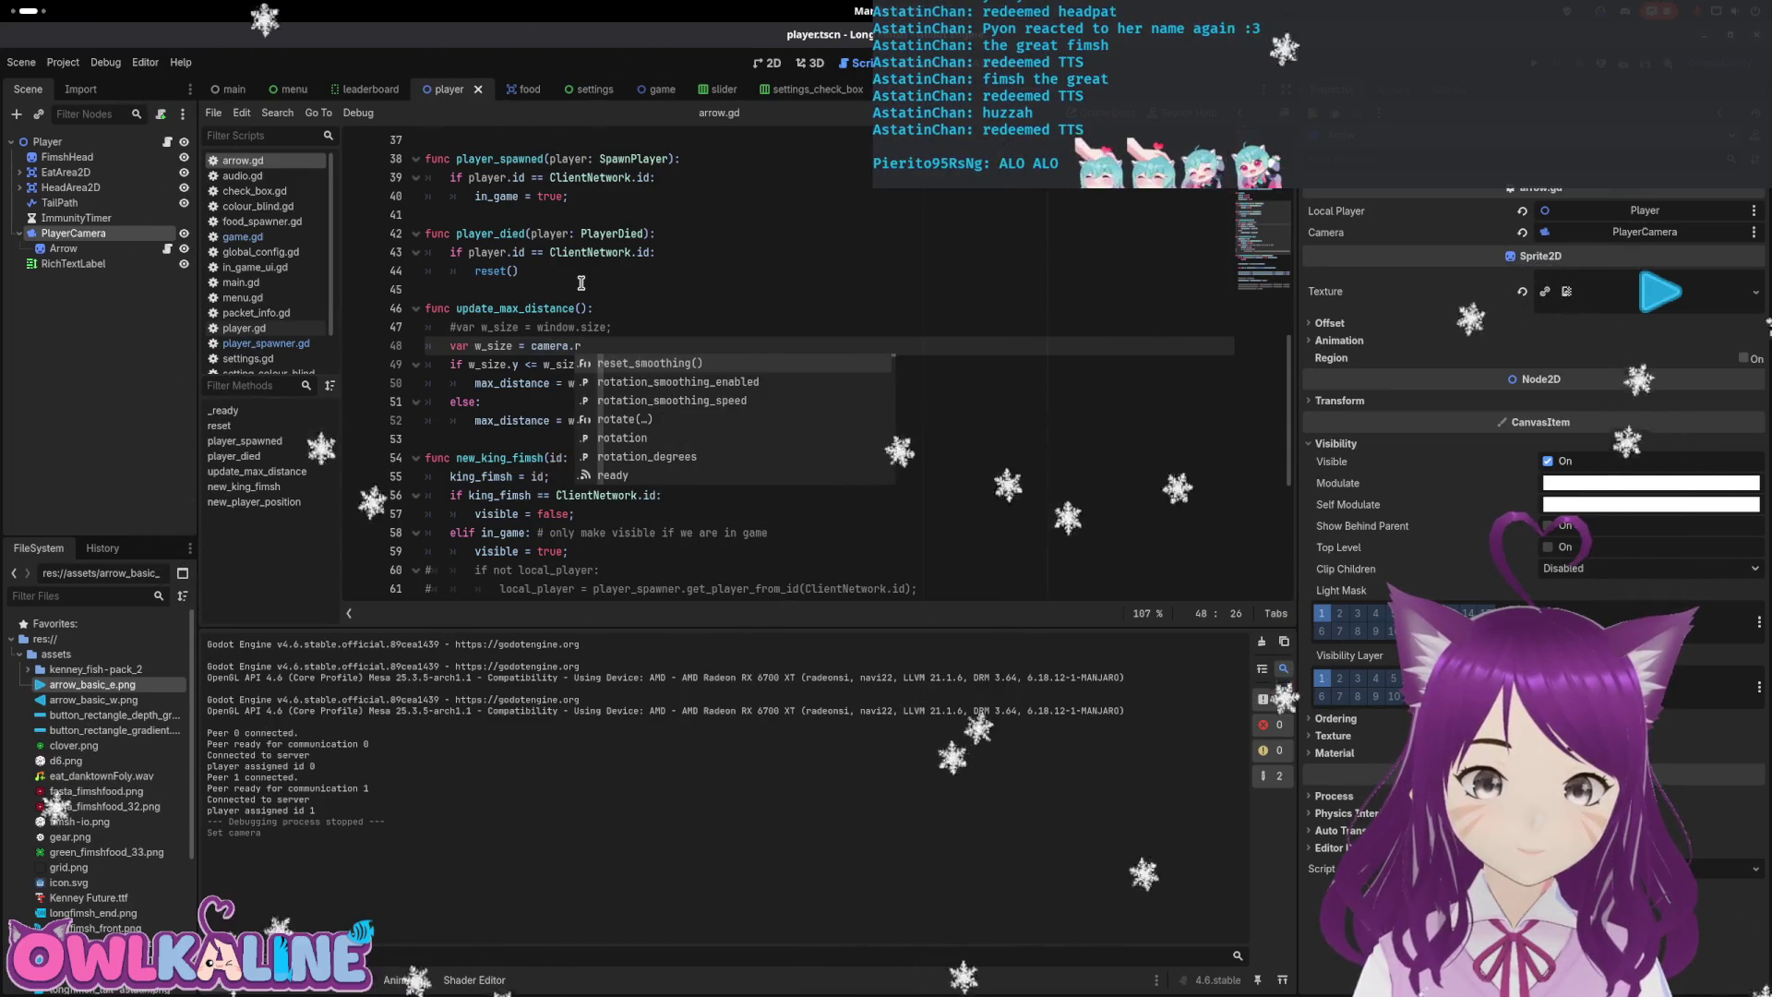
pyautogui.write('sol')
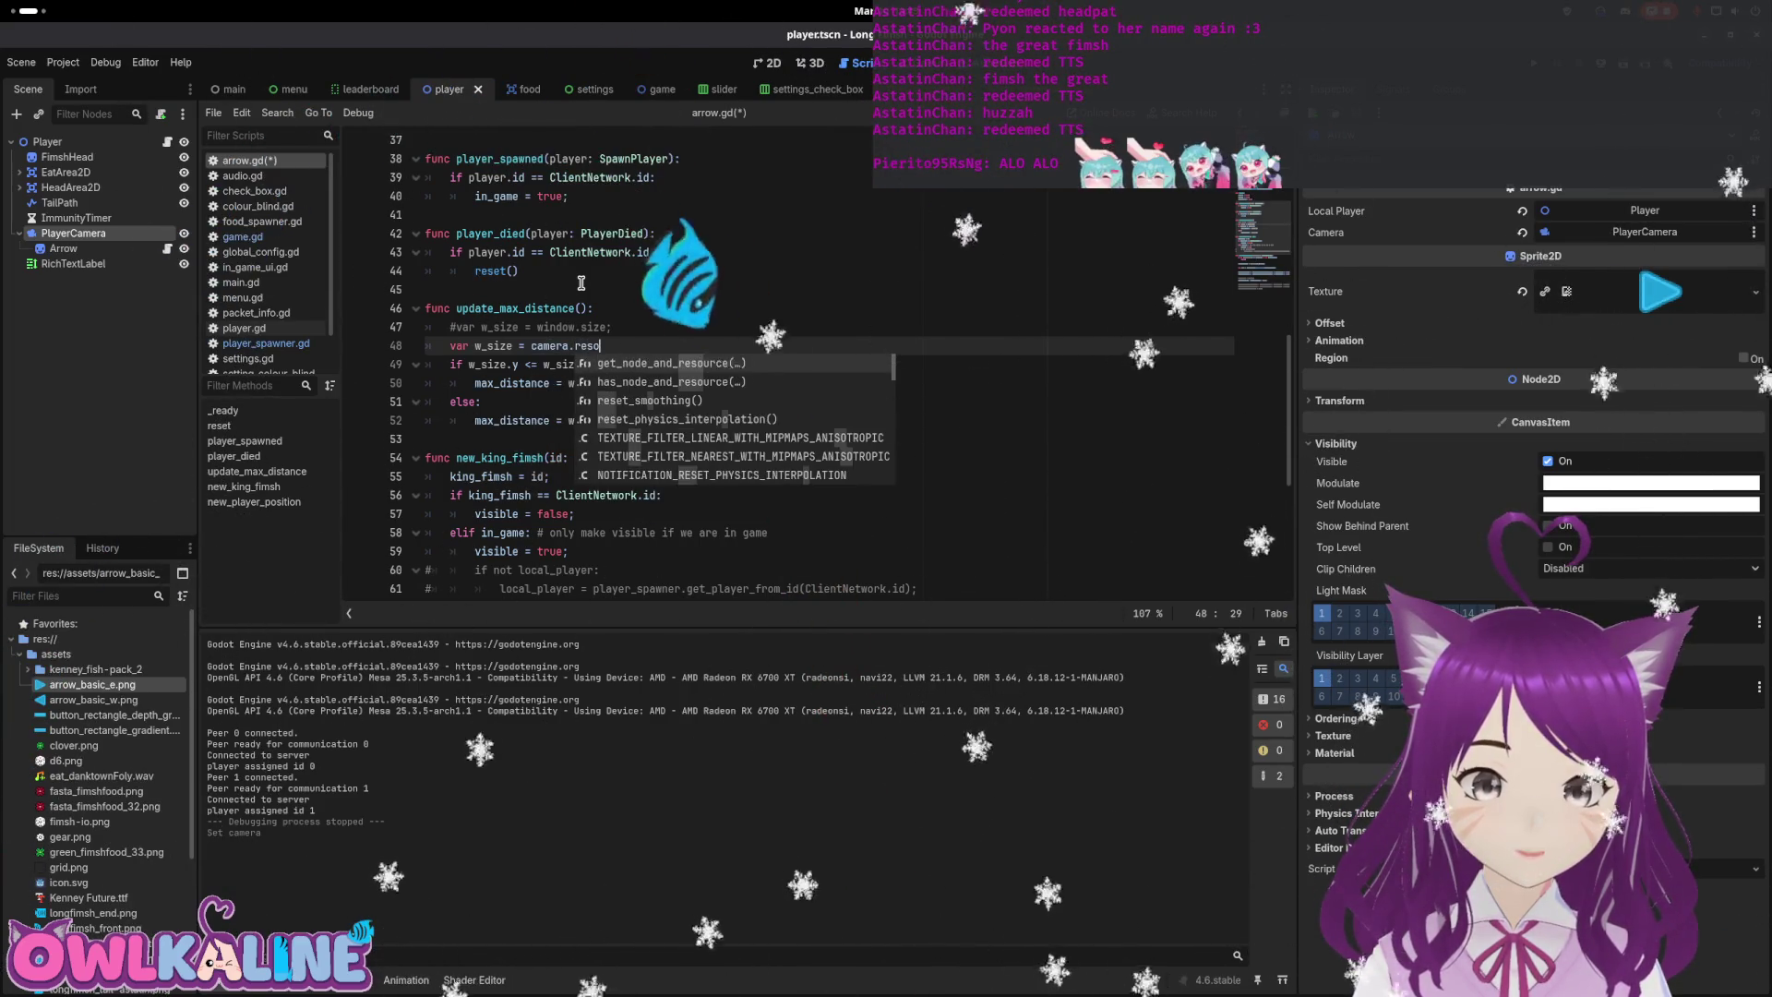
pyautogui.press('BackSpace')
pyautogui.press('BackSpace')
pyautogui.press('BackSpace')
pyautogui.write('dism')
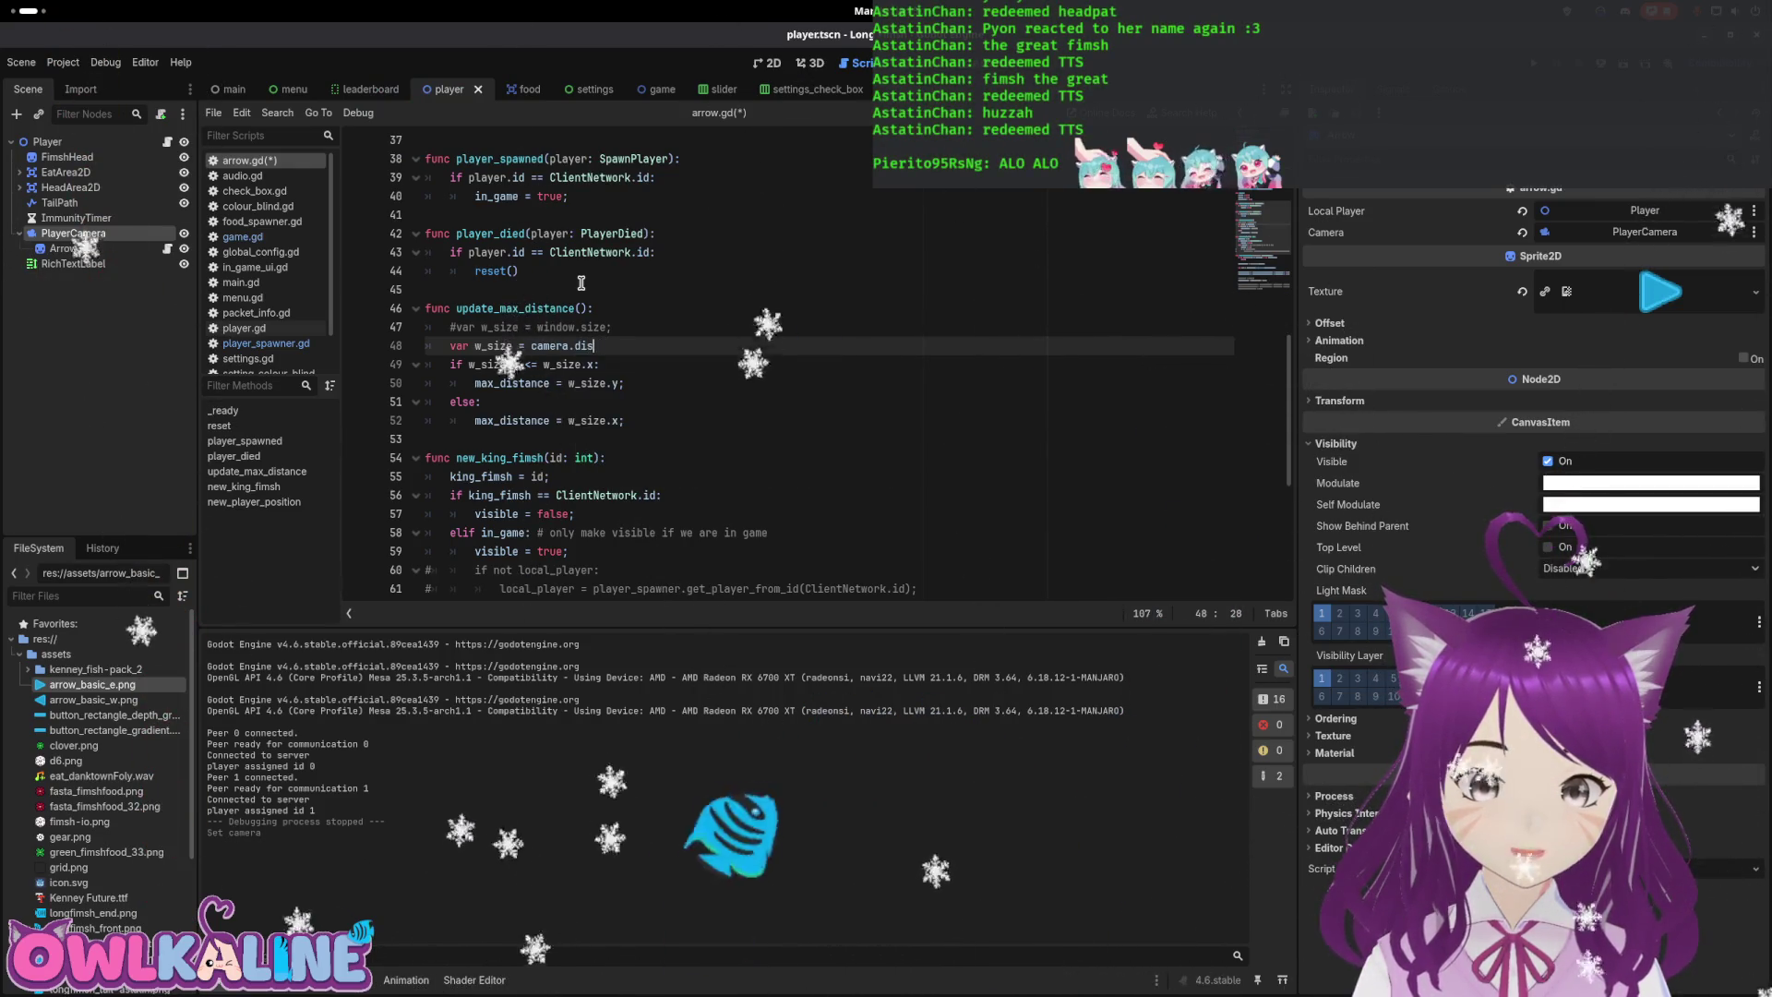
pyautogui.press('BackSpace')
pyautogui.press('BackSpace')
pyautogui.press('BackSpace')
pyautogui.write('si')
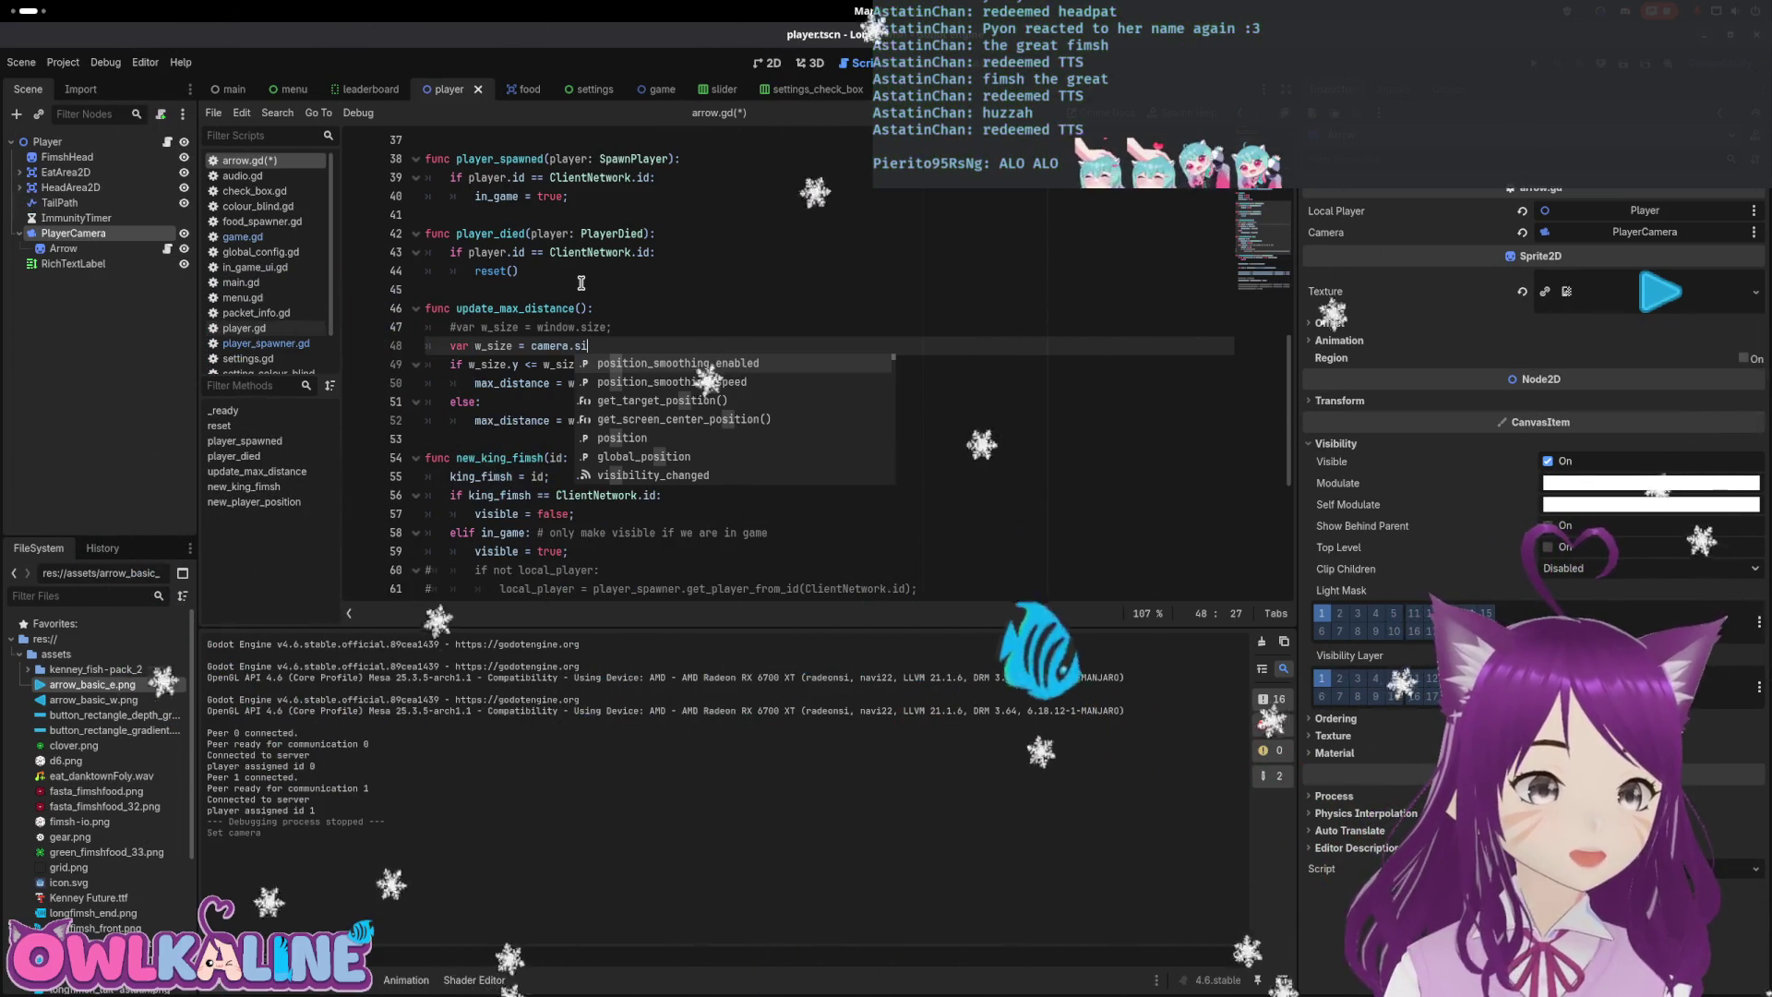
pyautogui.press('BackSpace')
pyautogui.press('BackSpace')
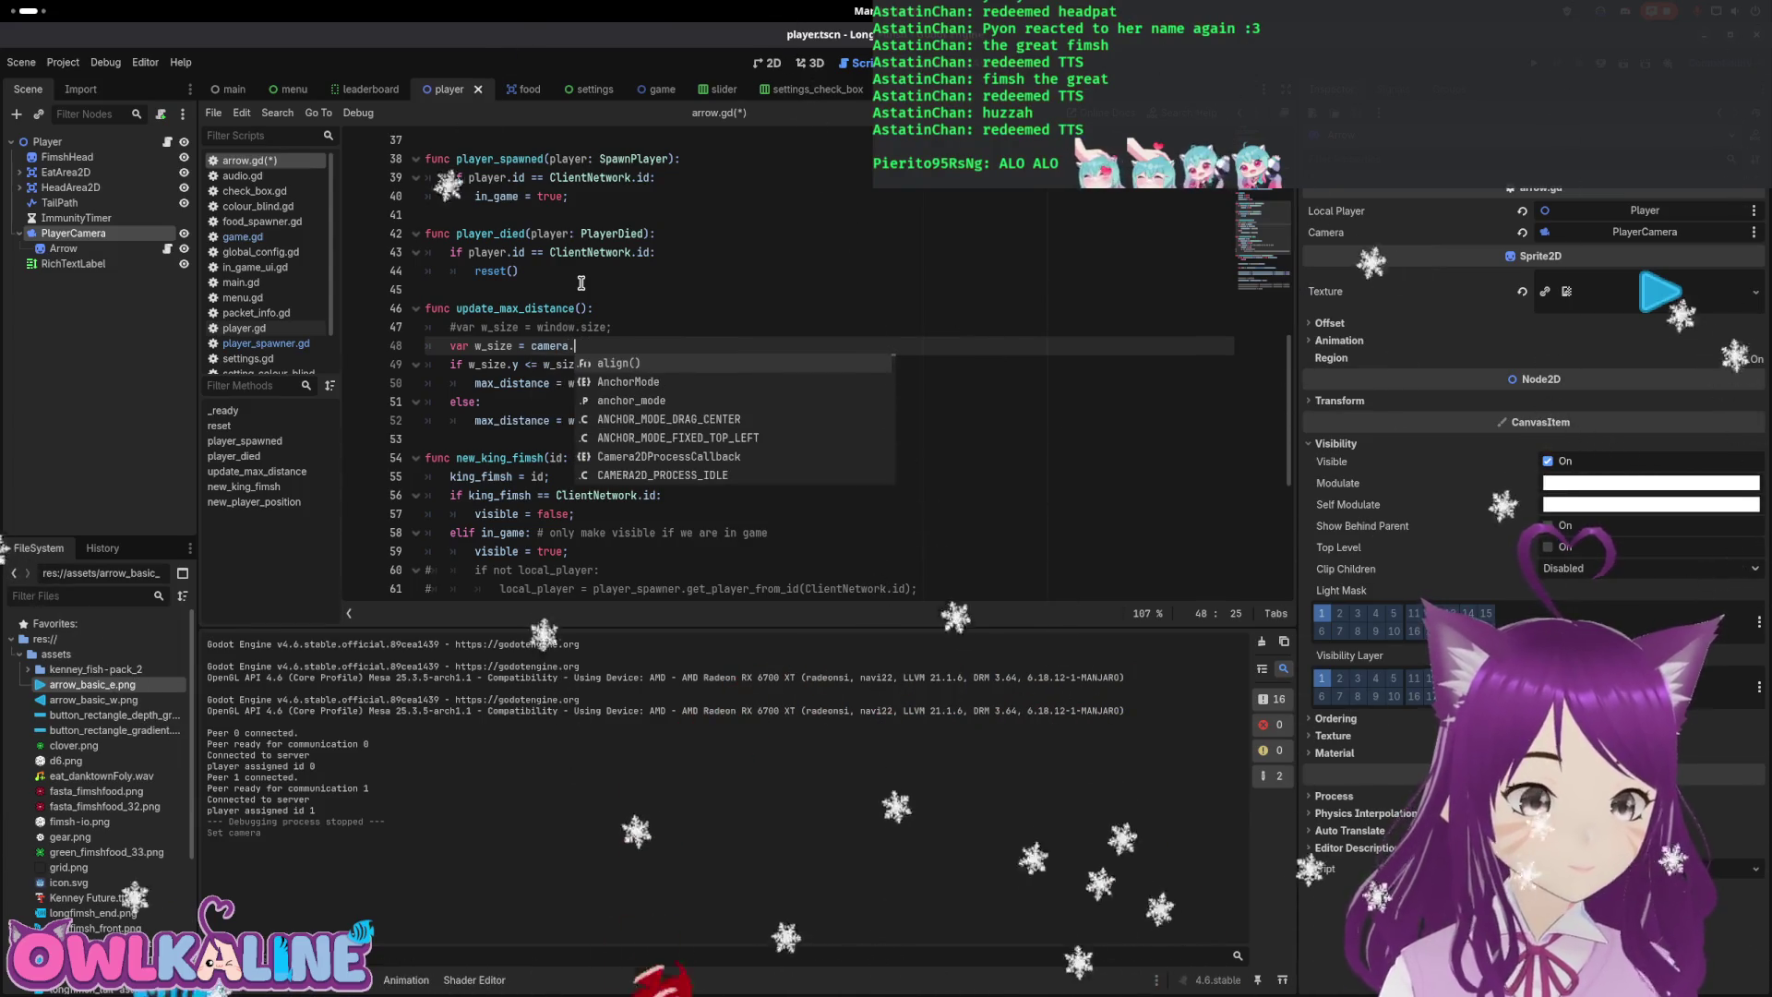
# Browse the camera's autocomplete suggestions for a member that gives the viewport size.
pyautogui.press('Down')
pyautogui.press('Down')
pyautogui.press('Down')
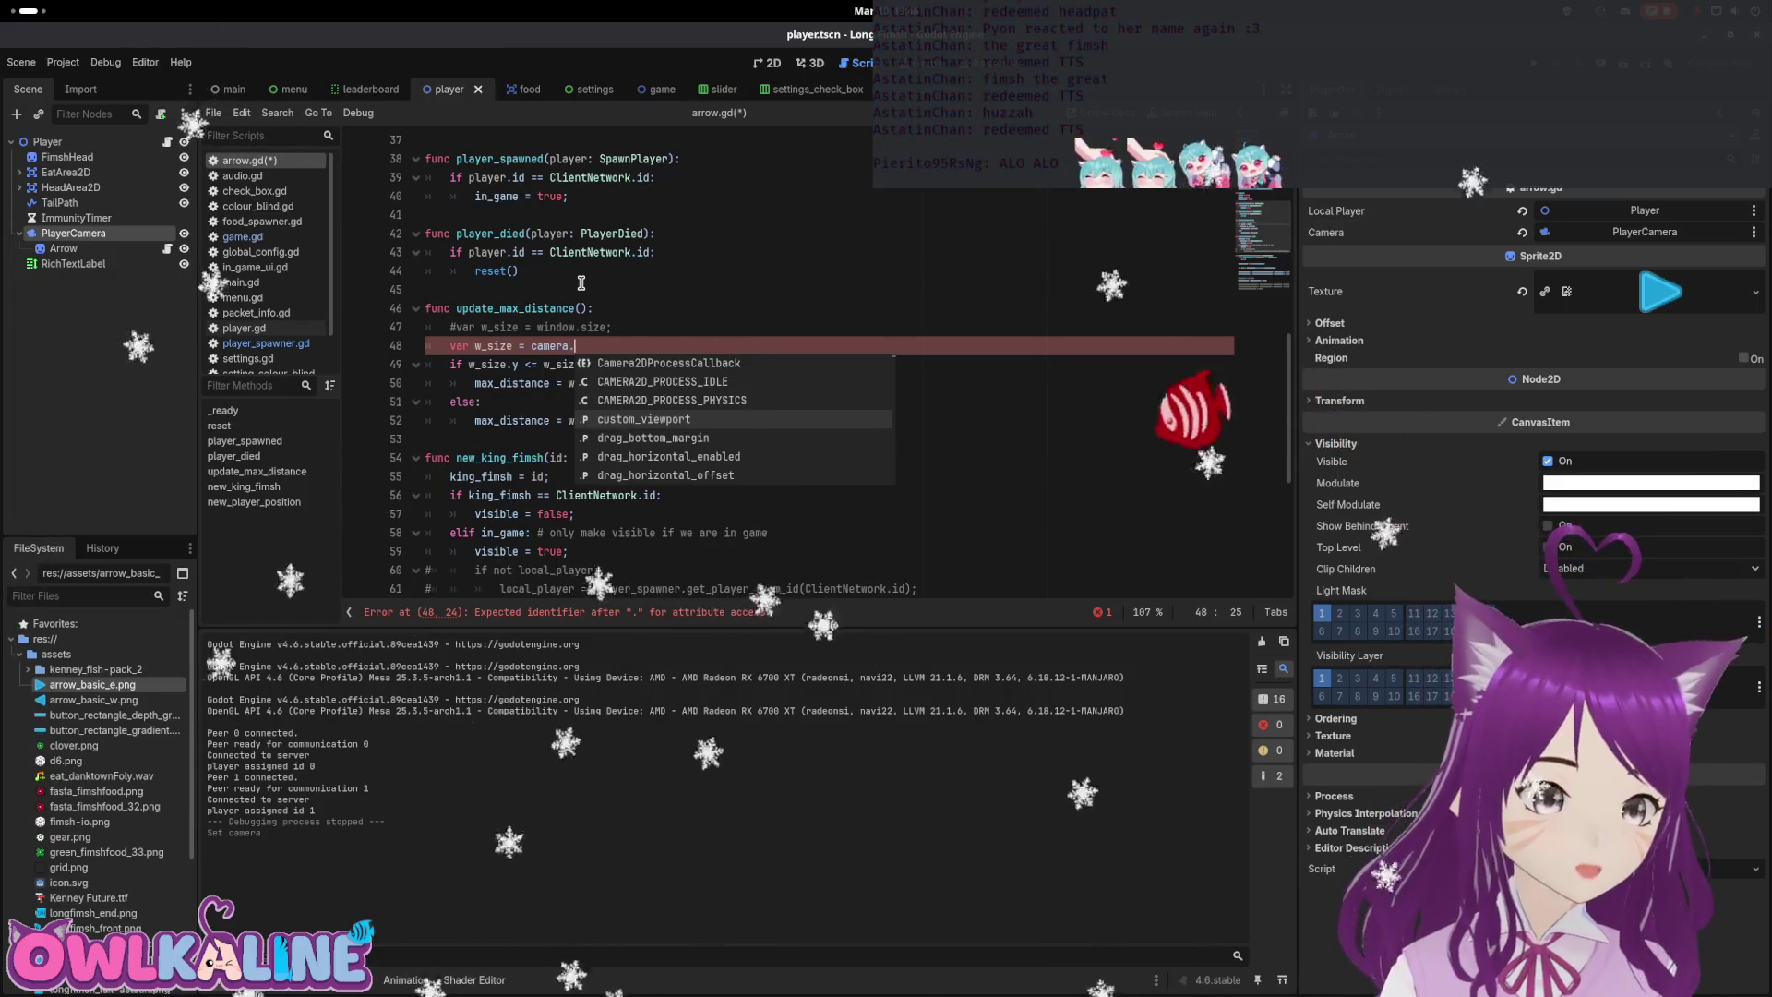
pyautogui.press('Down')
pyautogui.press('Down')
pyautogui.press('Down')
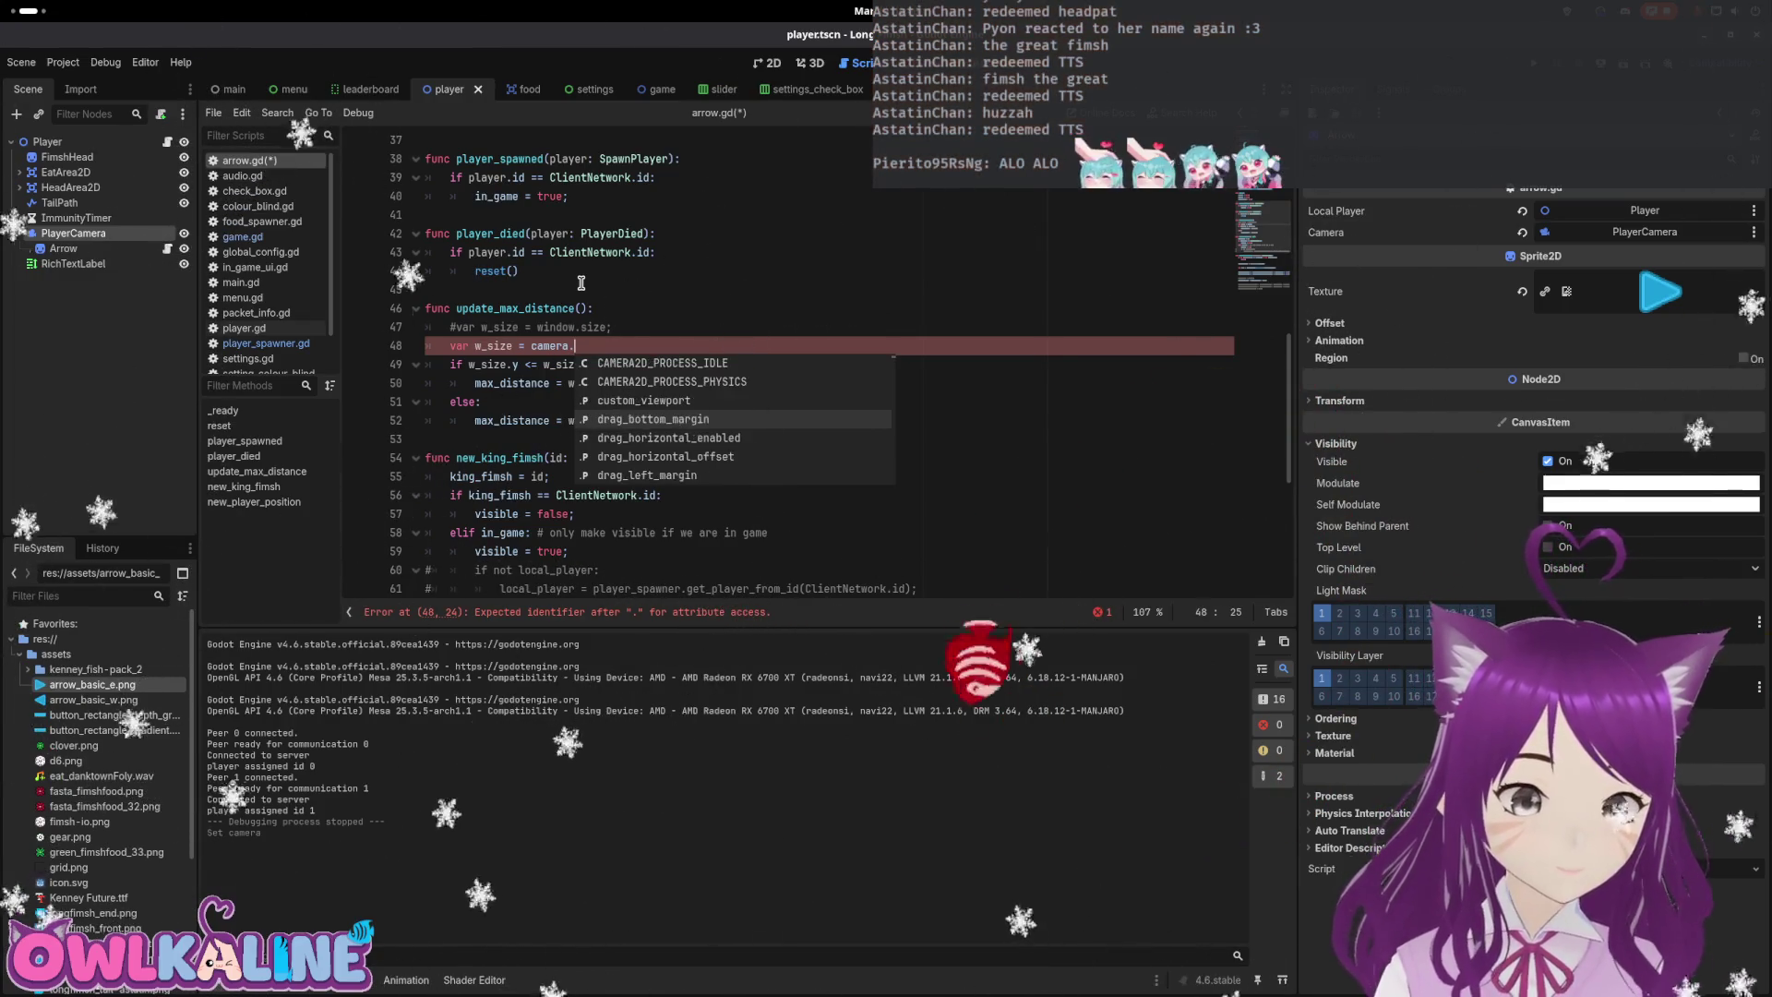
pyautogui.press('Down')
pyautogui.press('Down')
pyautogui.press('Down')
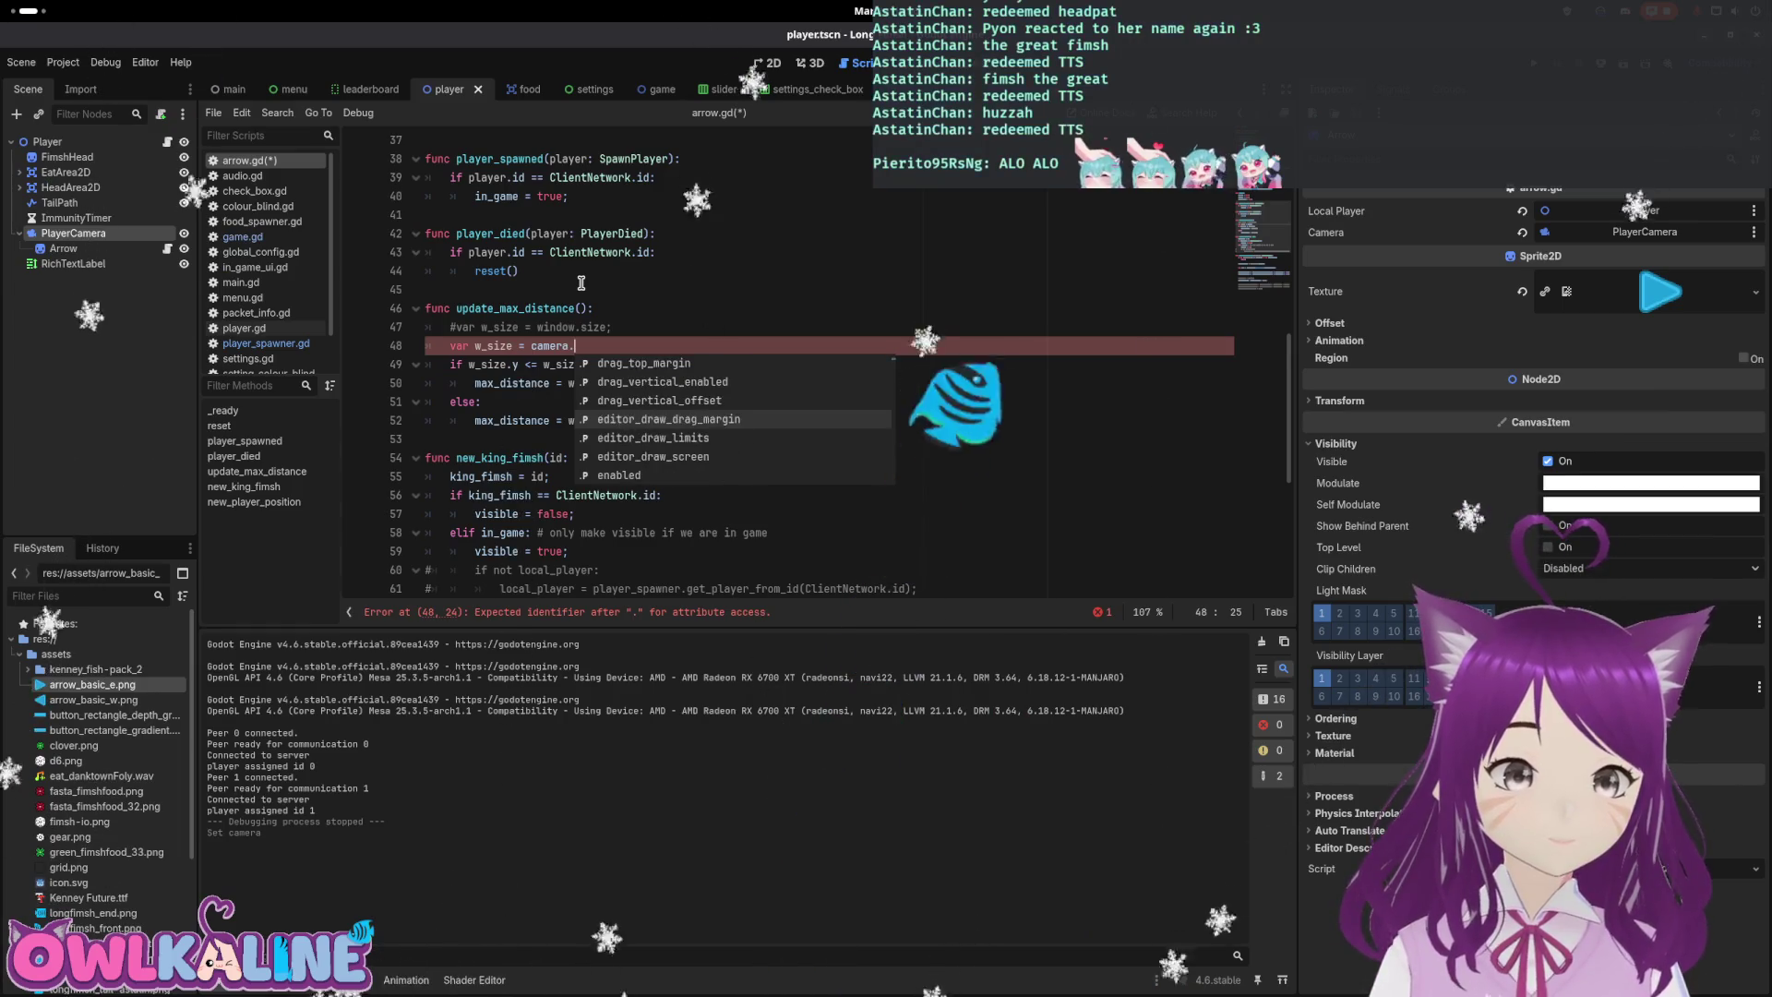
pyautogui.press('Down')
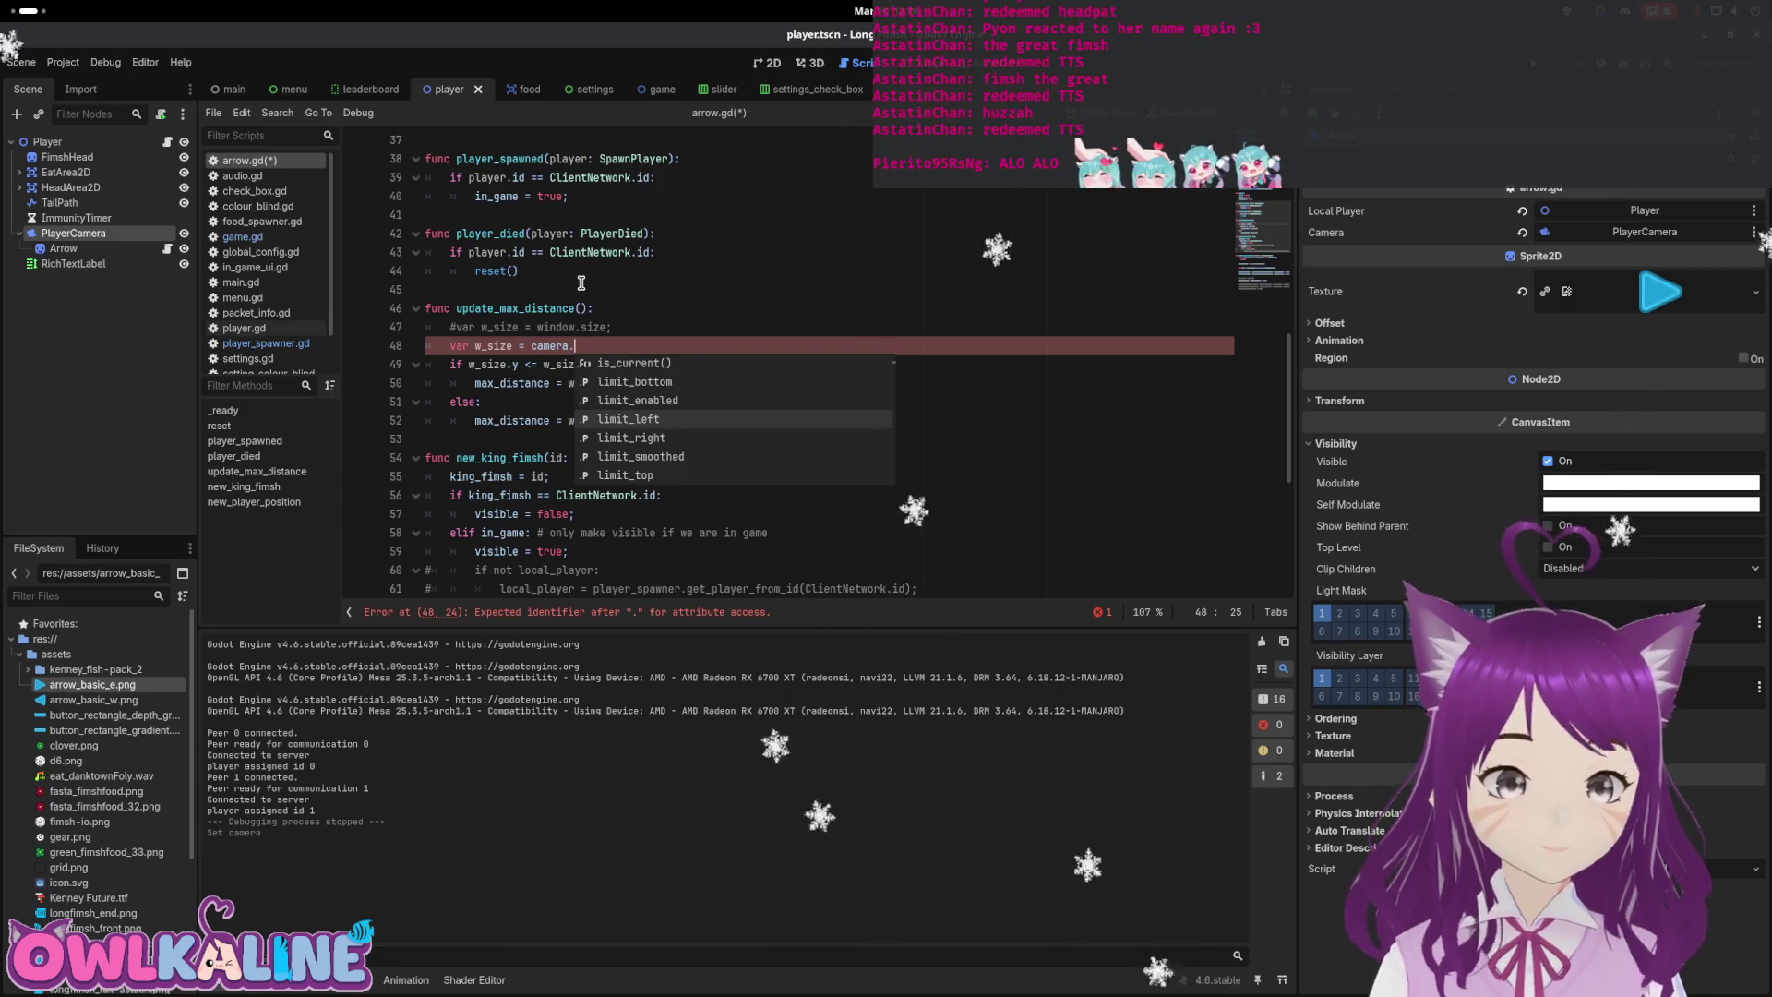
pyautogui.press('Down')
pyautogui.press('Down')
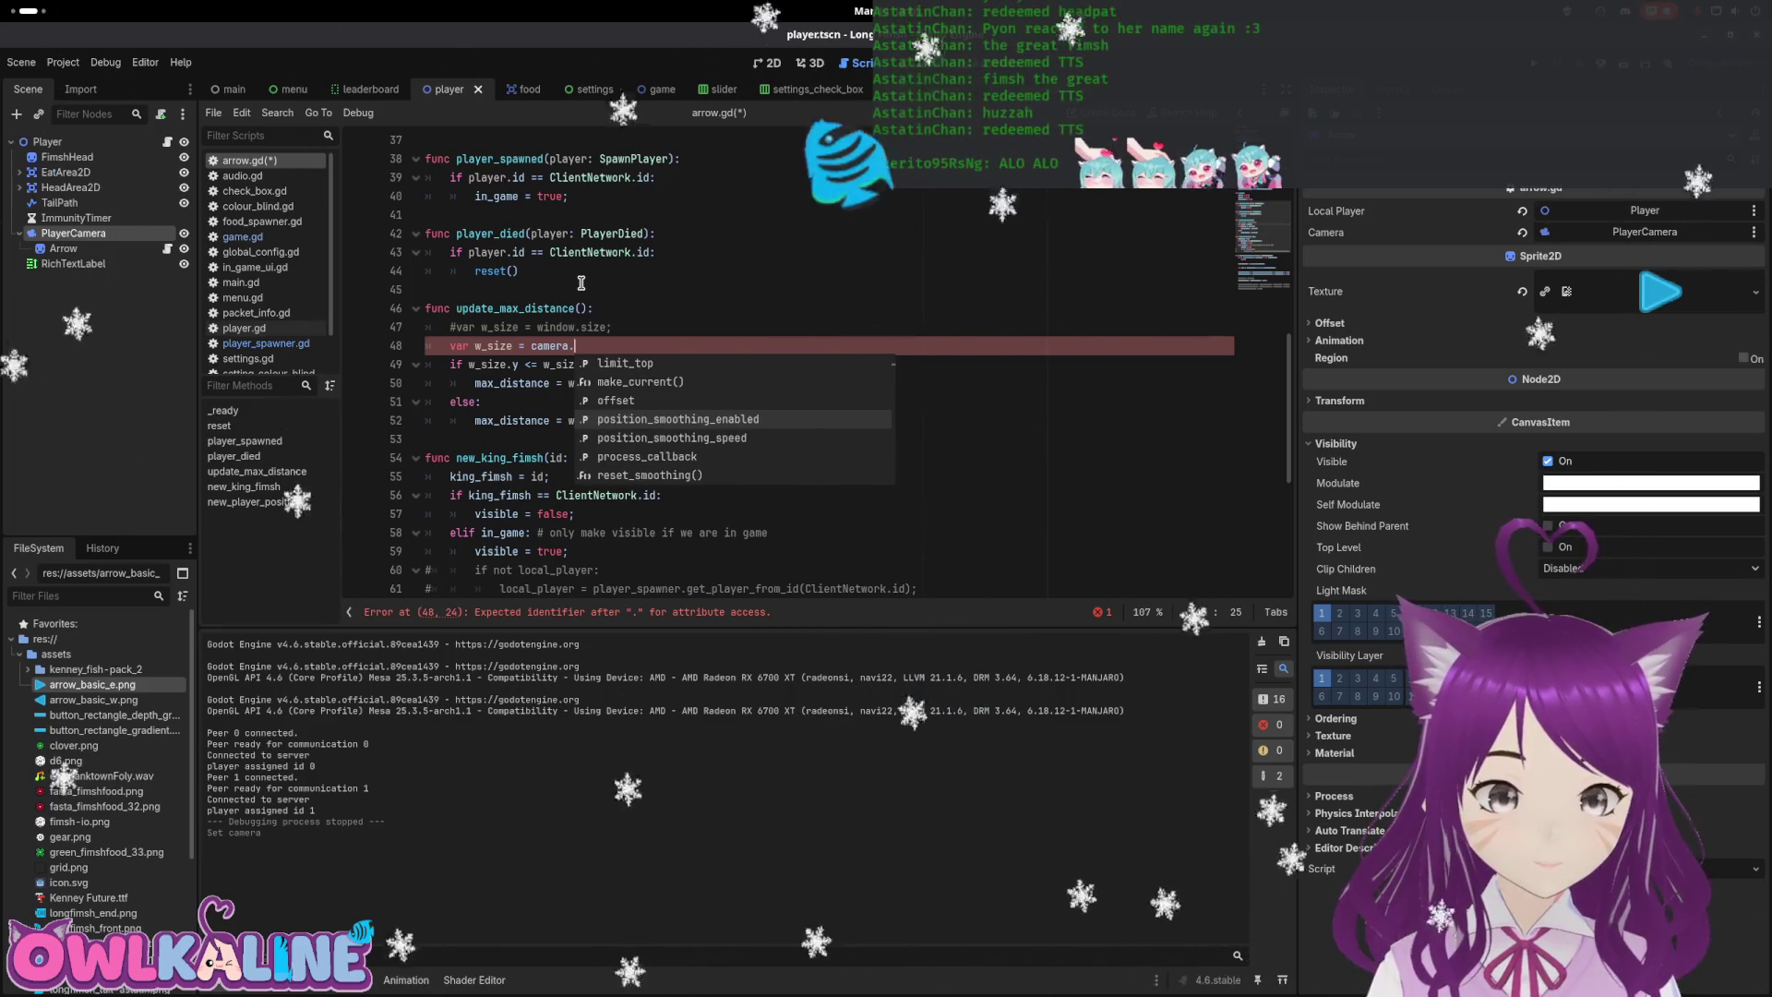
pyautogui.press('Down')
pyautogui.press('Down')
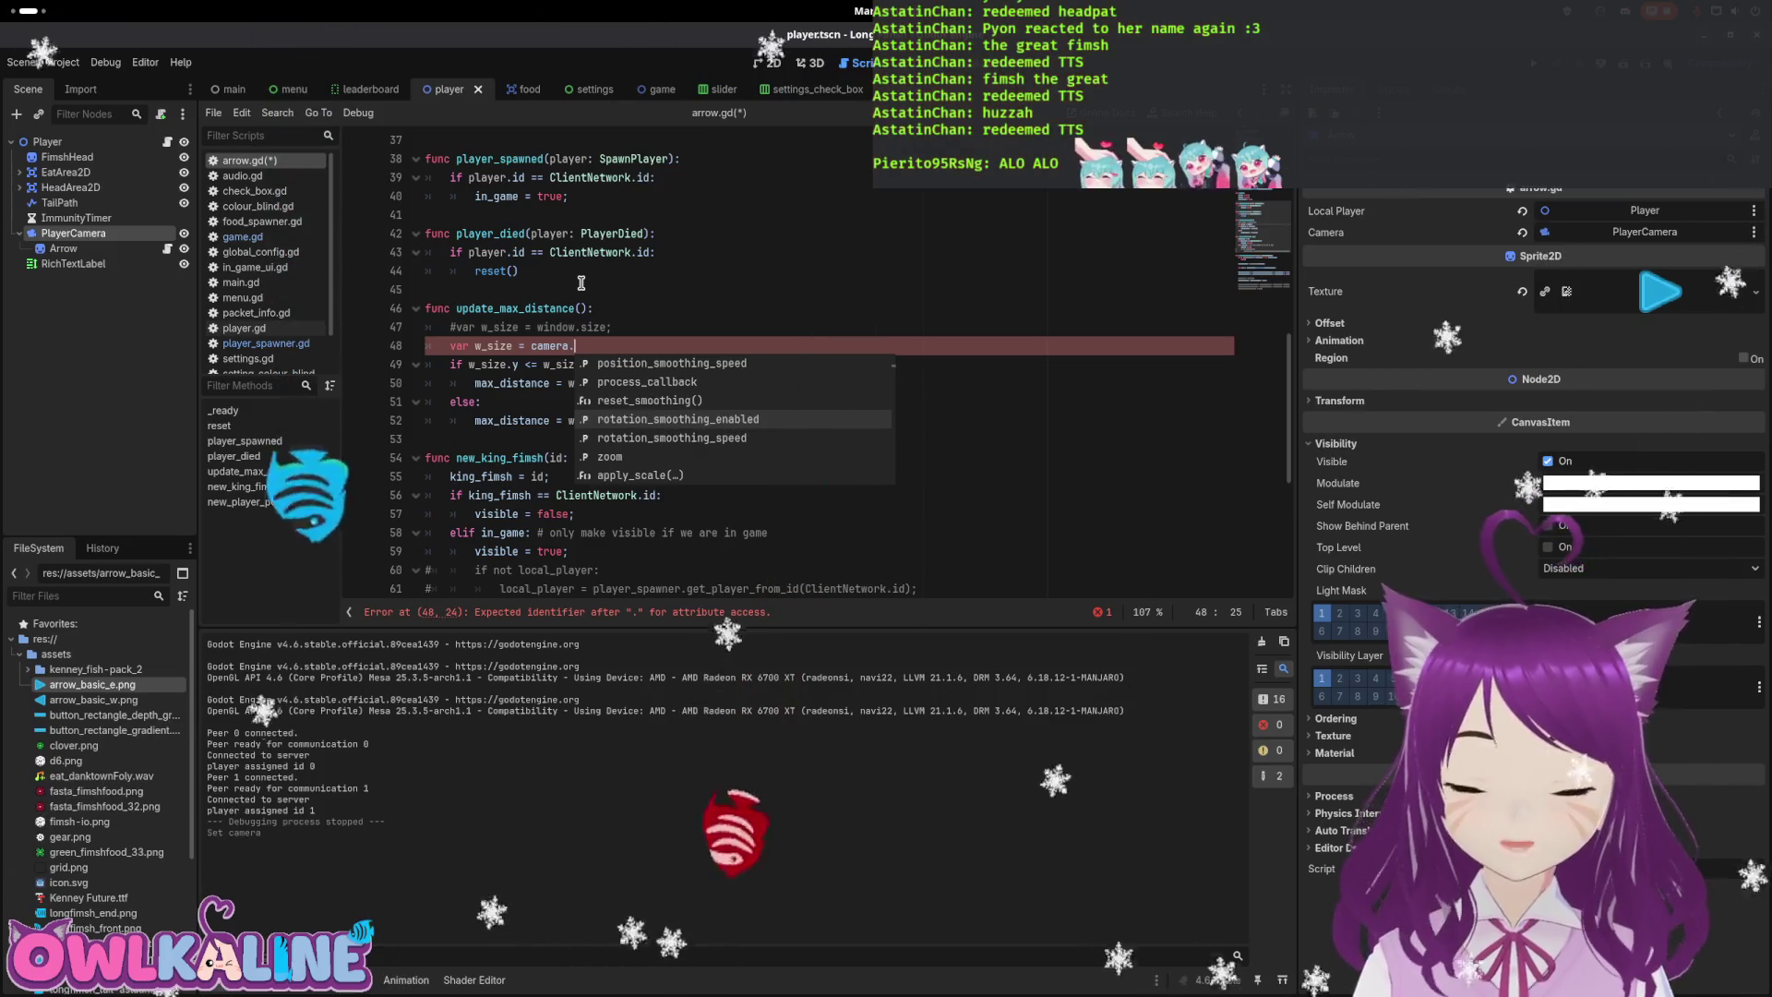
pyautogui.press('Down')
pyautogui.press('Down')
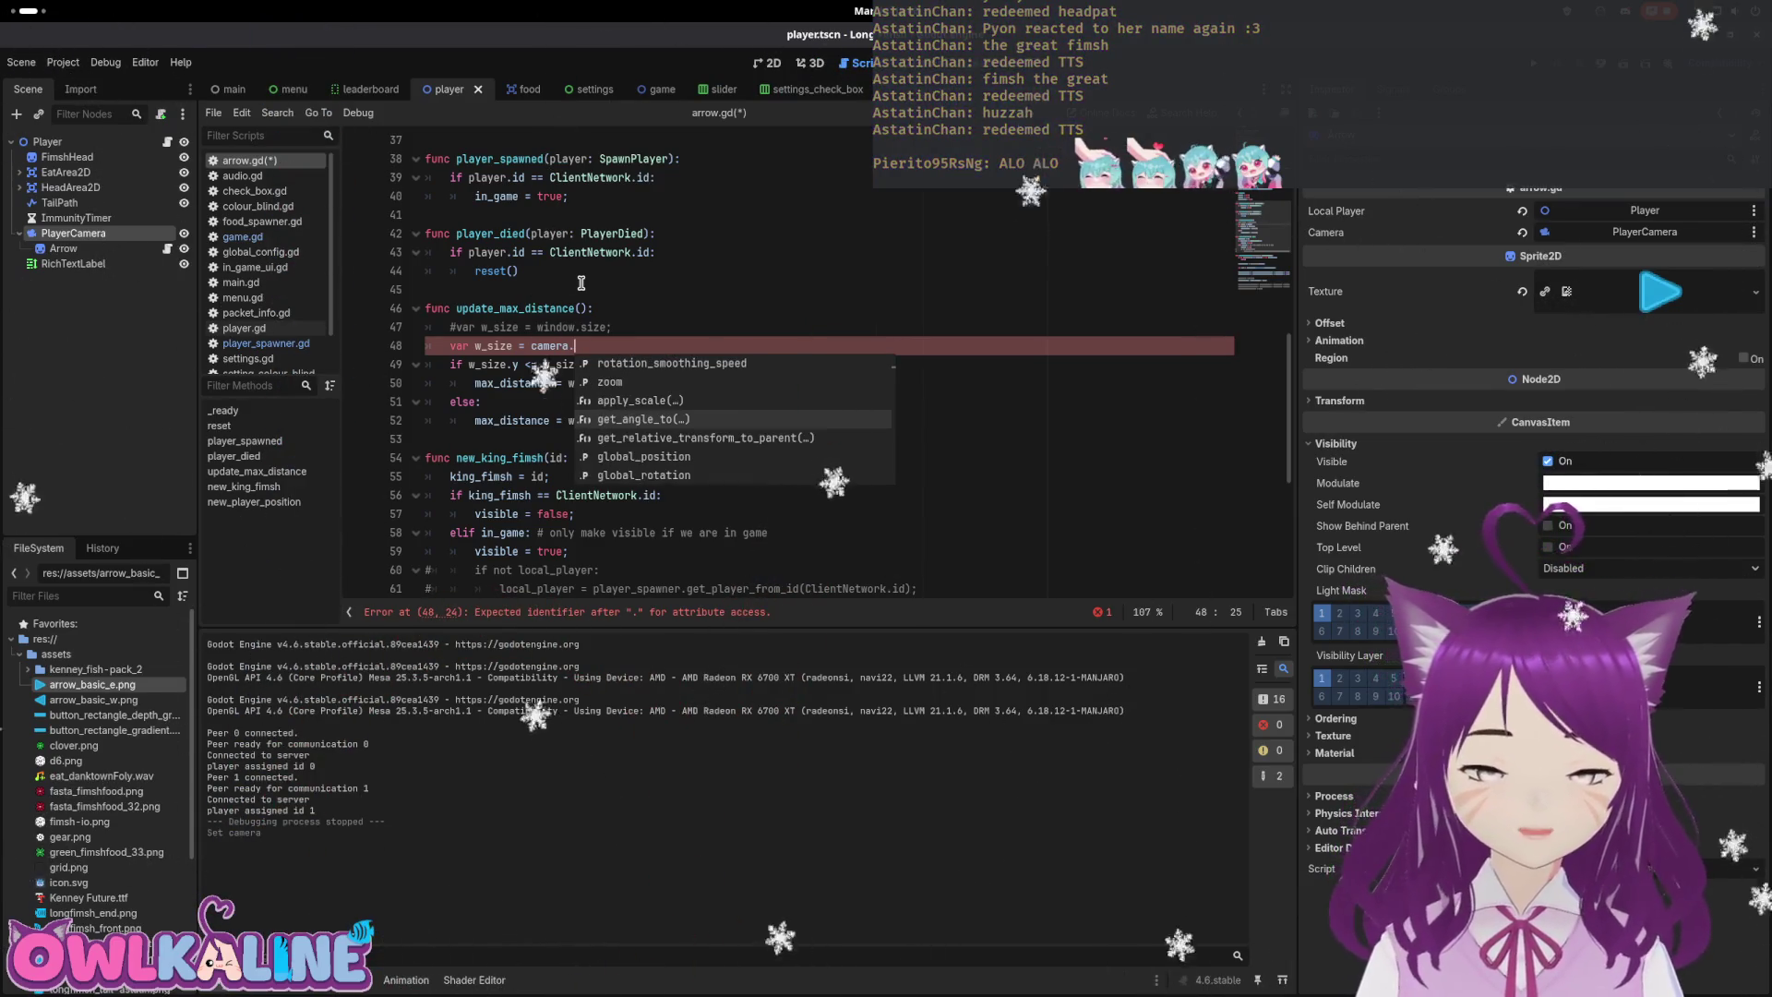
pyautogui.press('Down')
pyautogui.press('Down')
pyautogui.press('Down')
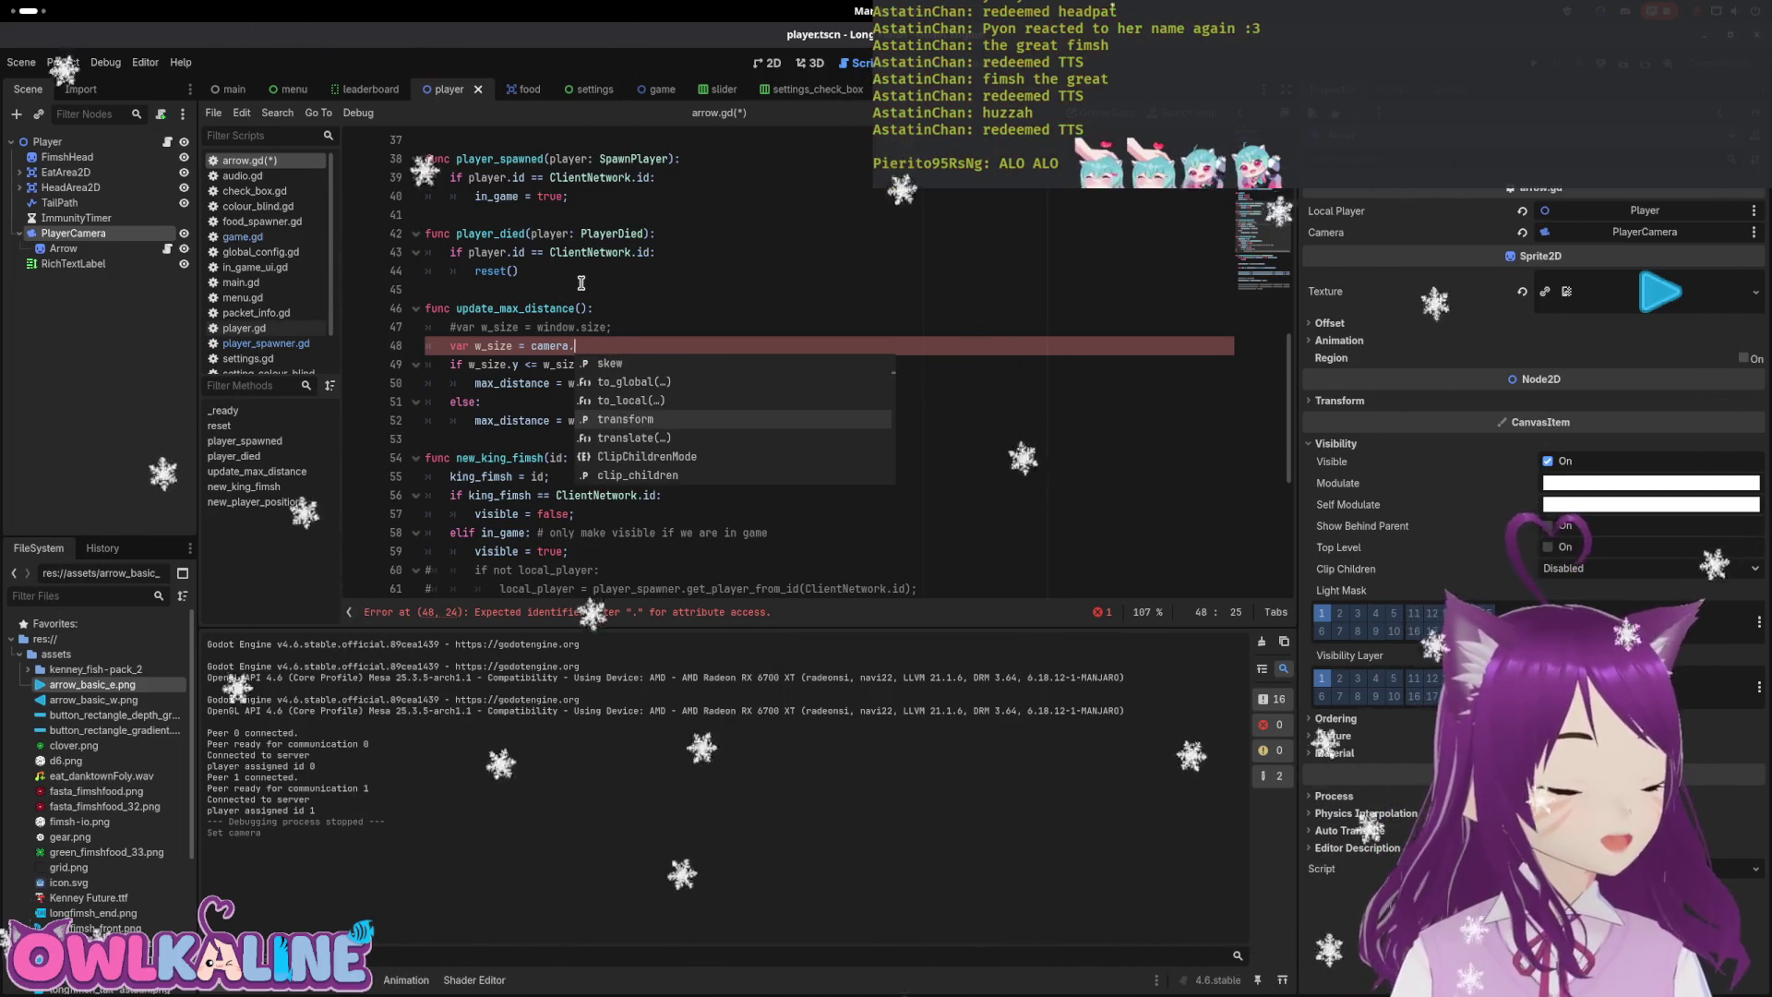
pyautogui.press('Down')
pyautogui.press('Down')
pyautogui.press('Down')
pyautogui.press('Down')
pyautogui.press('Down')
pyautogui.press('Down')
pyautogui.press('Down')
pyautogui.press('Down')
pyautogui.press('Down')
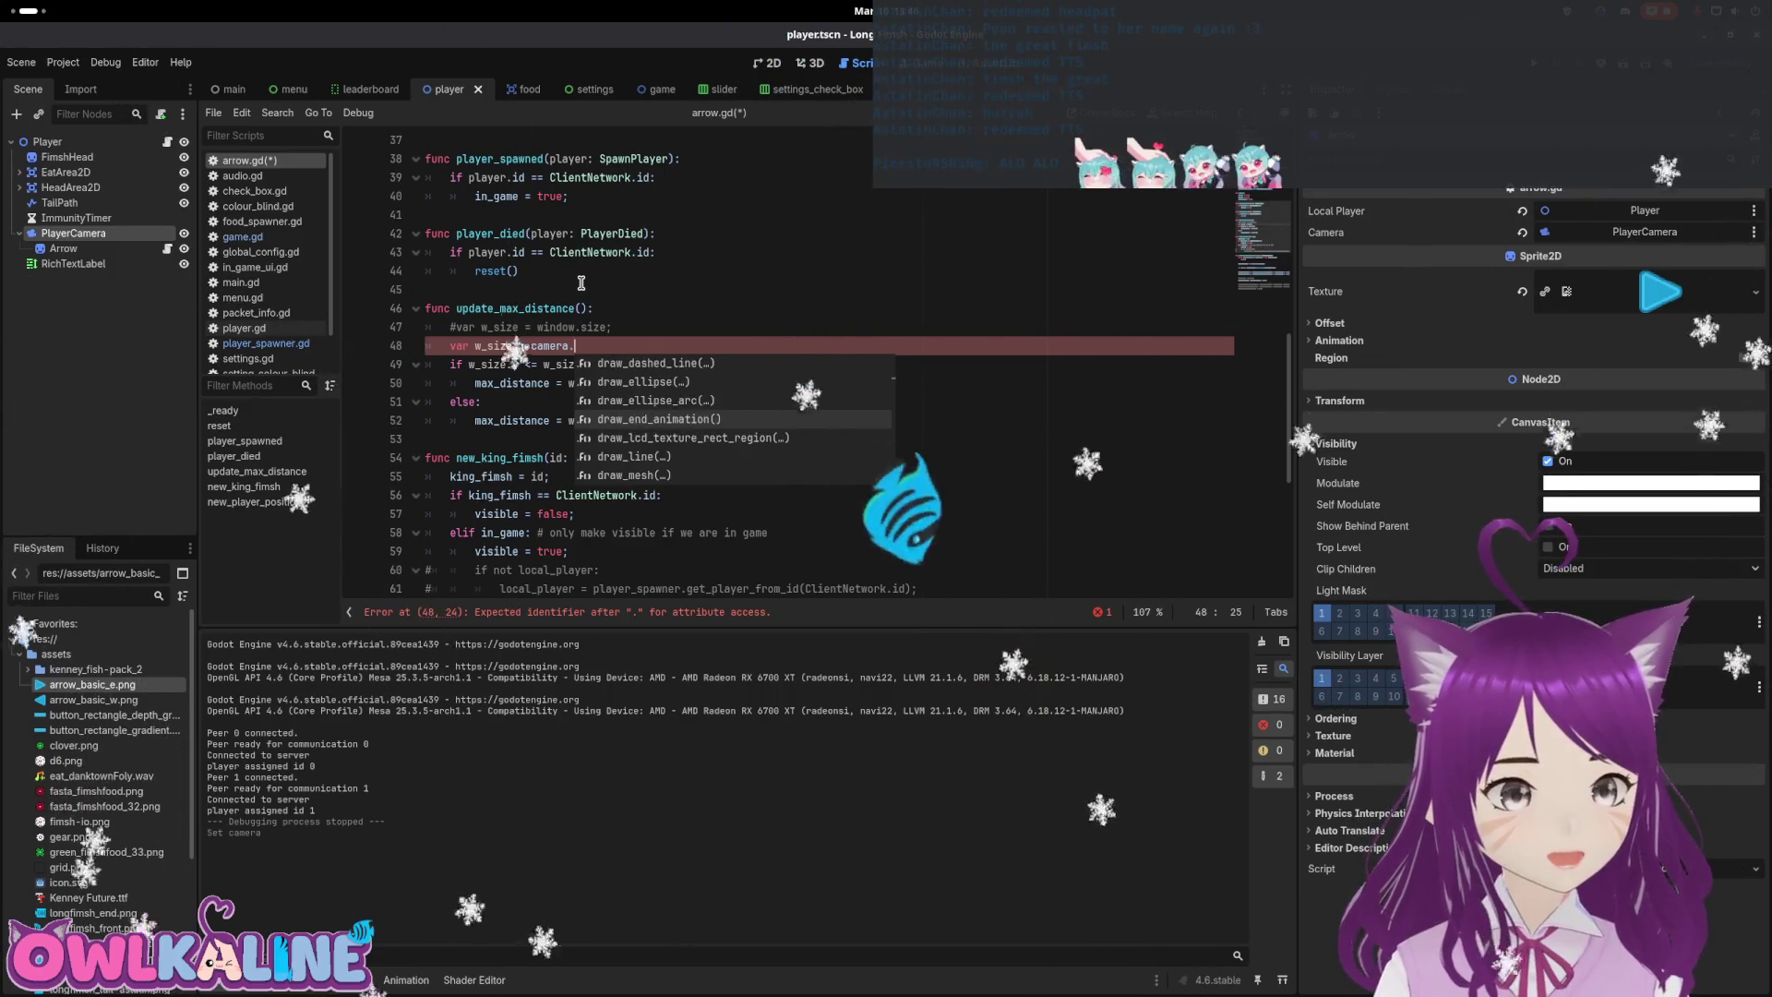
pyautogui.press('Down')
pyautogui.press('Down')
pyautogui.press('Down')
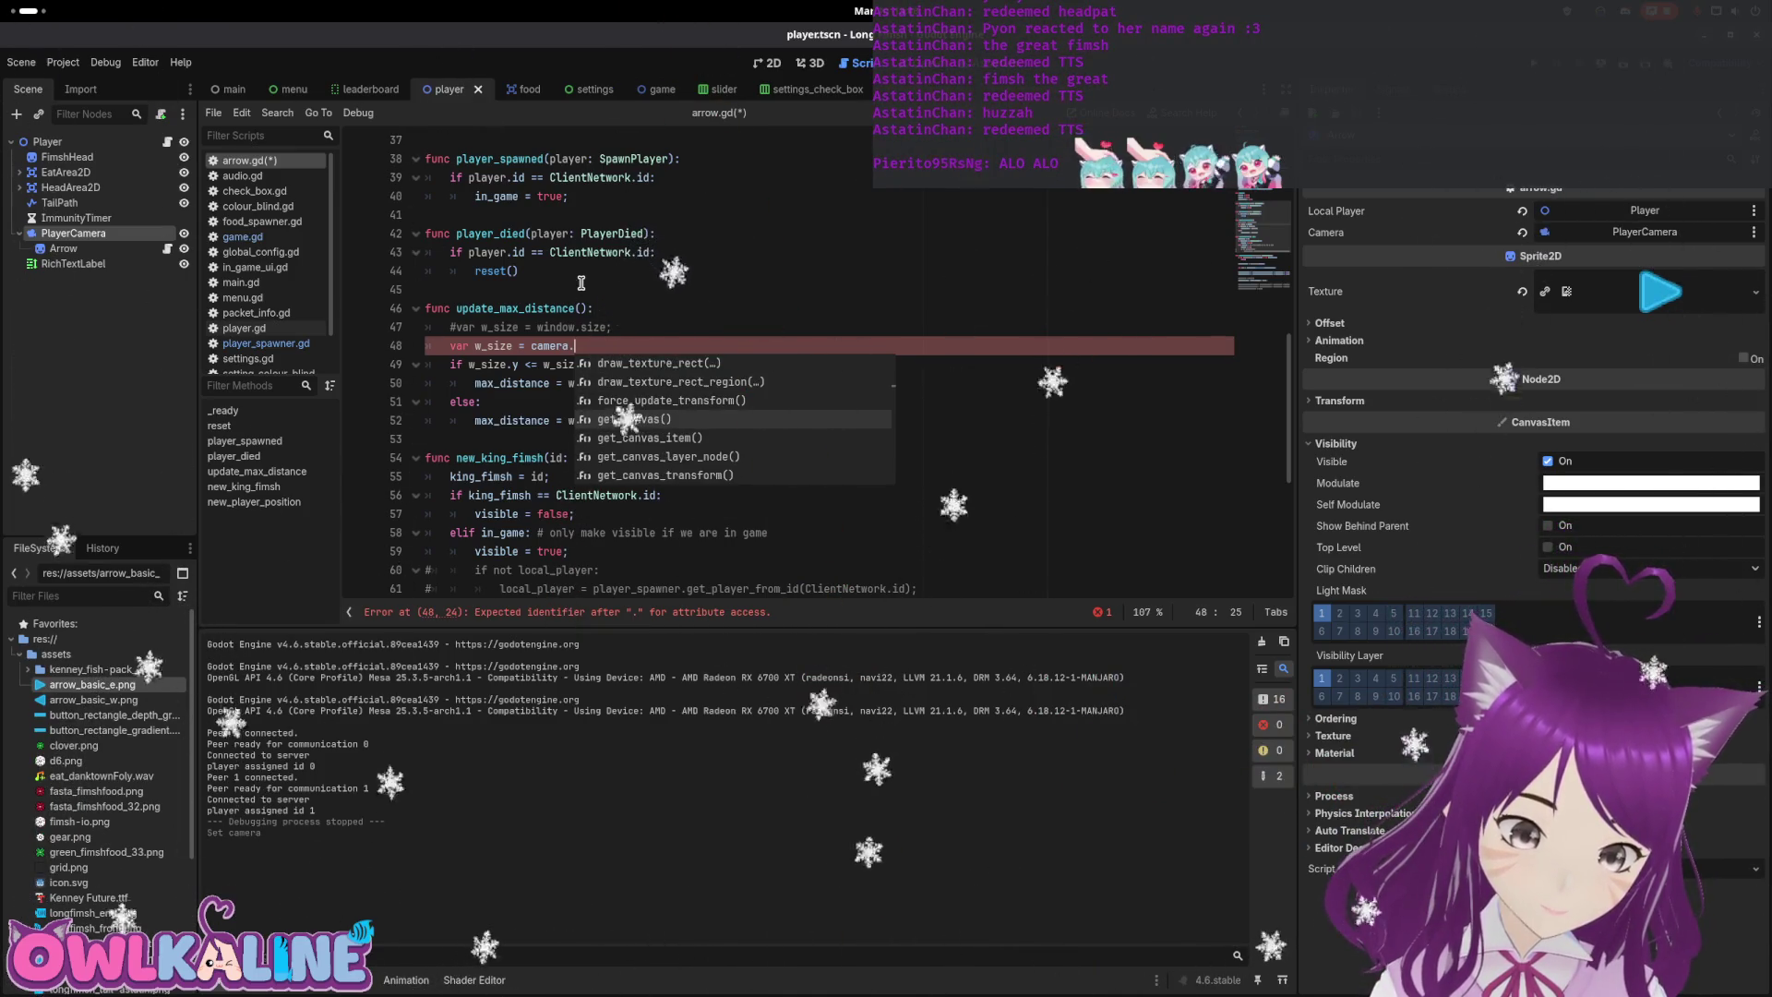
# Complete line 48 as 'var w_size = camera.get_viewport_rect()' and save arrow.gd.
pyautogui.press('Return')
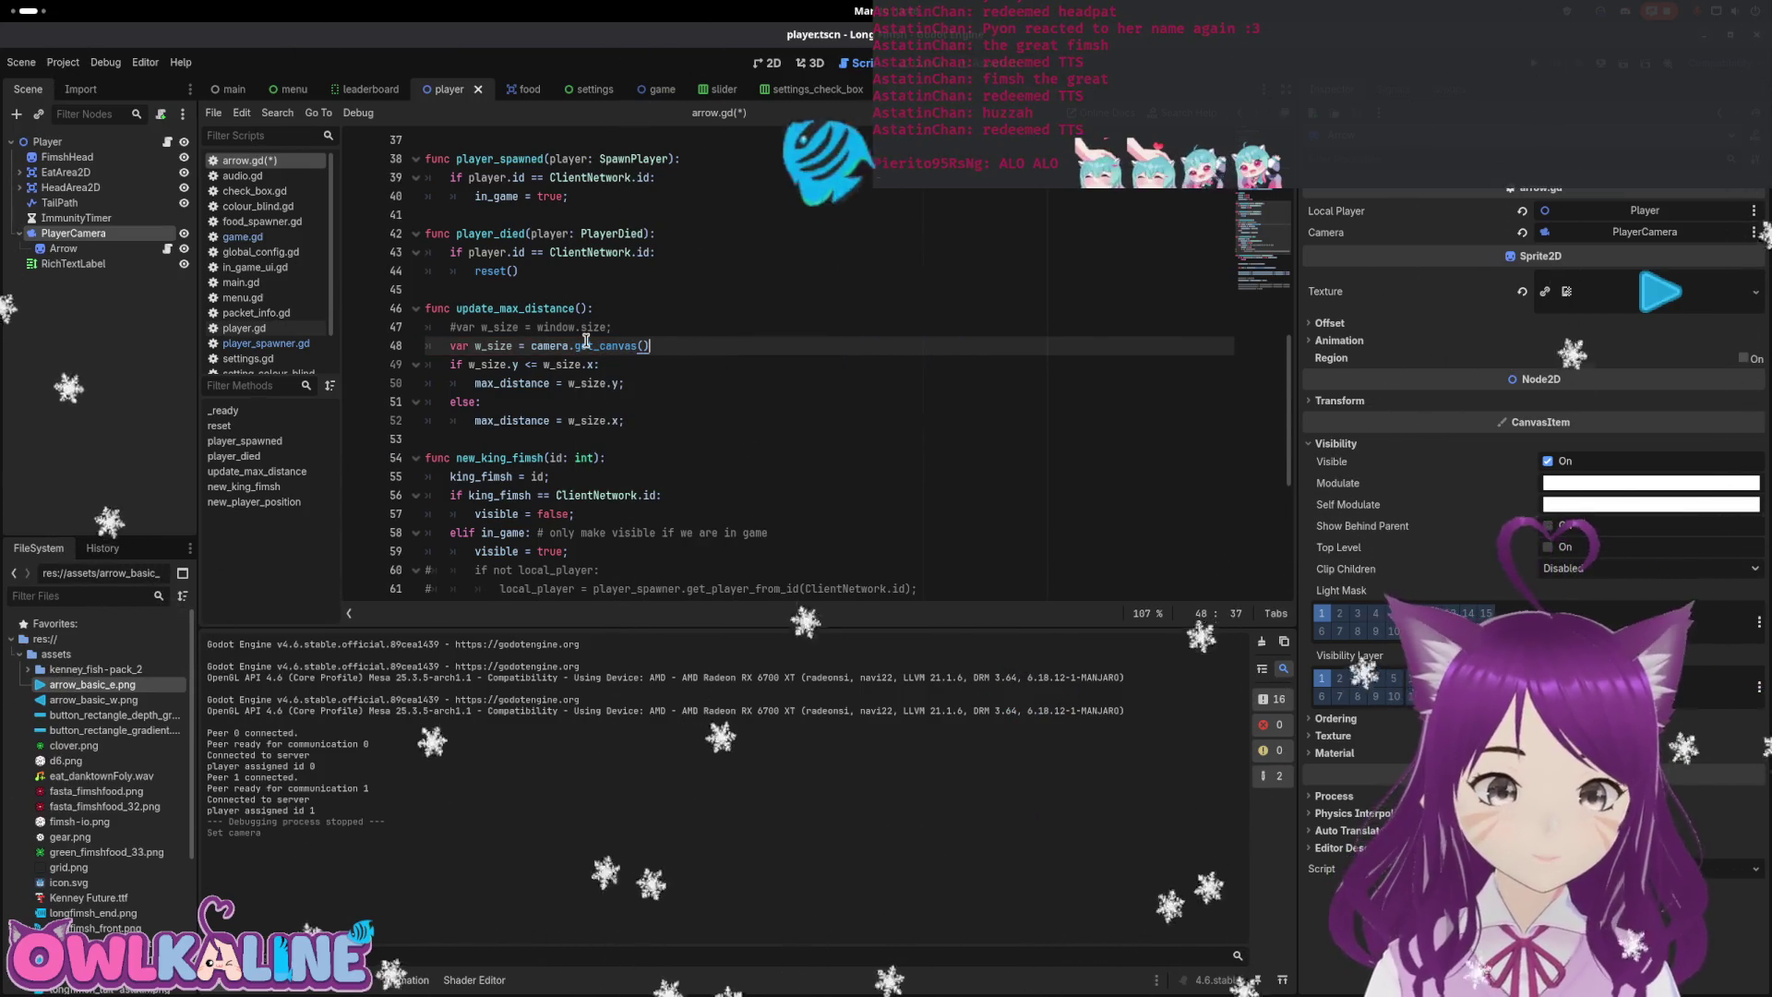
pyautogui.moveTo(580, 343)
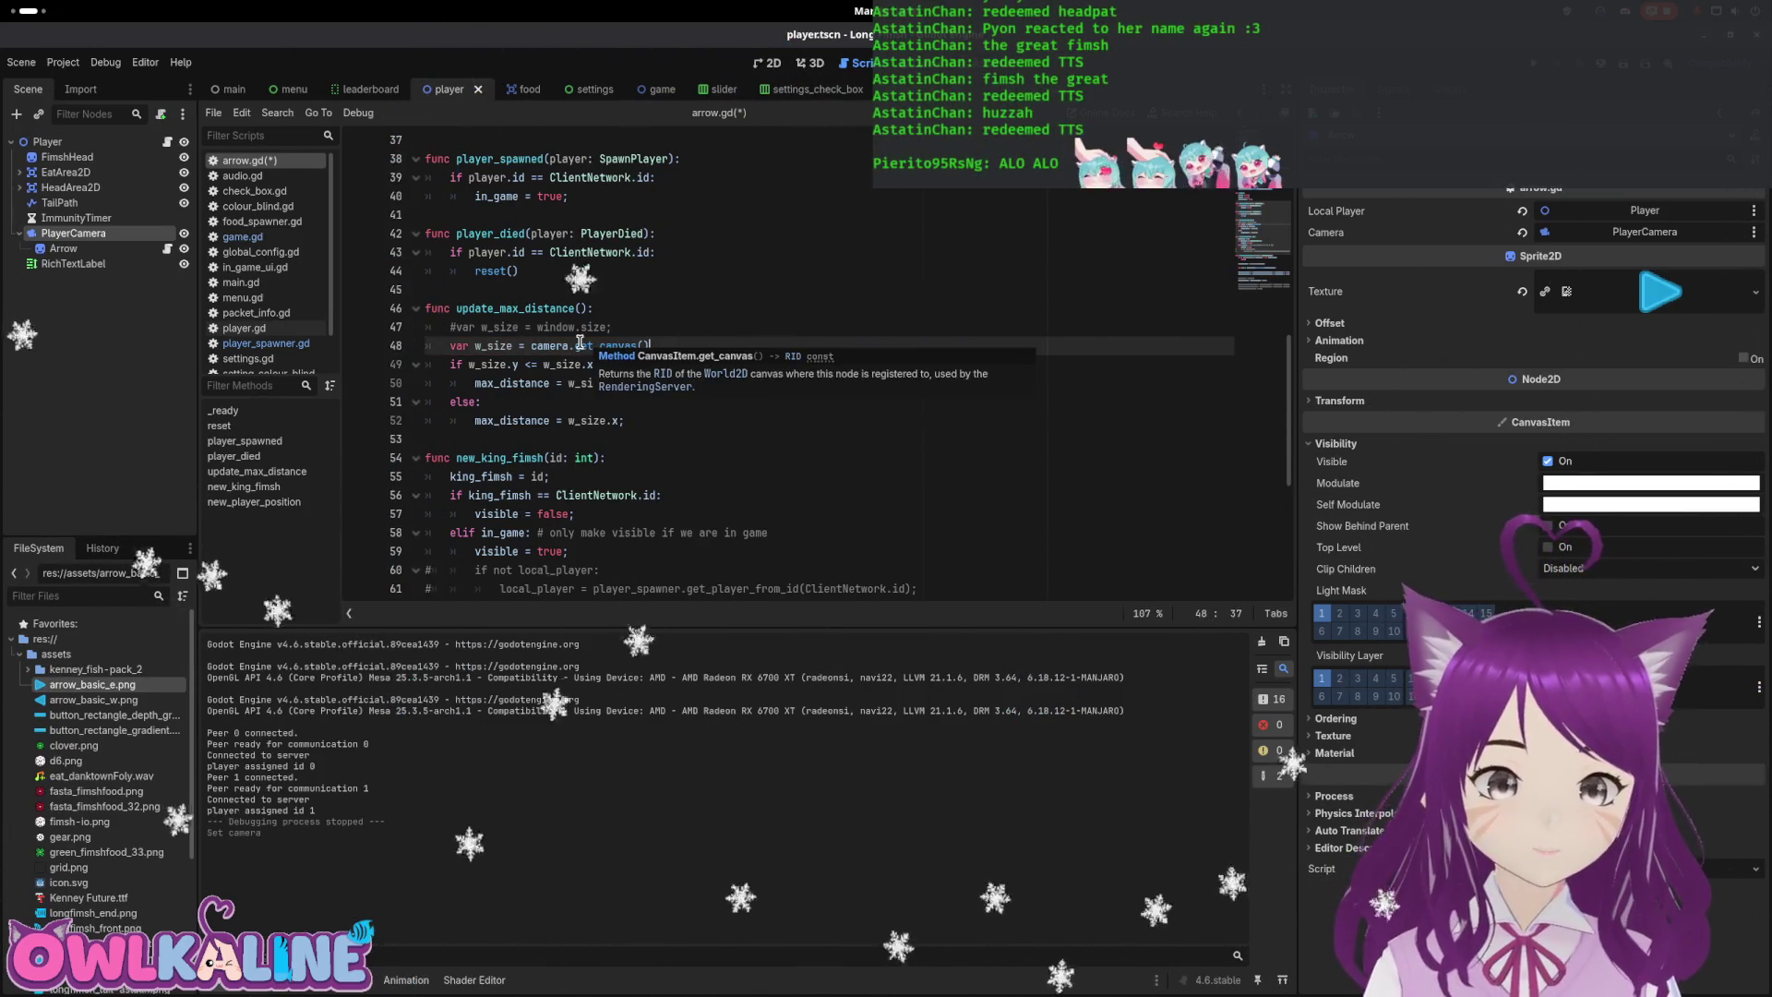
pyautogui.write('.')
pyautogui.press('BackSpace')
pyautogui.press('BackSpace')
pyautogui.press('BackSpace')
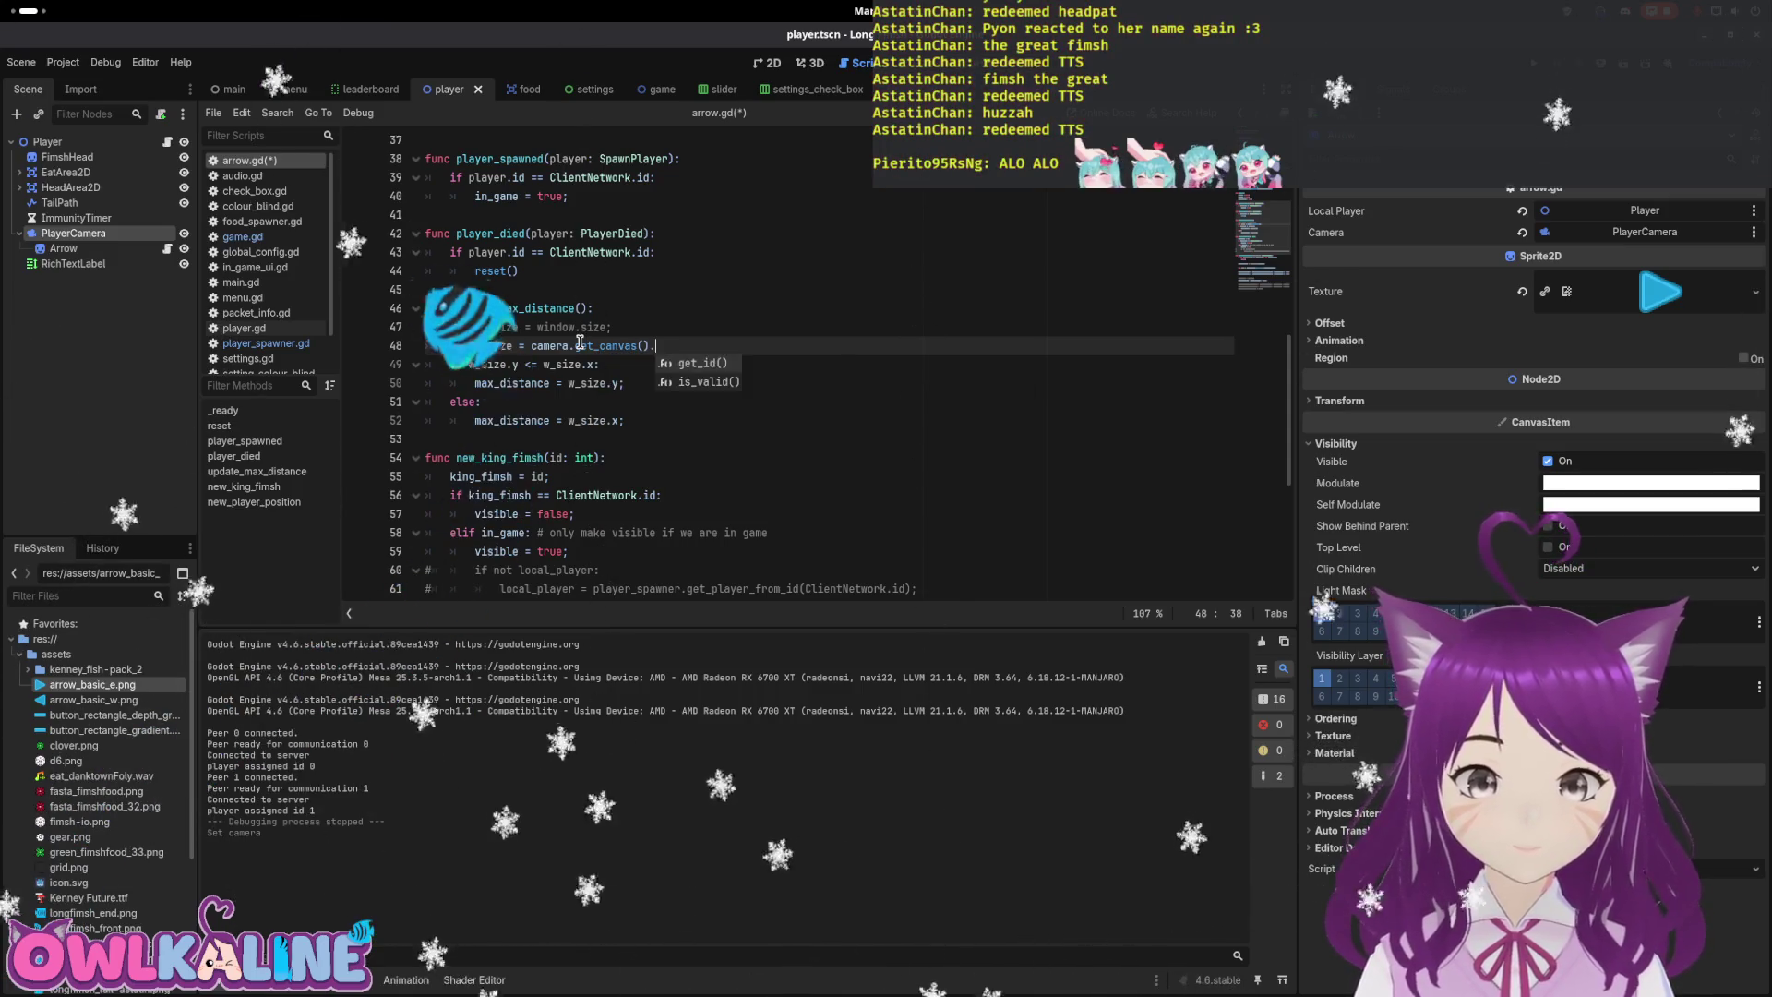
pyautogui.press('BackSpace')
pyautogui.press('BackSpace')
pyautogui.press('BackSpace')
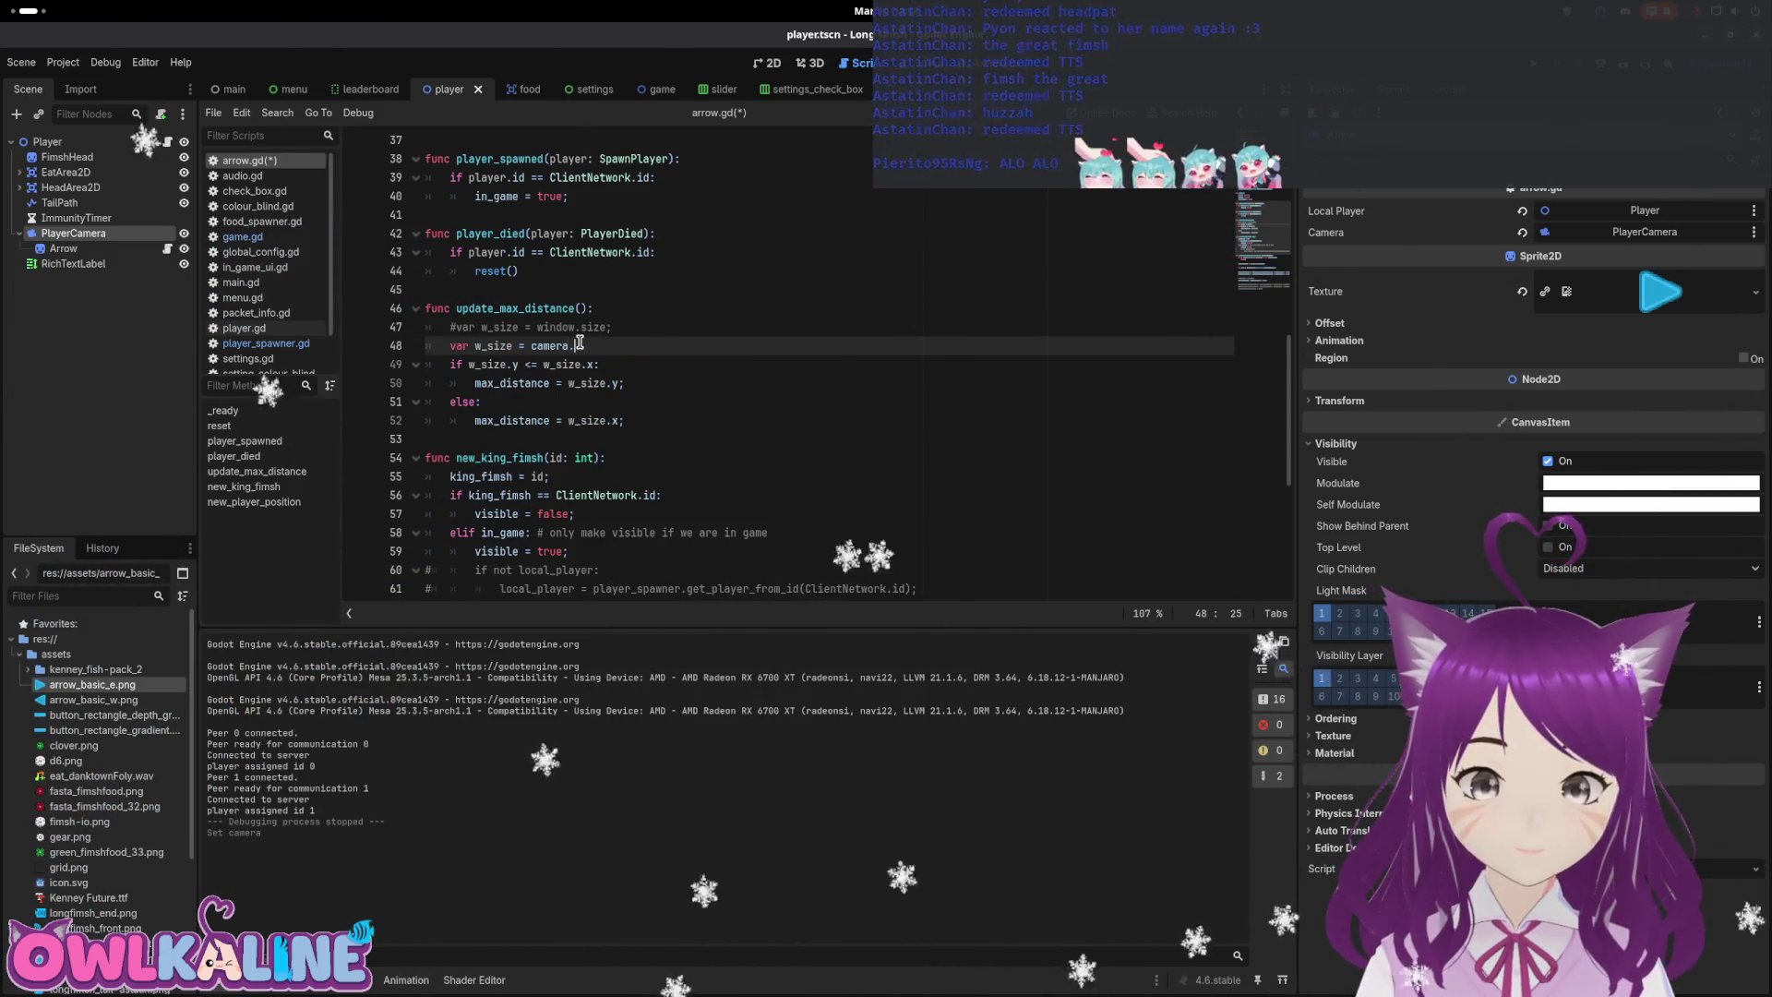
pyautogui.write('get')
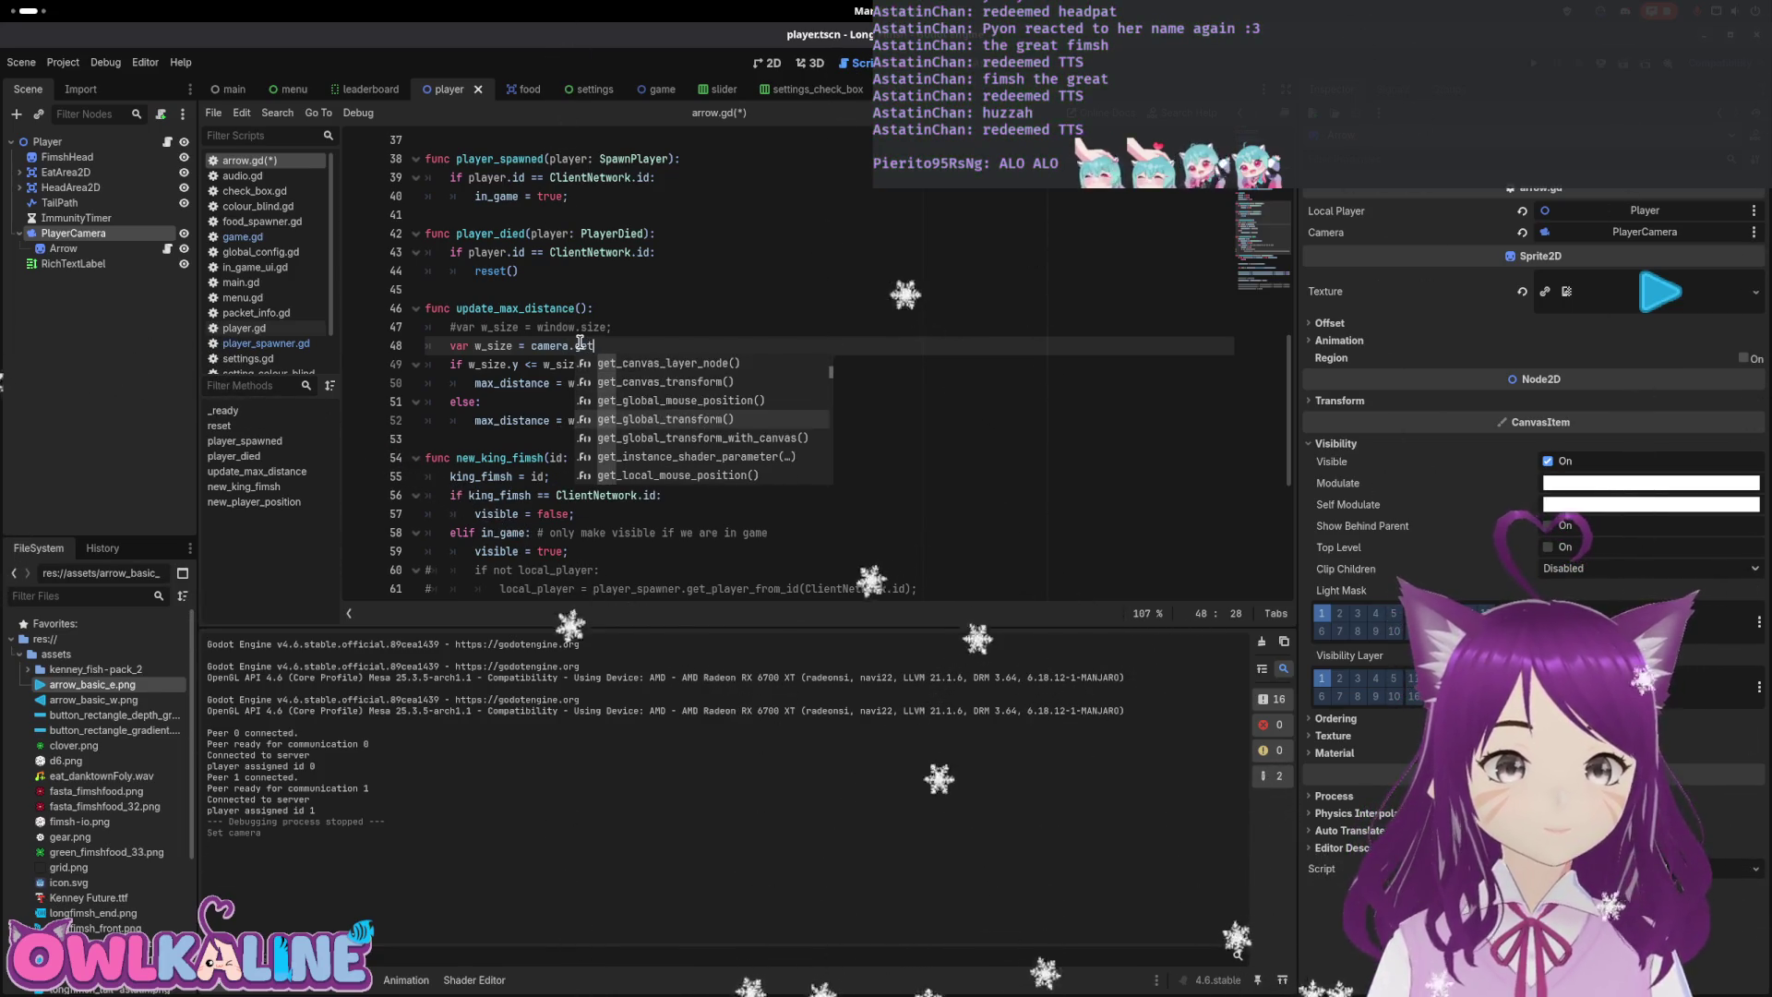
pyautogui.press('Down')
pyautogui.press('Down')
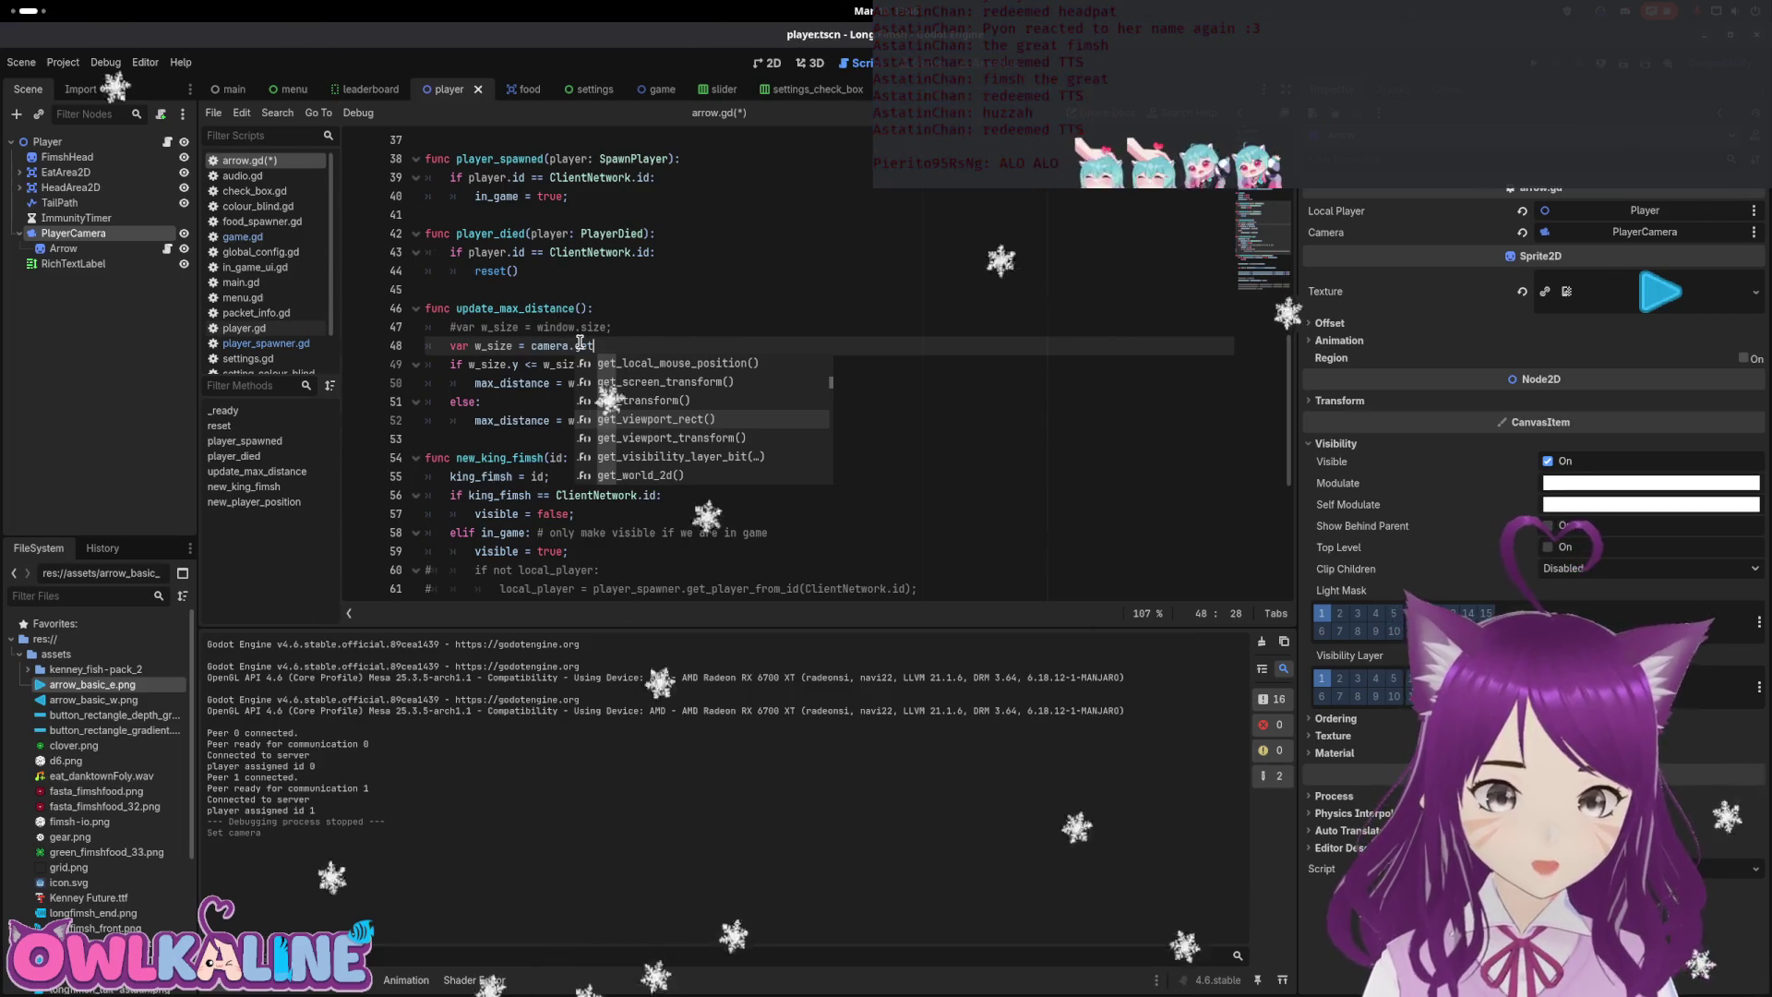
pyautogui.press('Return')
pyautogui.hotkey('ctrl', 's')
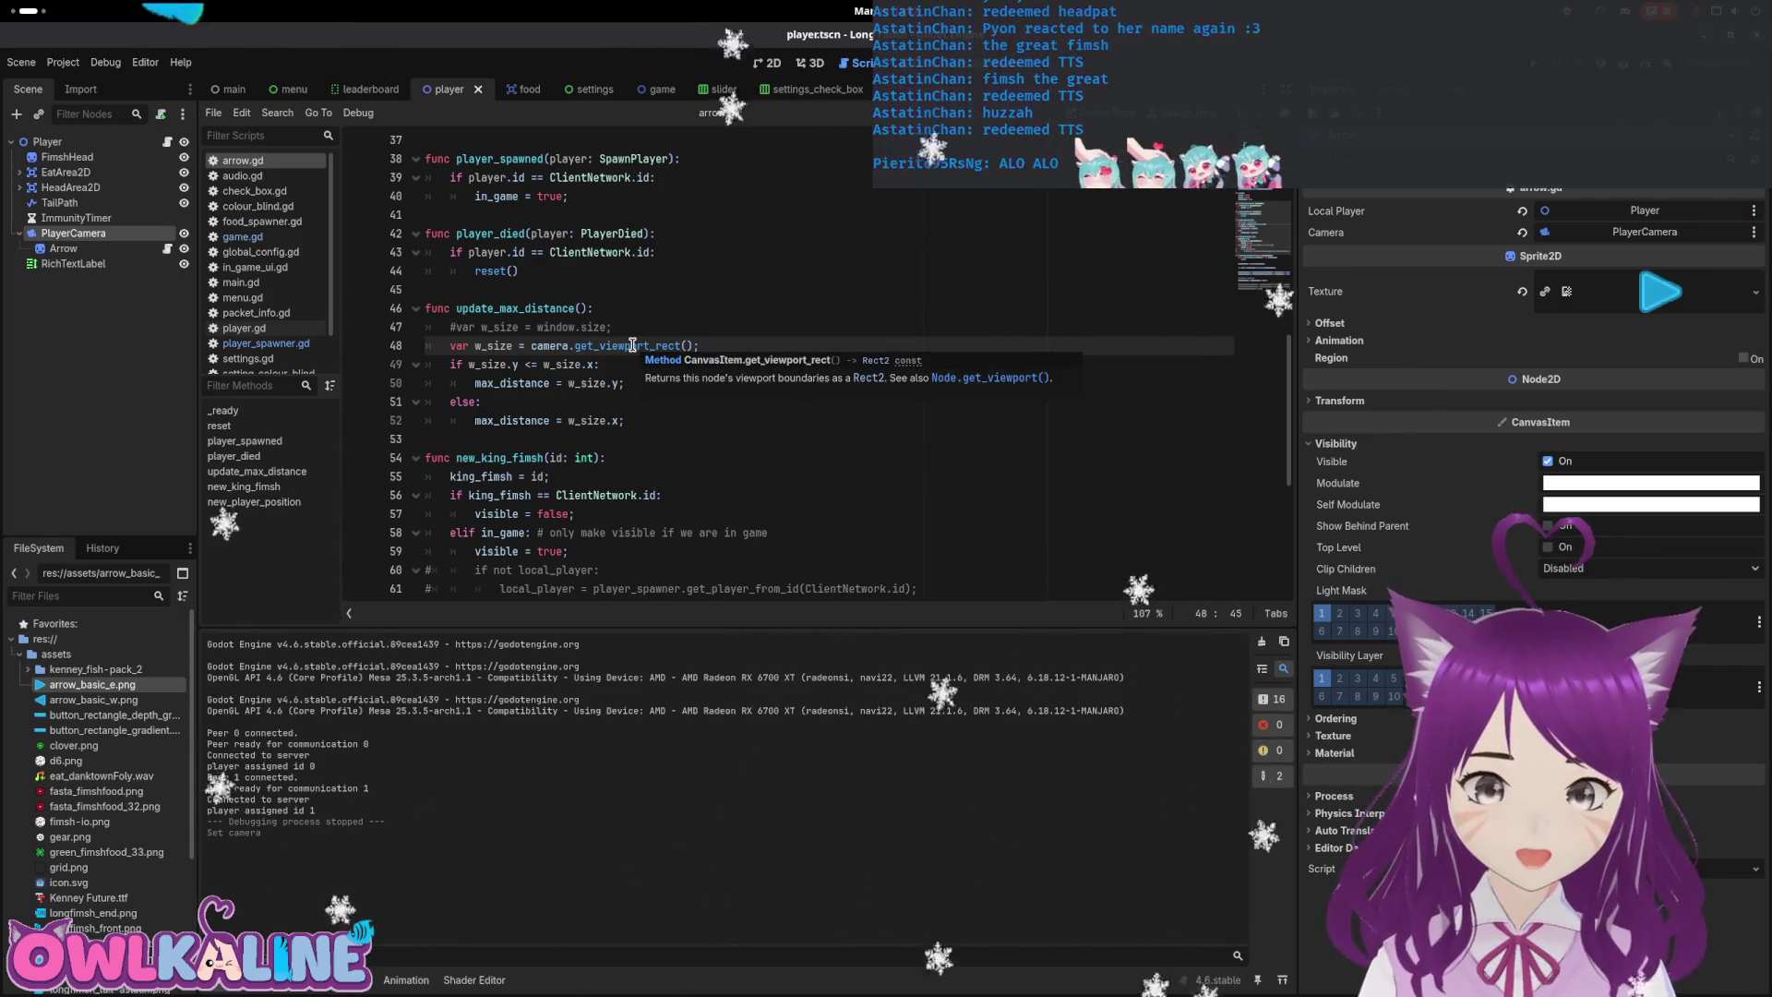
pyautogui.click(727, 293)
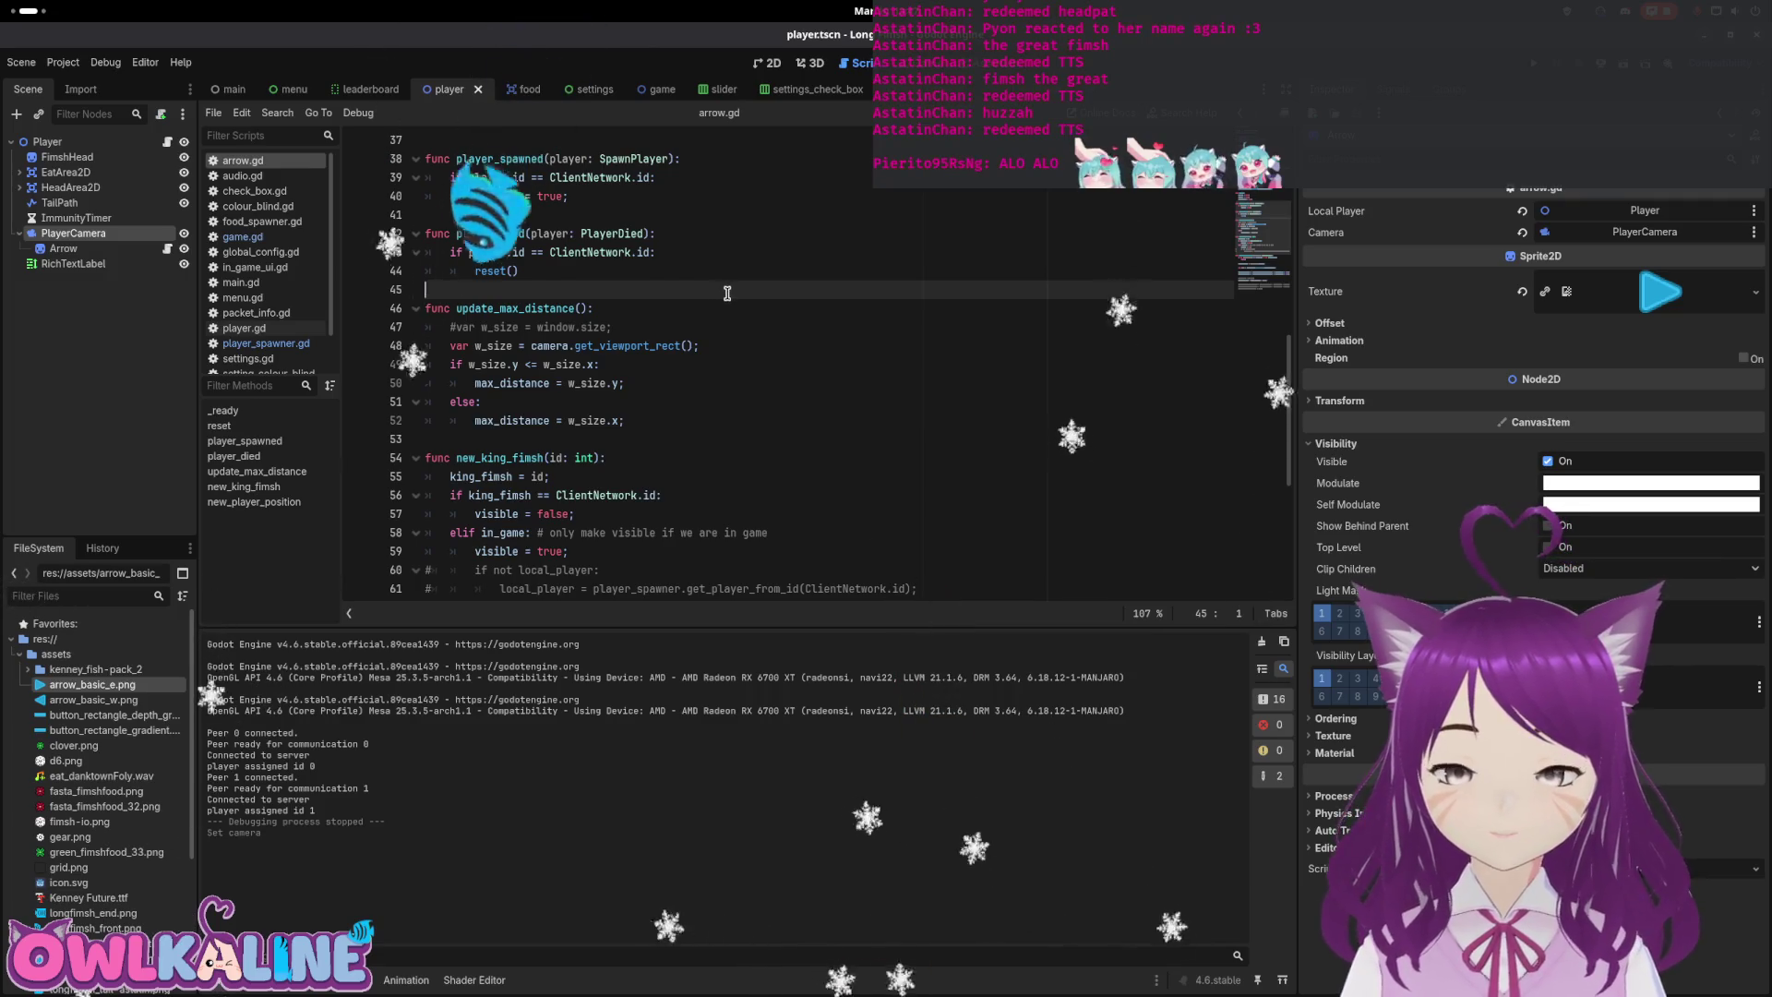
# Run the project and join as a client to test the arrow.
pyautogui.click(788, 304)
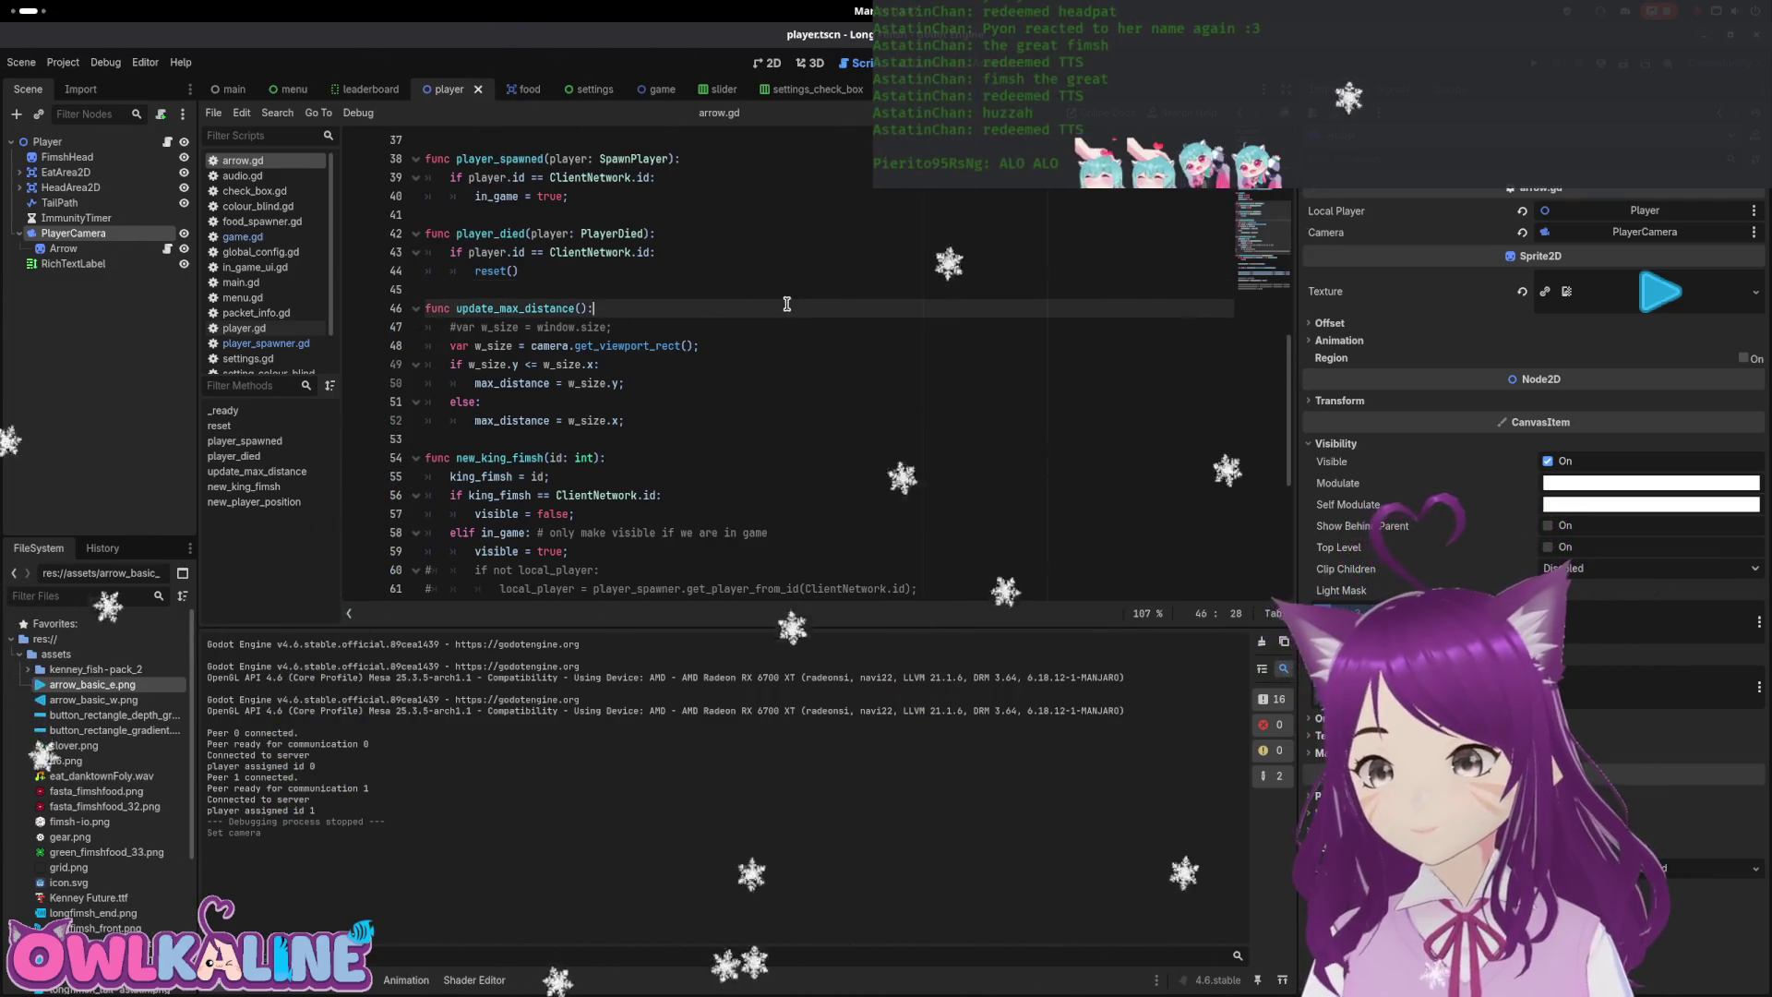
pyautogui.scroll(6, 809, 272)
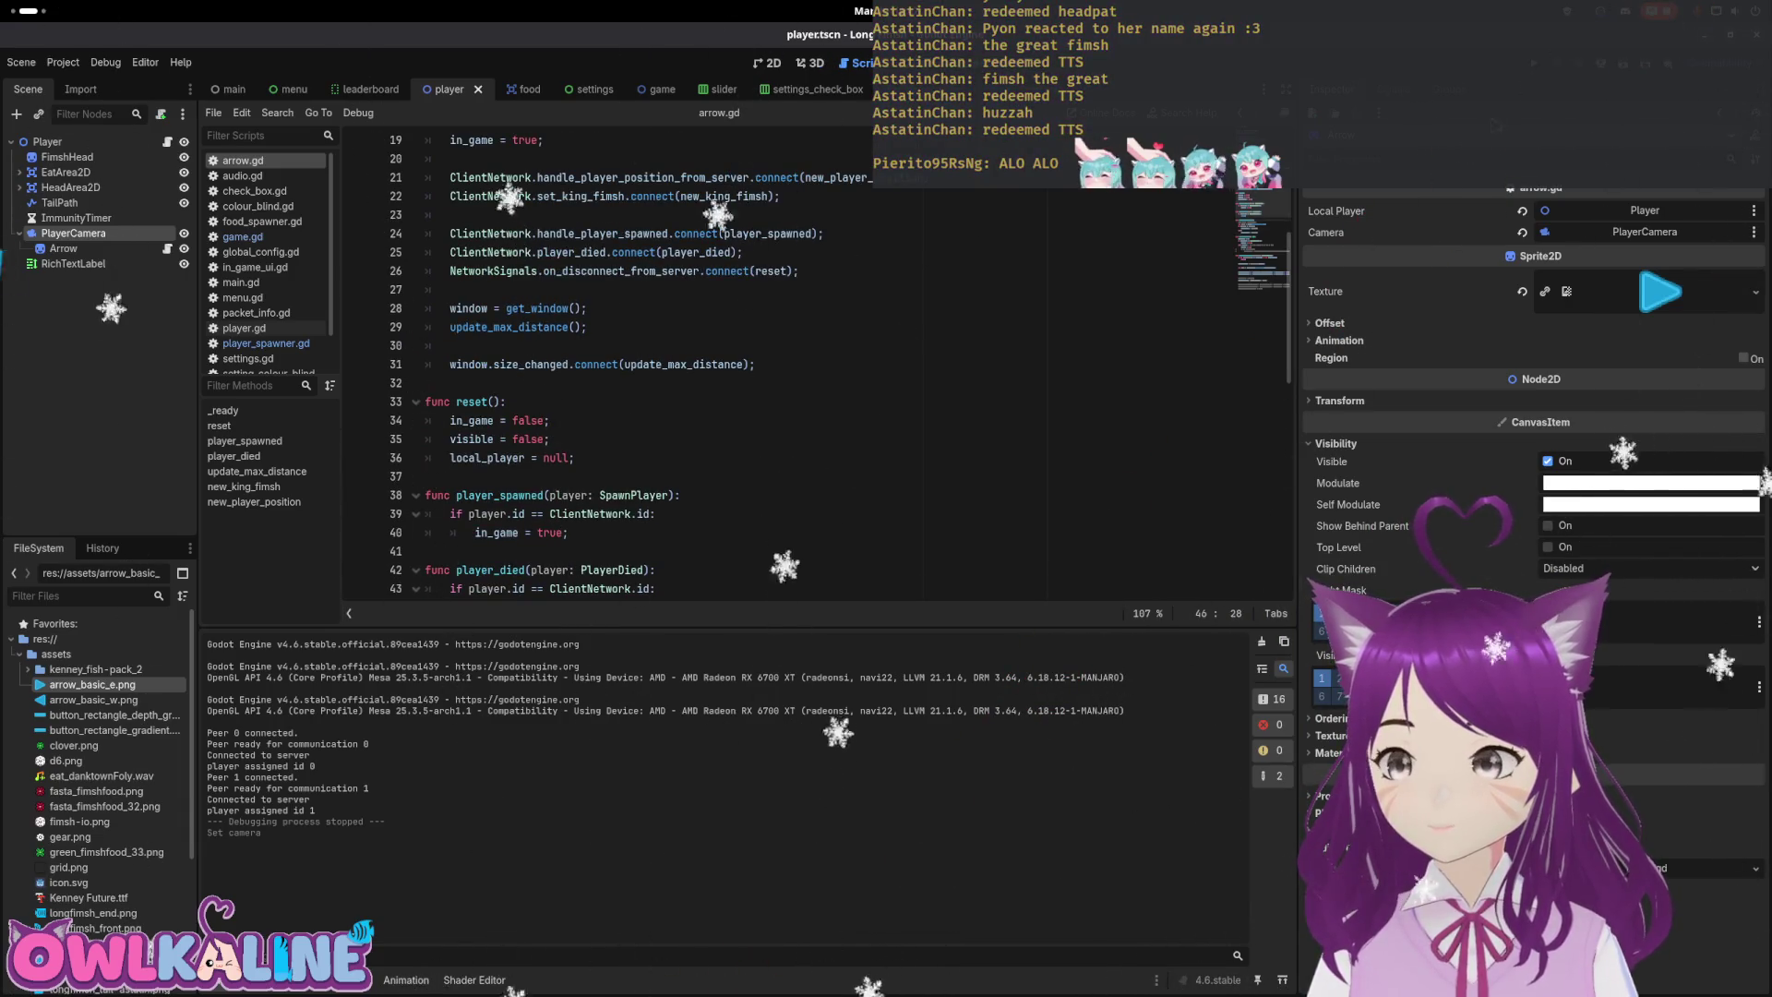
pyautogui.press('F5')
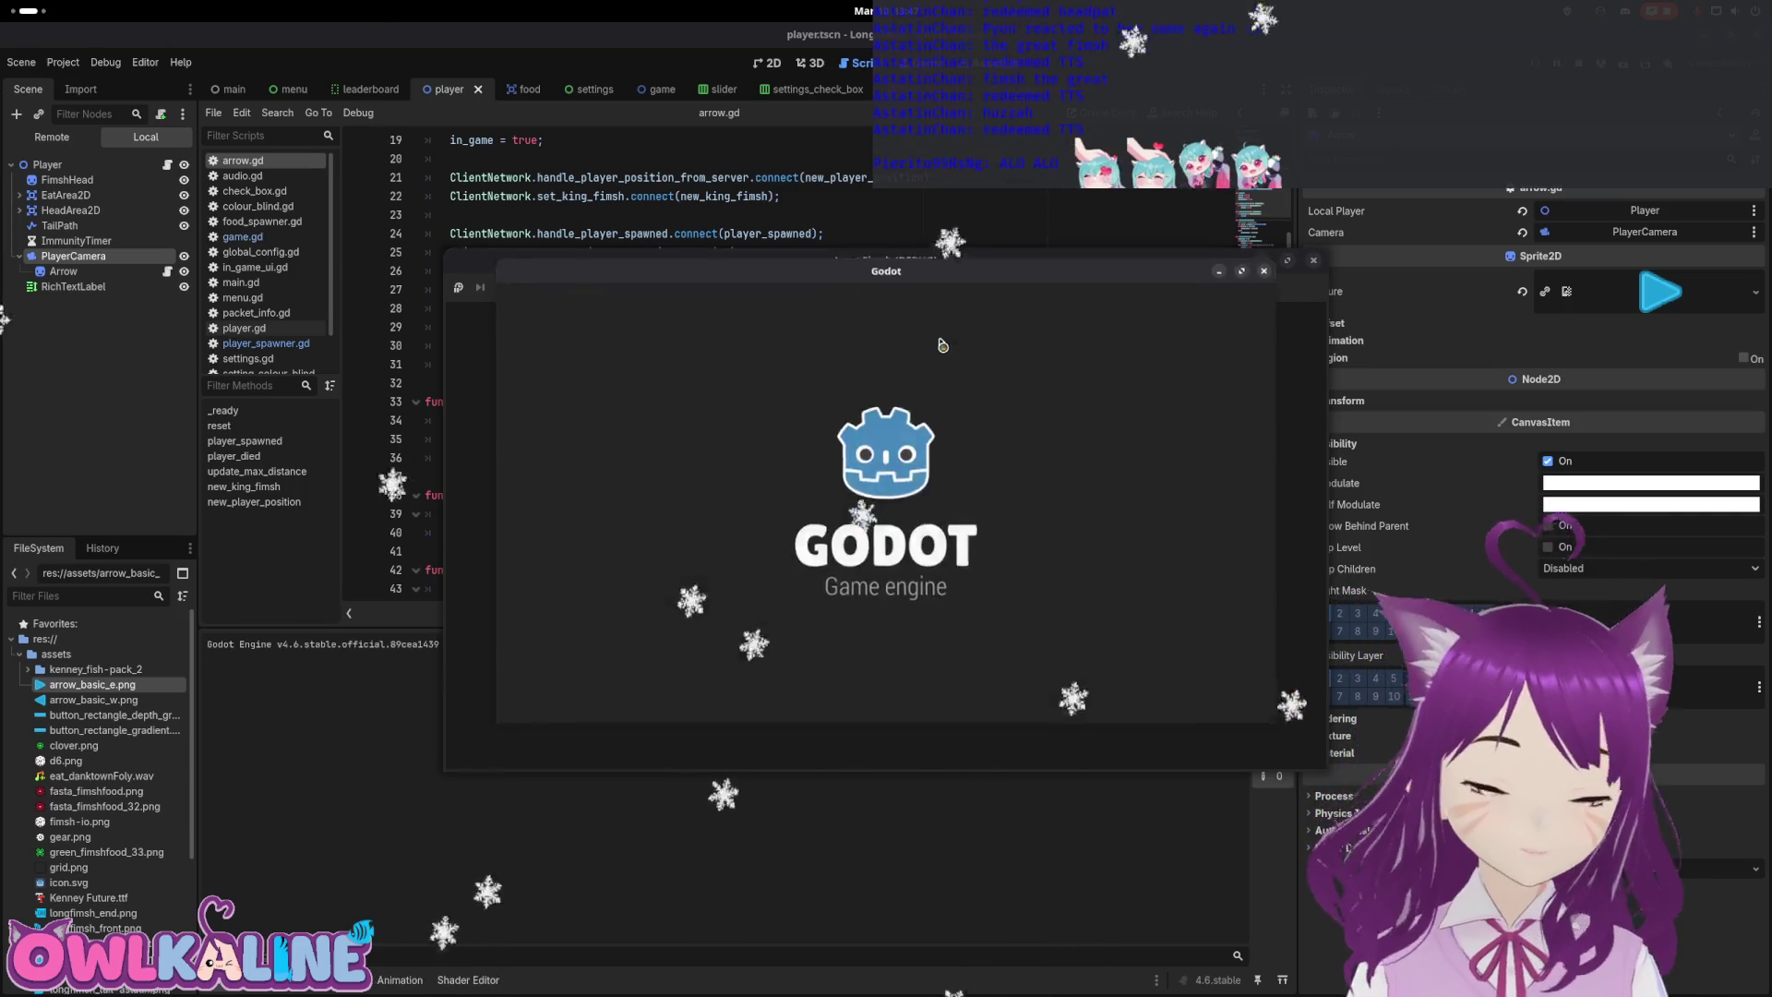
pyautogui.click(868, 477)
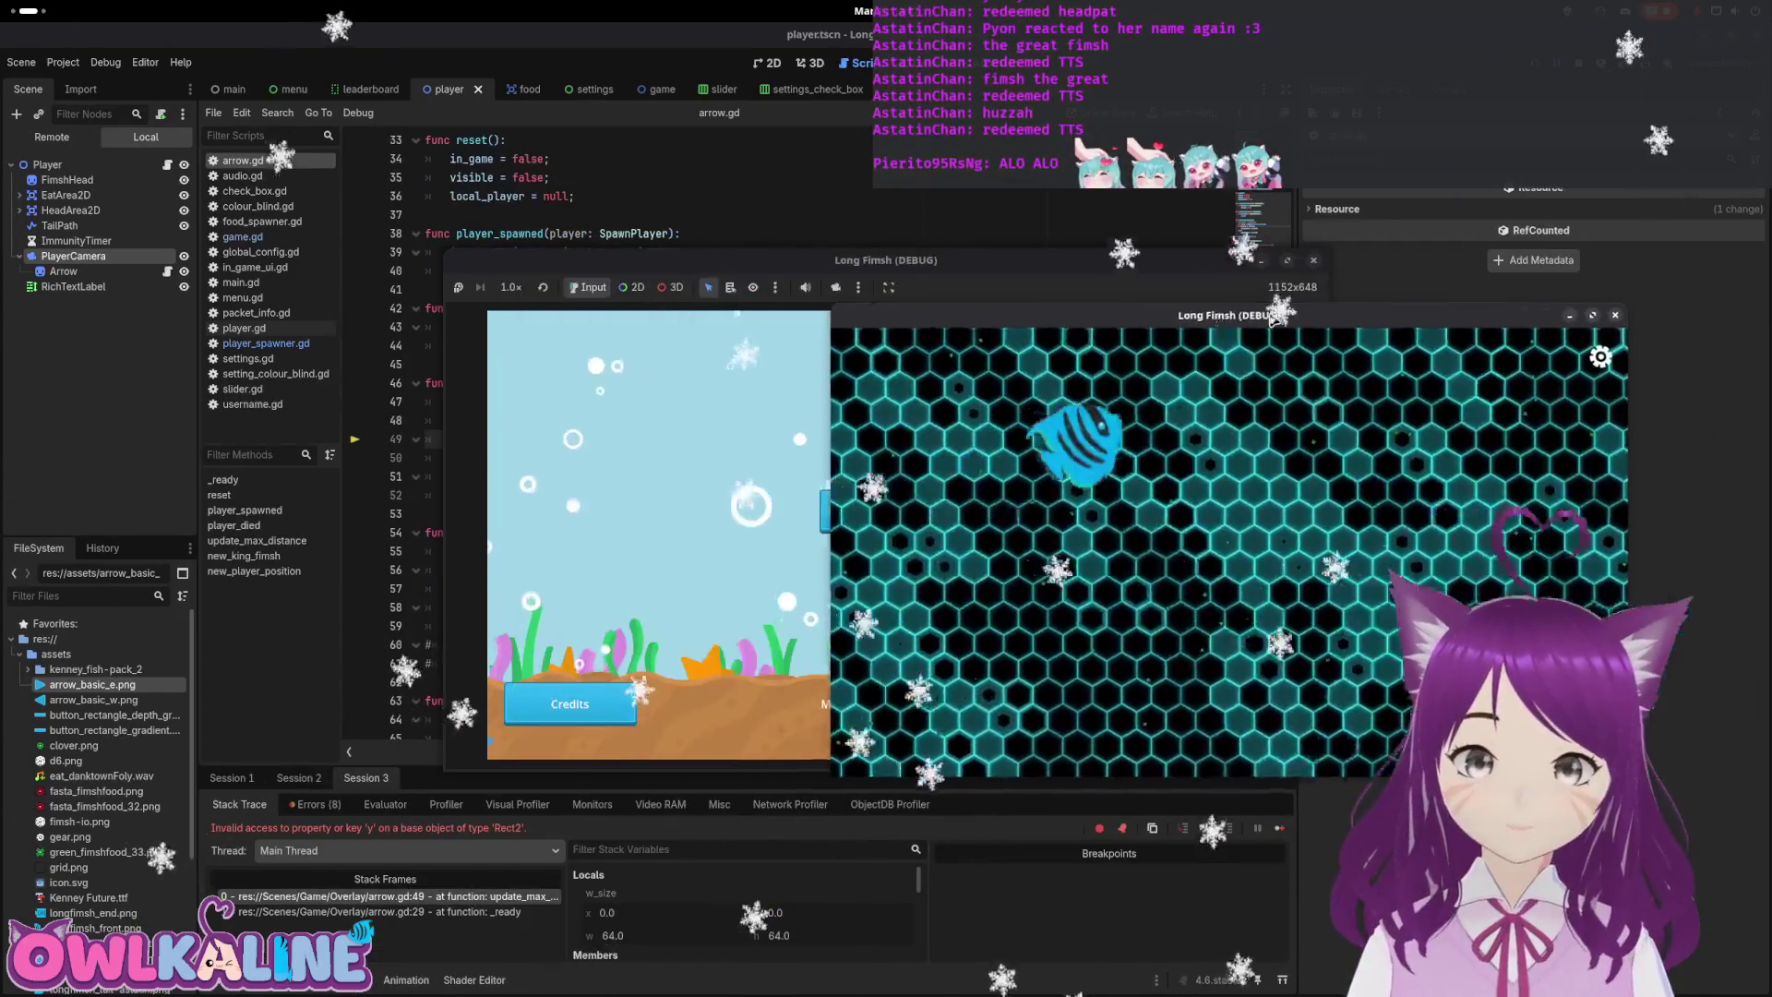
# Stop the game after the Rect2 error, append .size to get_viewport_rect() on line 48, and relaunch.
pyautogui.press('F8')
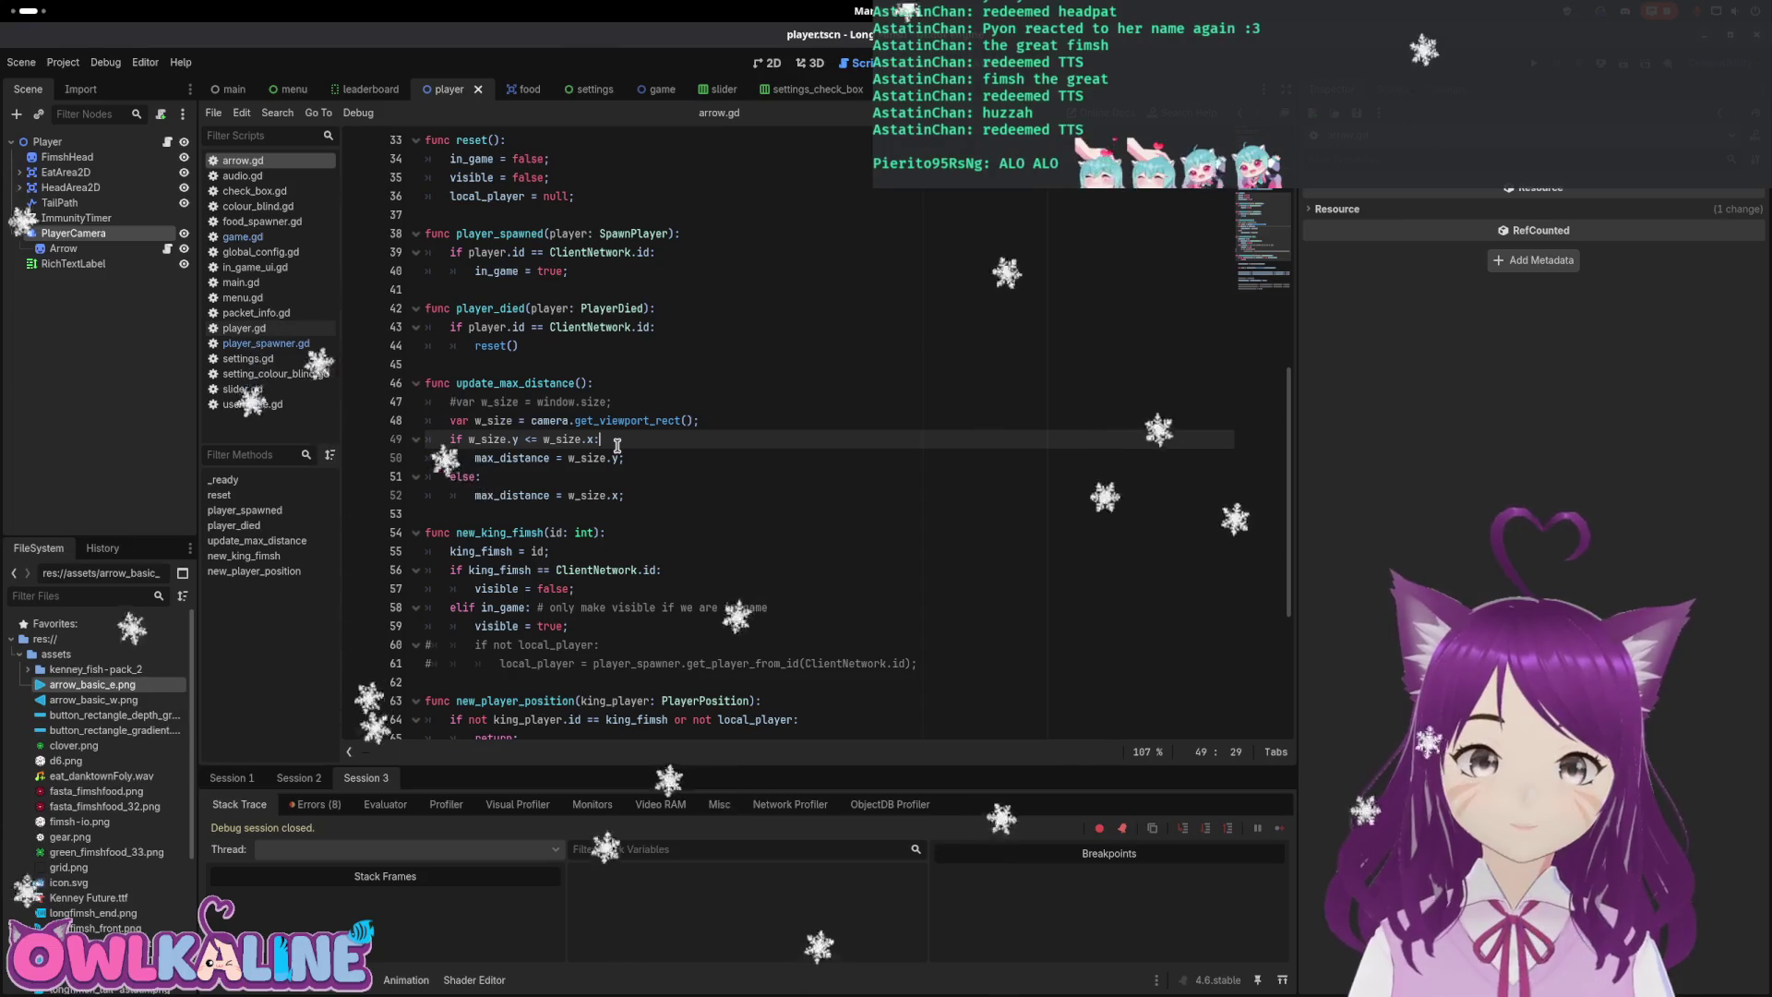
pyautogui.moveTo(619, 417)
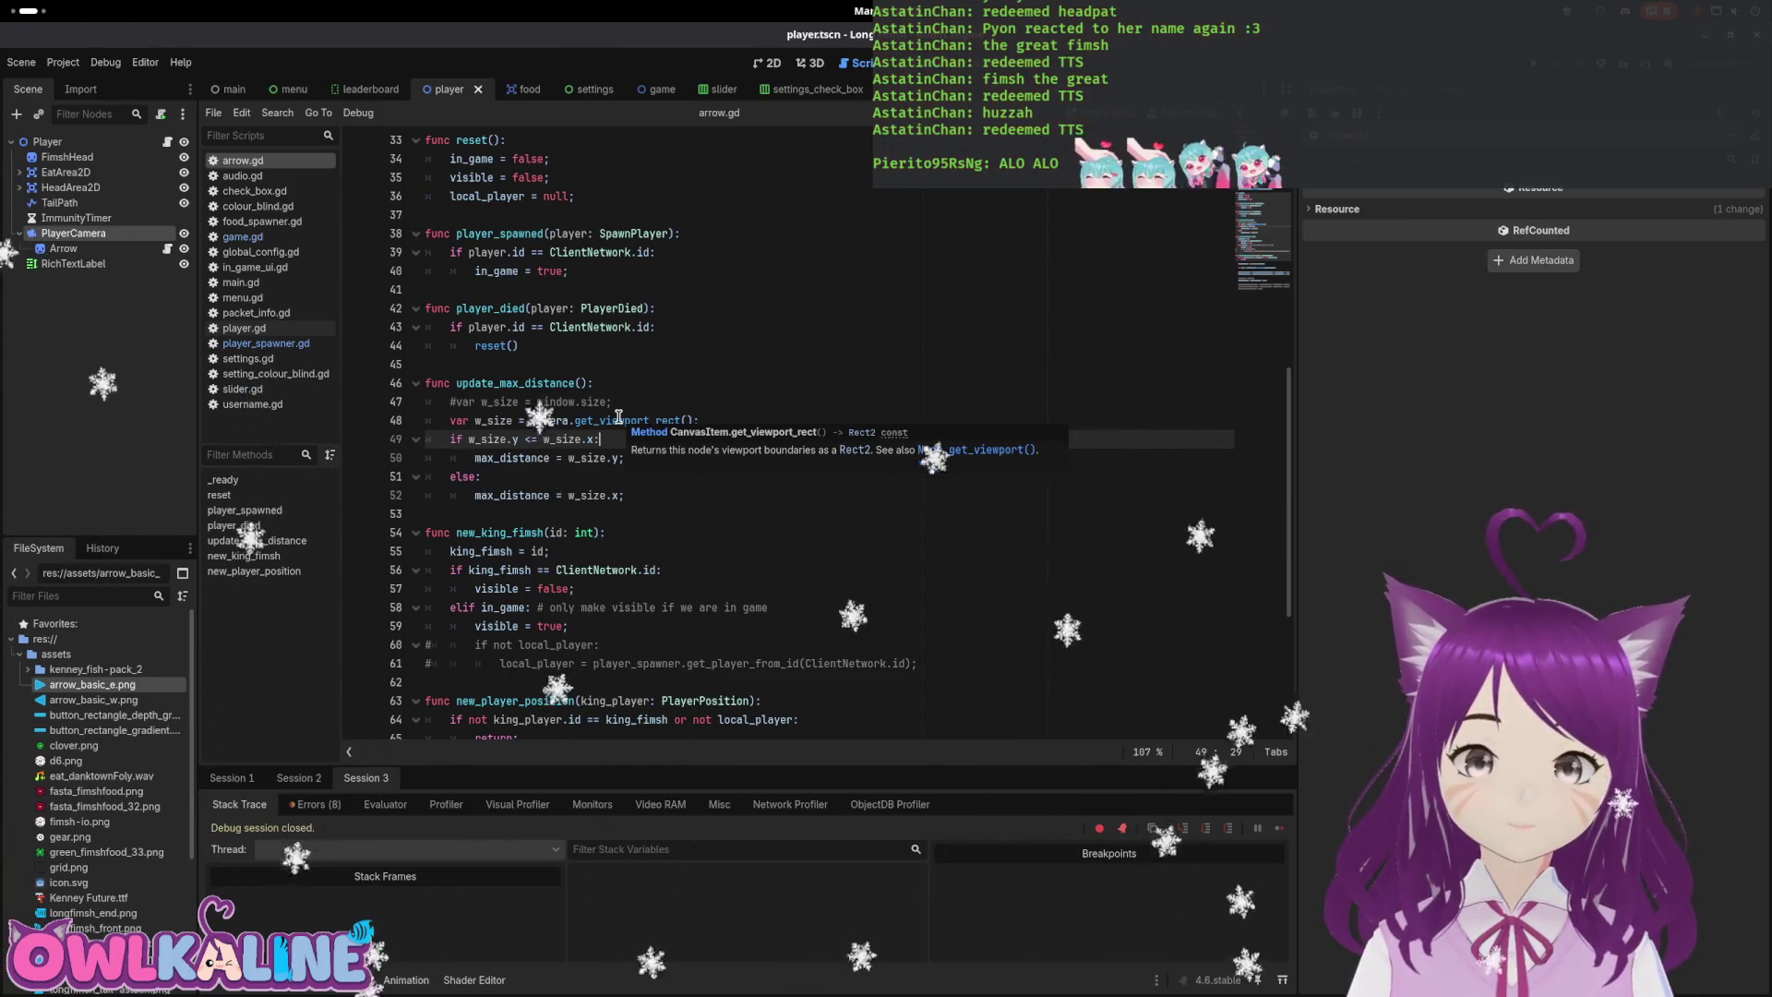
pyautogui.click(765, 416)
pyautogui.press('Return')
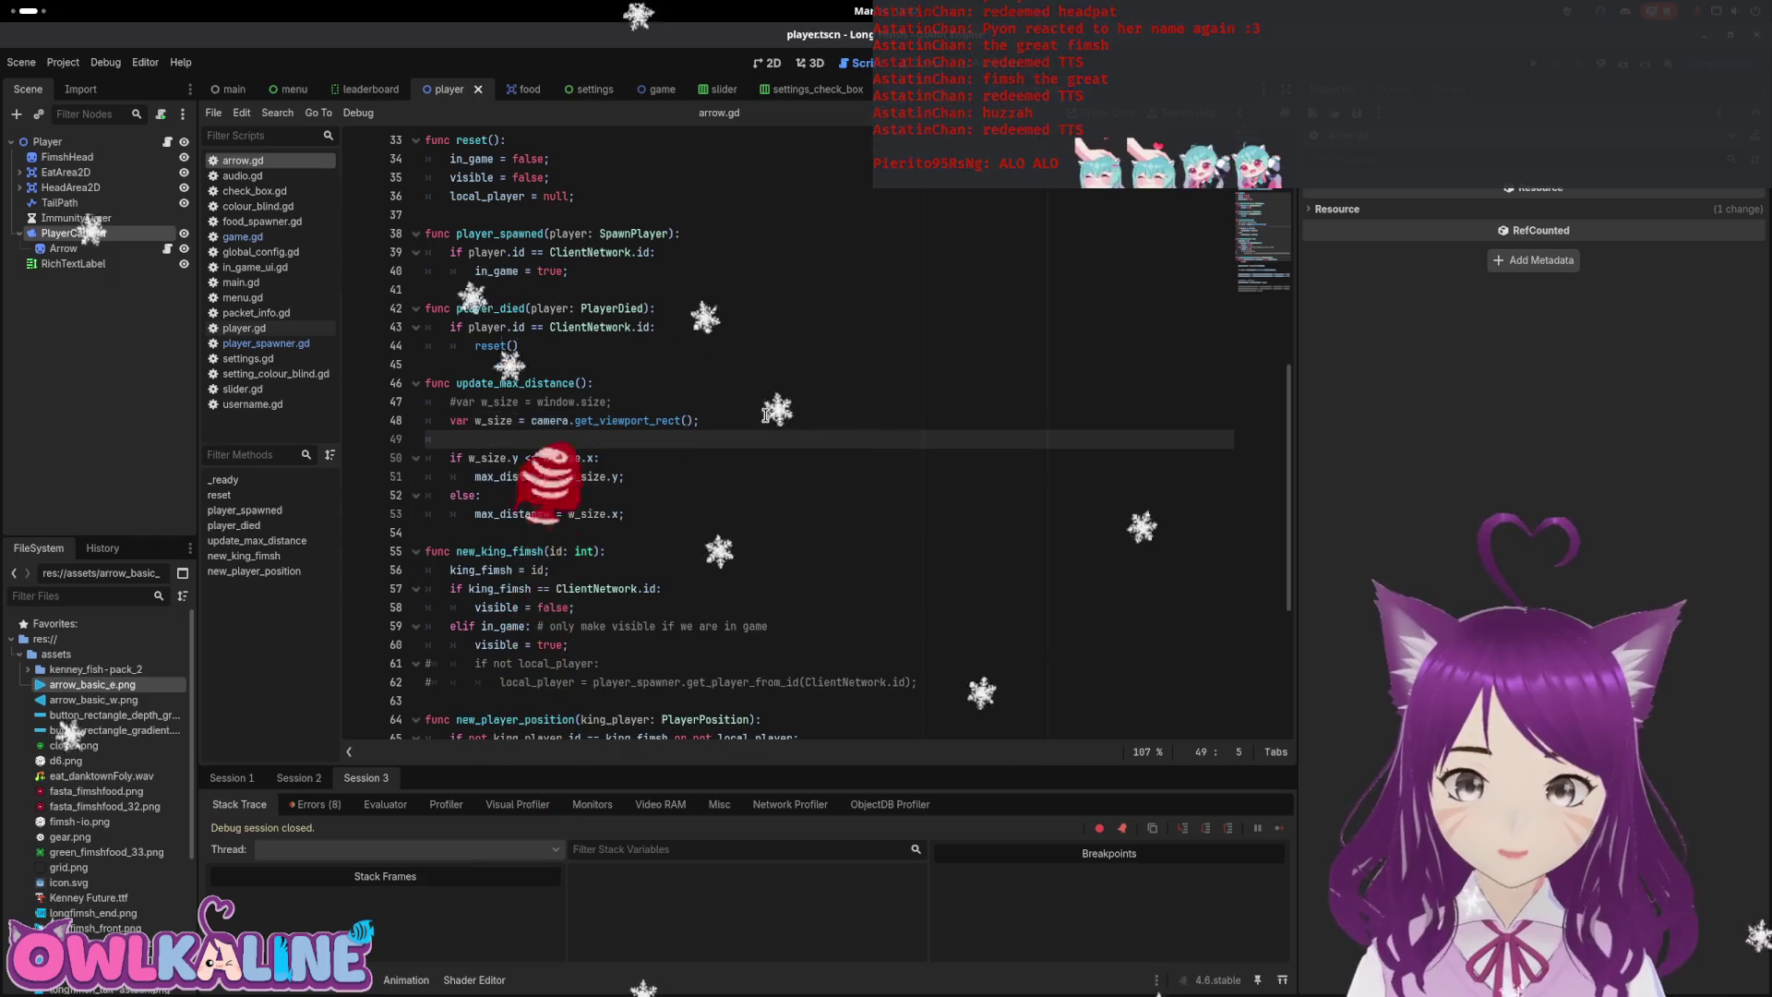
pyautogui.write('w_size.')
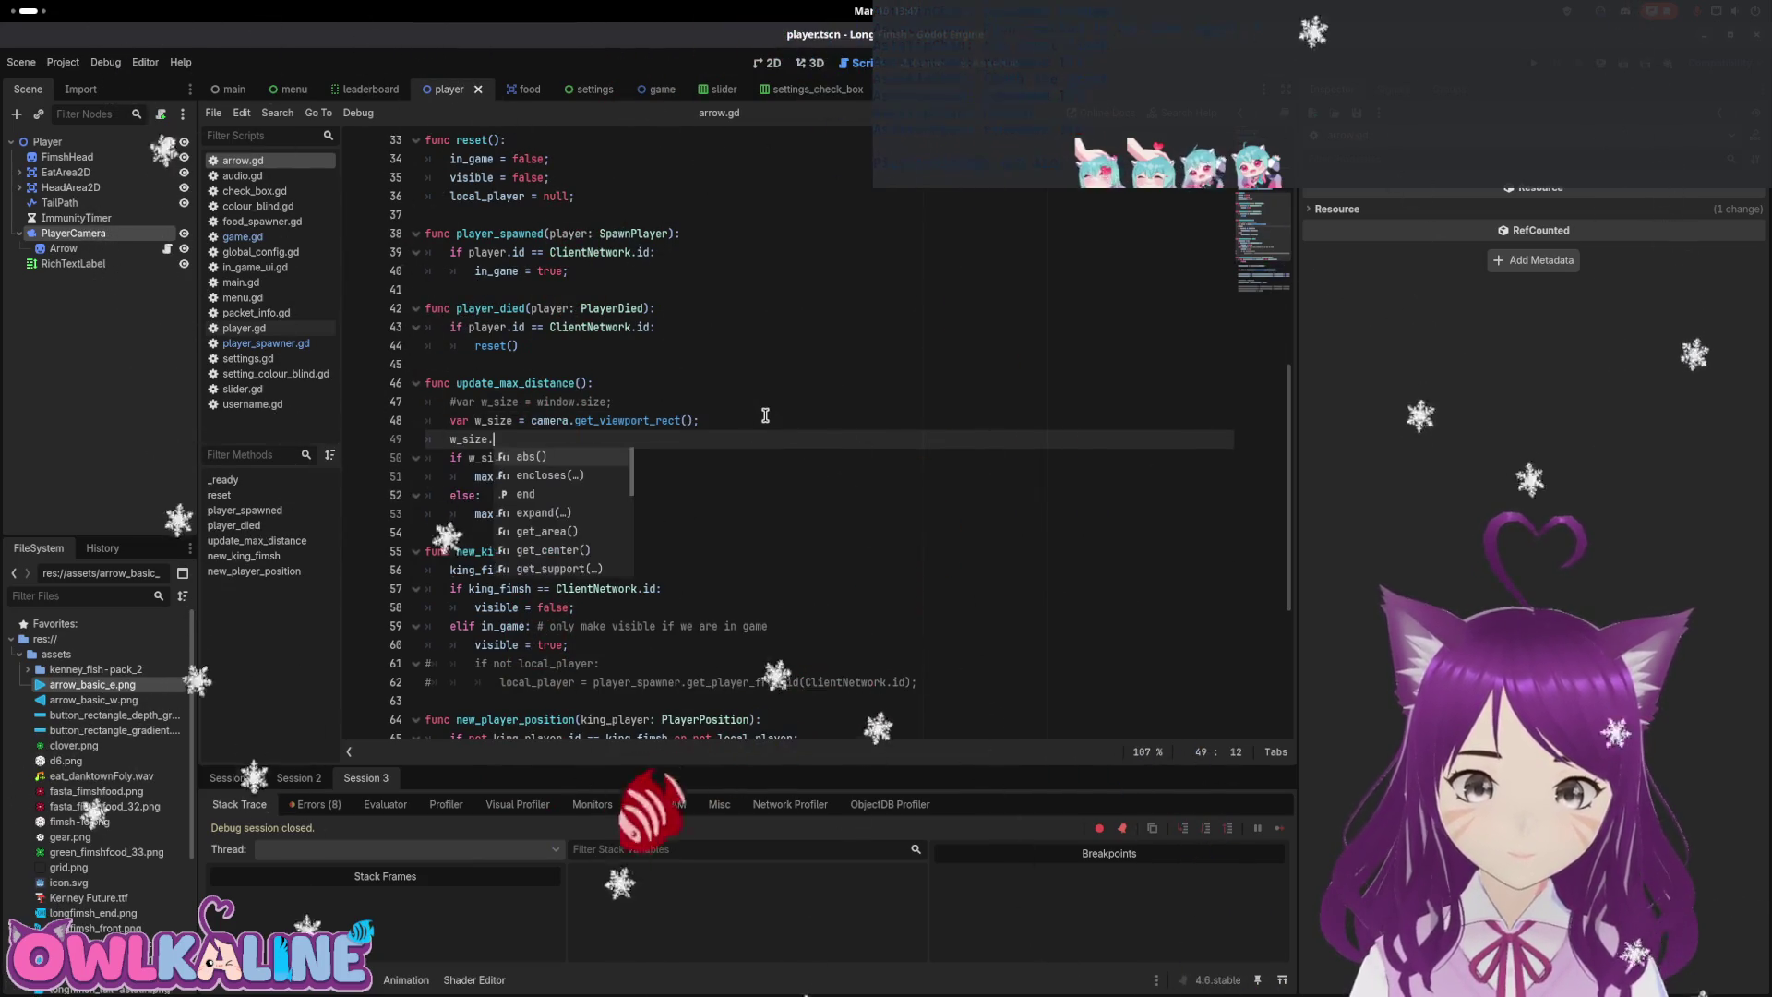
pyautogui.press('Down')
pyautogui.press('Down')
pyautogui.press('Down')
pyautogui.press('Down')
pyautogui.press('Down')
pyautogui.press('Down')
pyautogui.press('Down')
pyautogui.press('Down')
pyautogui.hotkey('shift', 'Home')
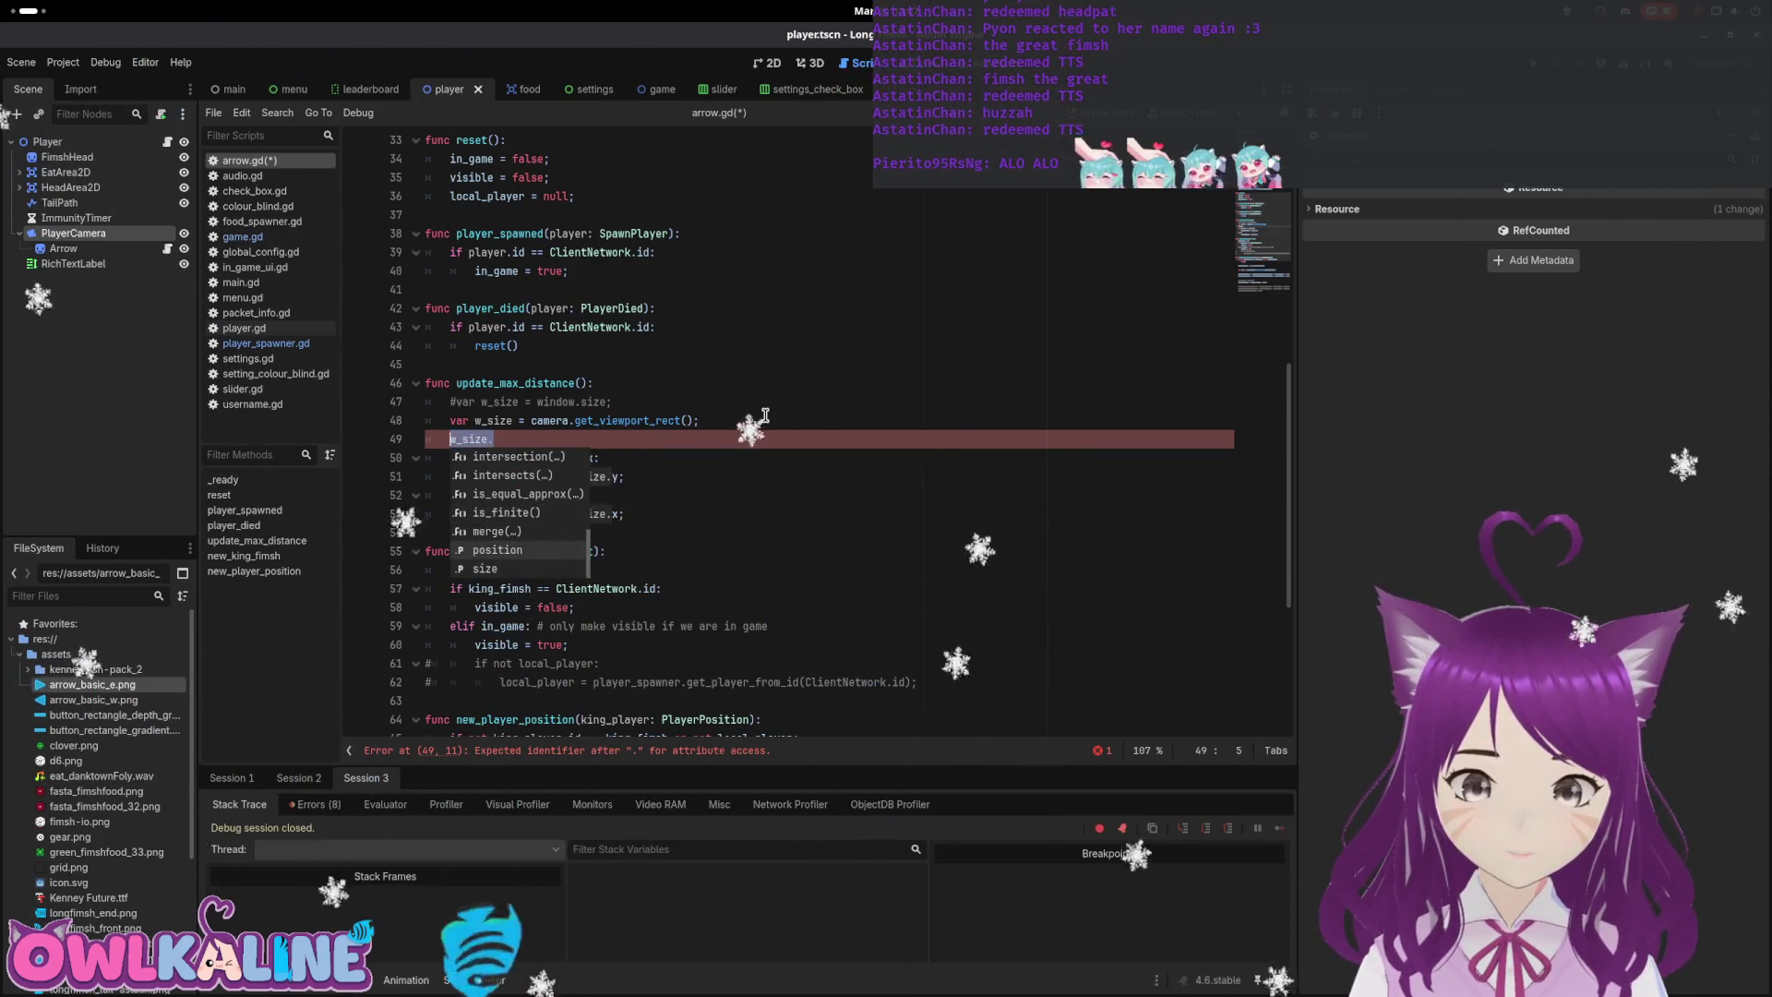
pyautogui.press('BackSpace')
pyautogui.press('BackSpace')
pyautogui.press('Left')
pyautogui.write('.si')
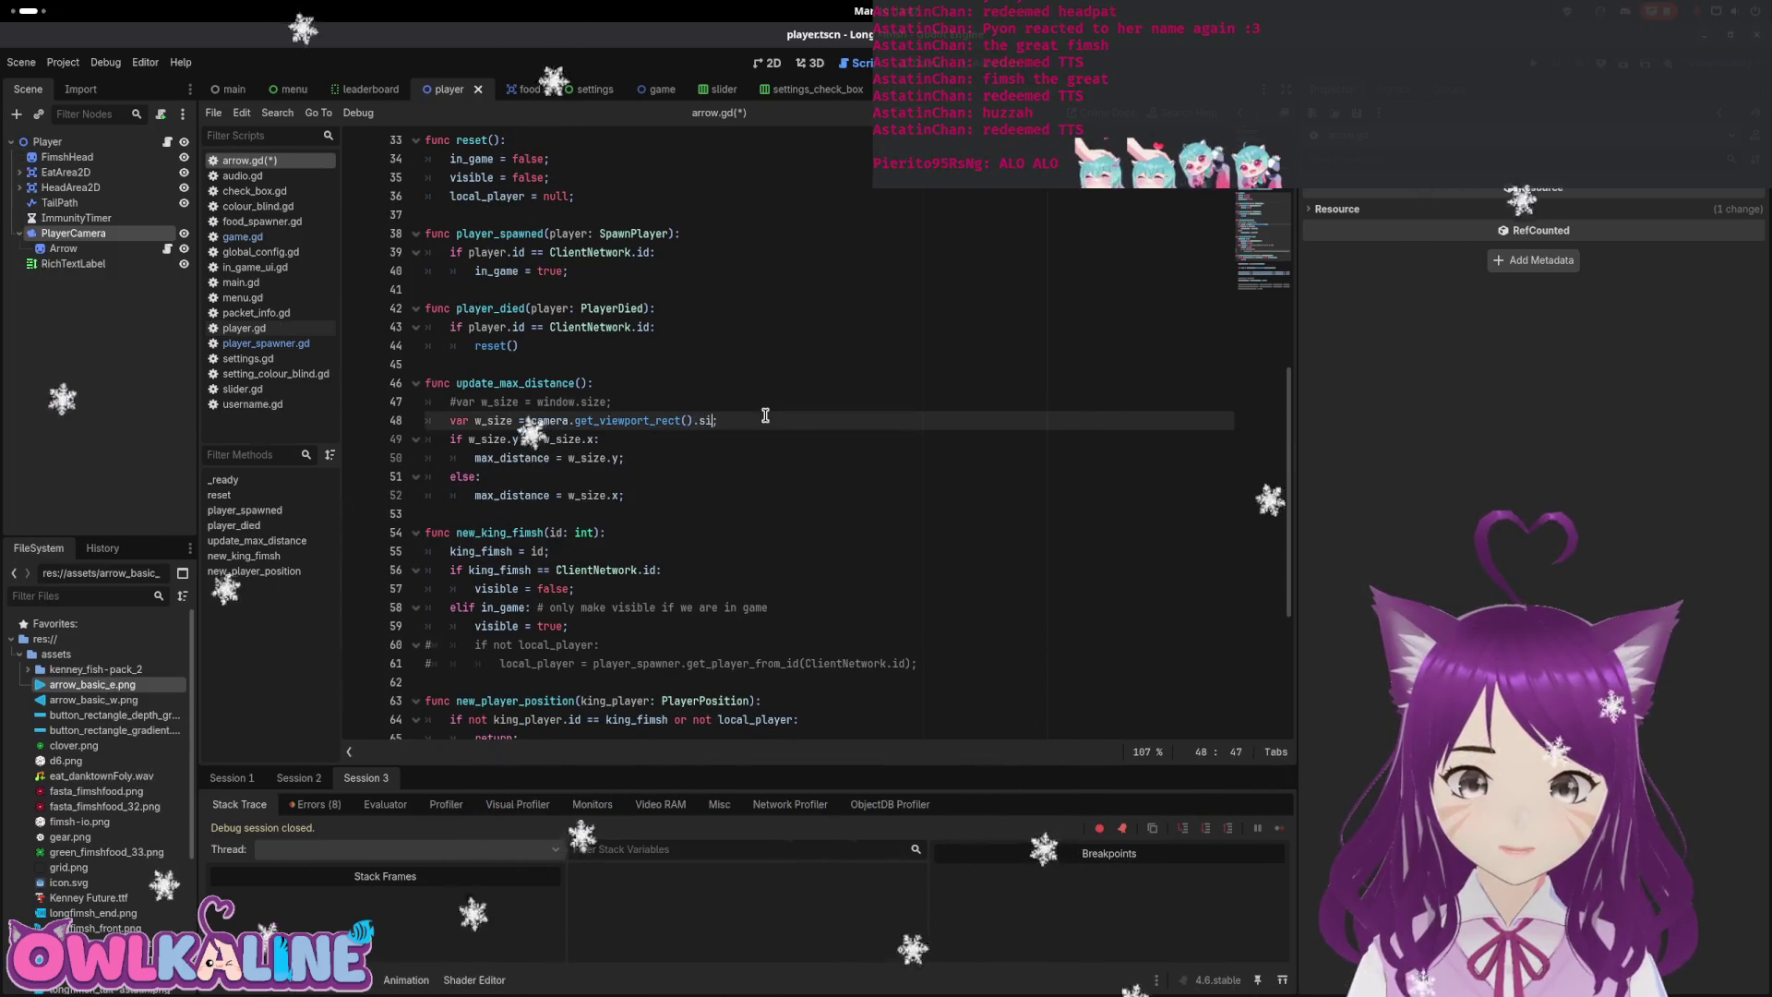
pyautogui.press('F5')
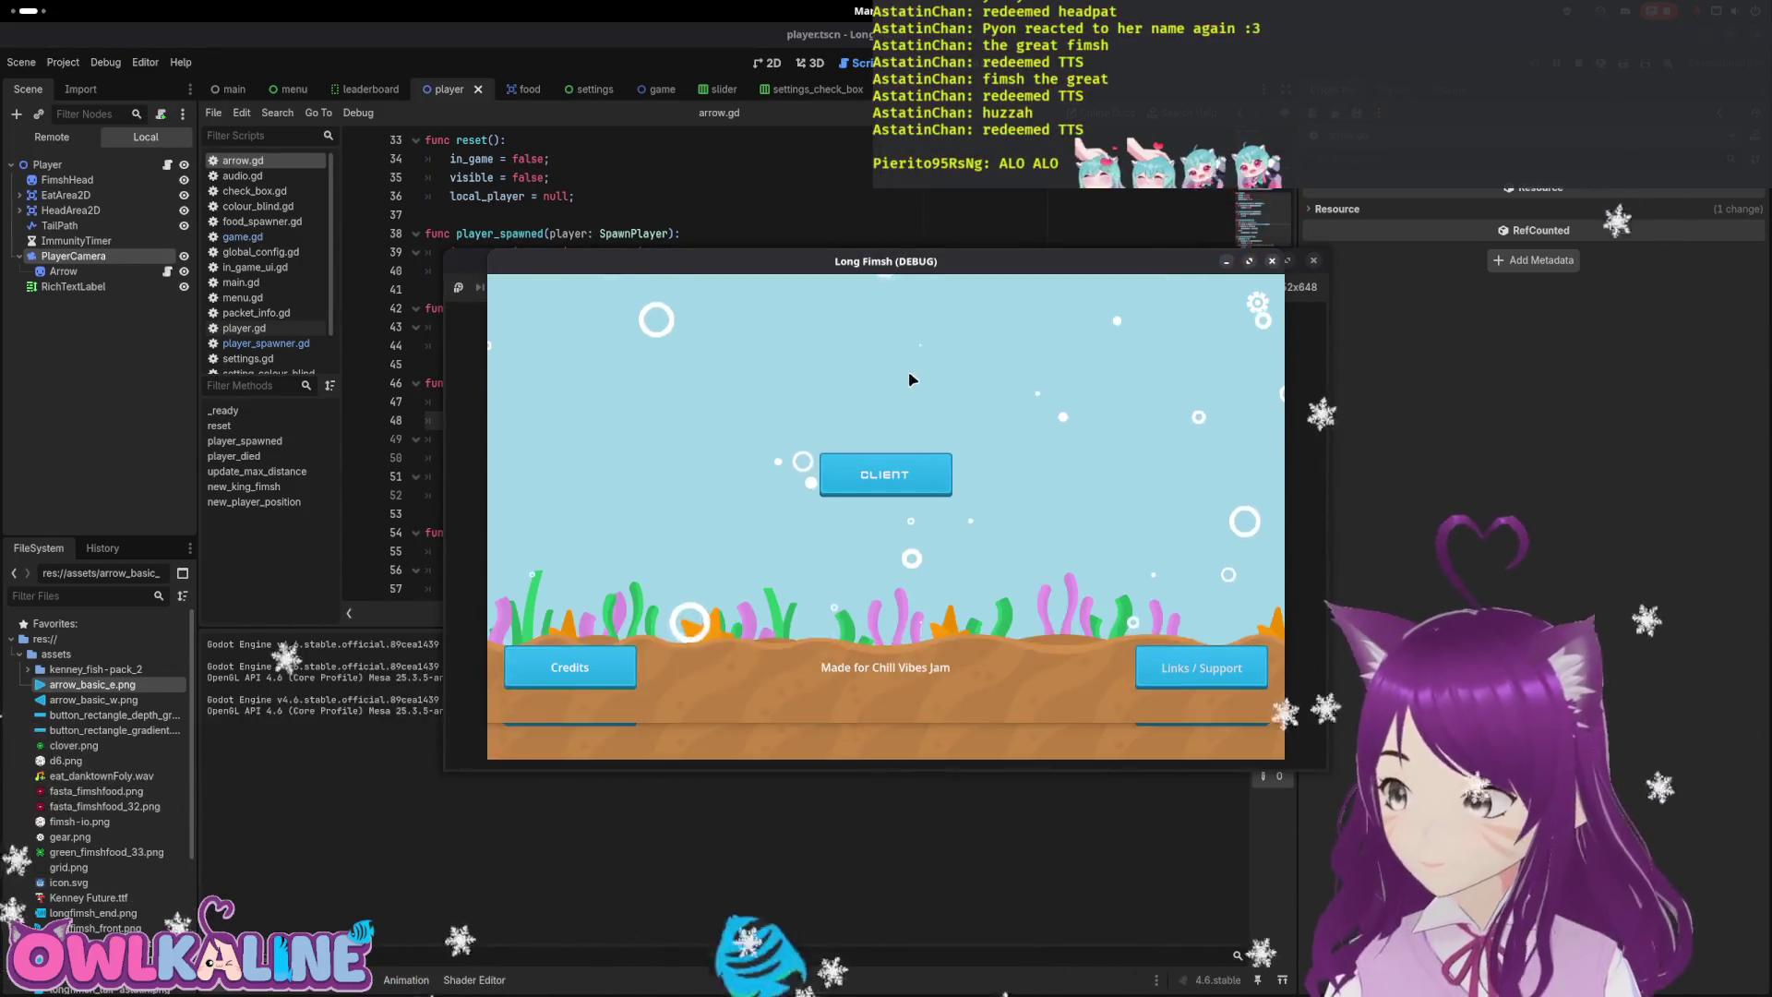
# Place the two debug windows side by side, join and play in both, then stop the game.
pyautogui.moveTo(829, 264); pyautogui.dragTo(523, 268)
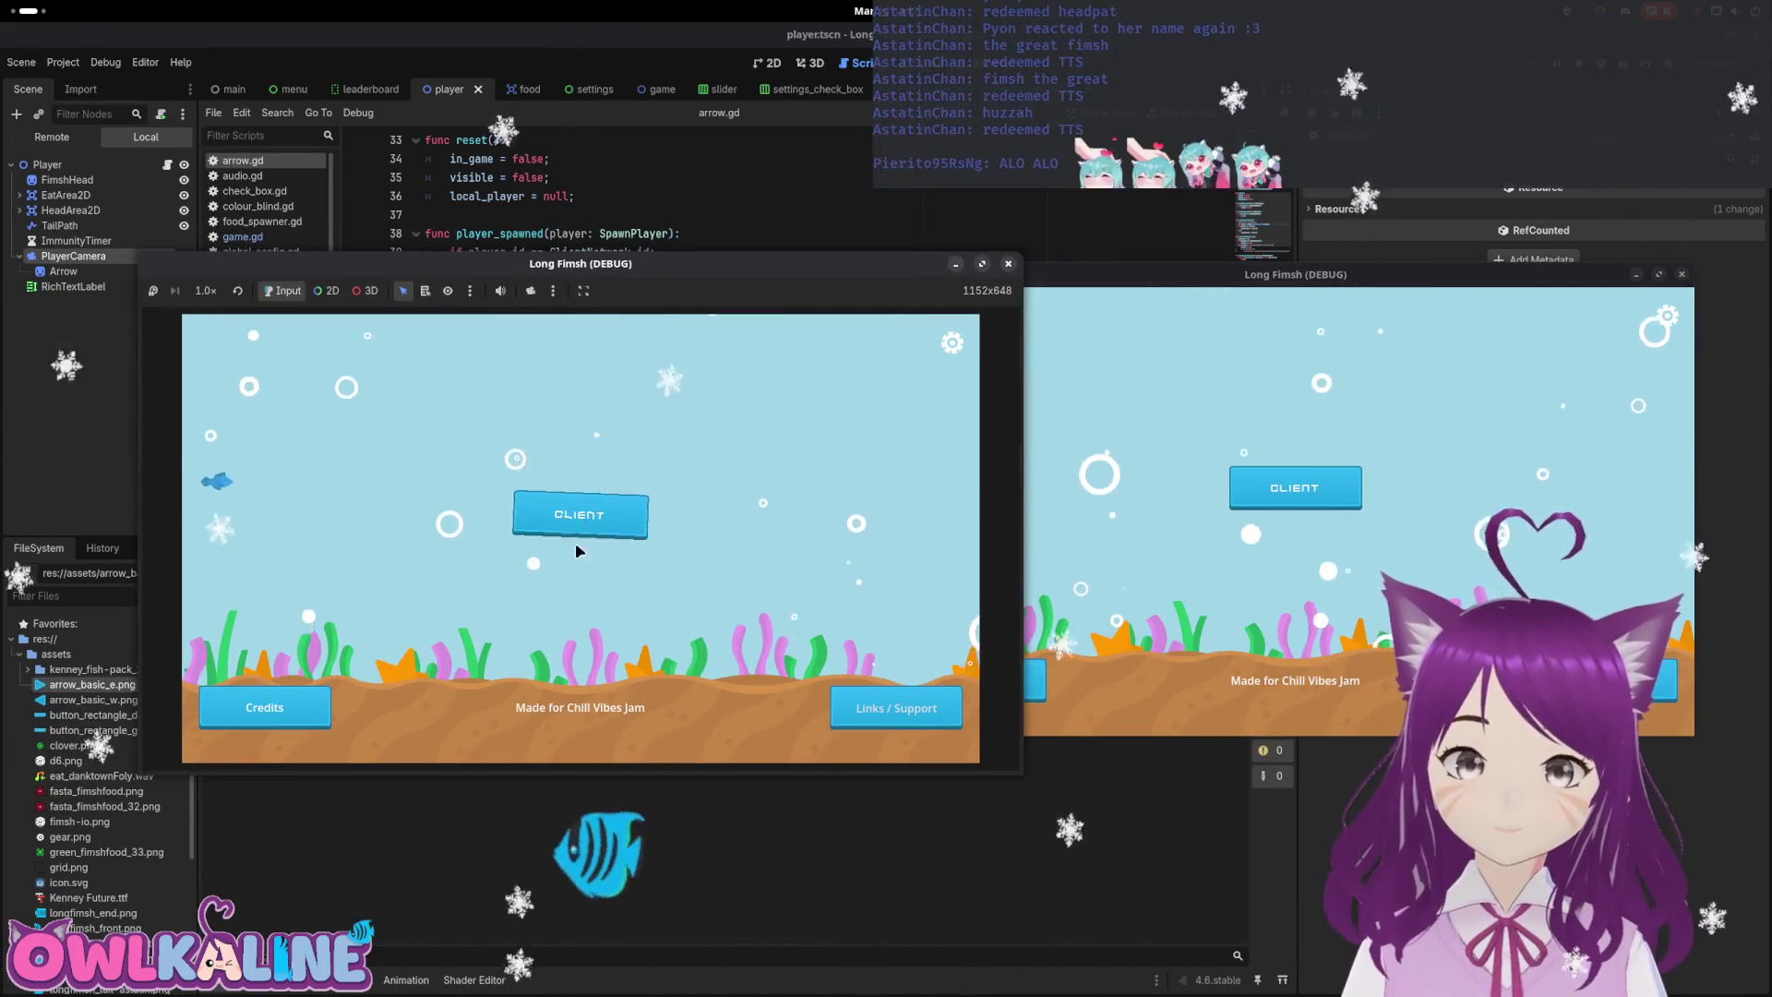
pyautogui.click(576, 533)
pyautogui.click(1293, 488)
pyautogui.click(1294, 488)
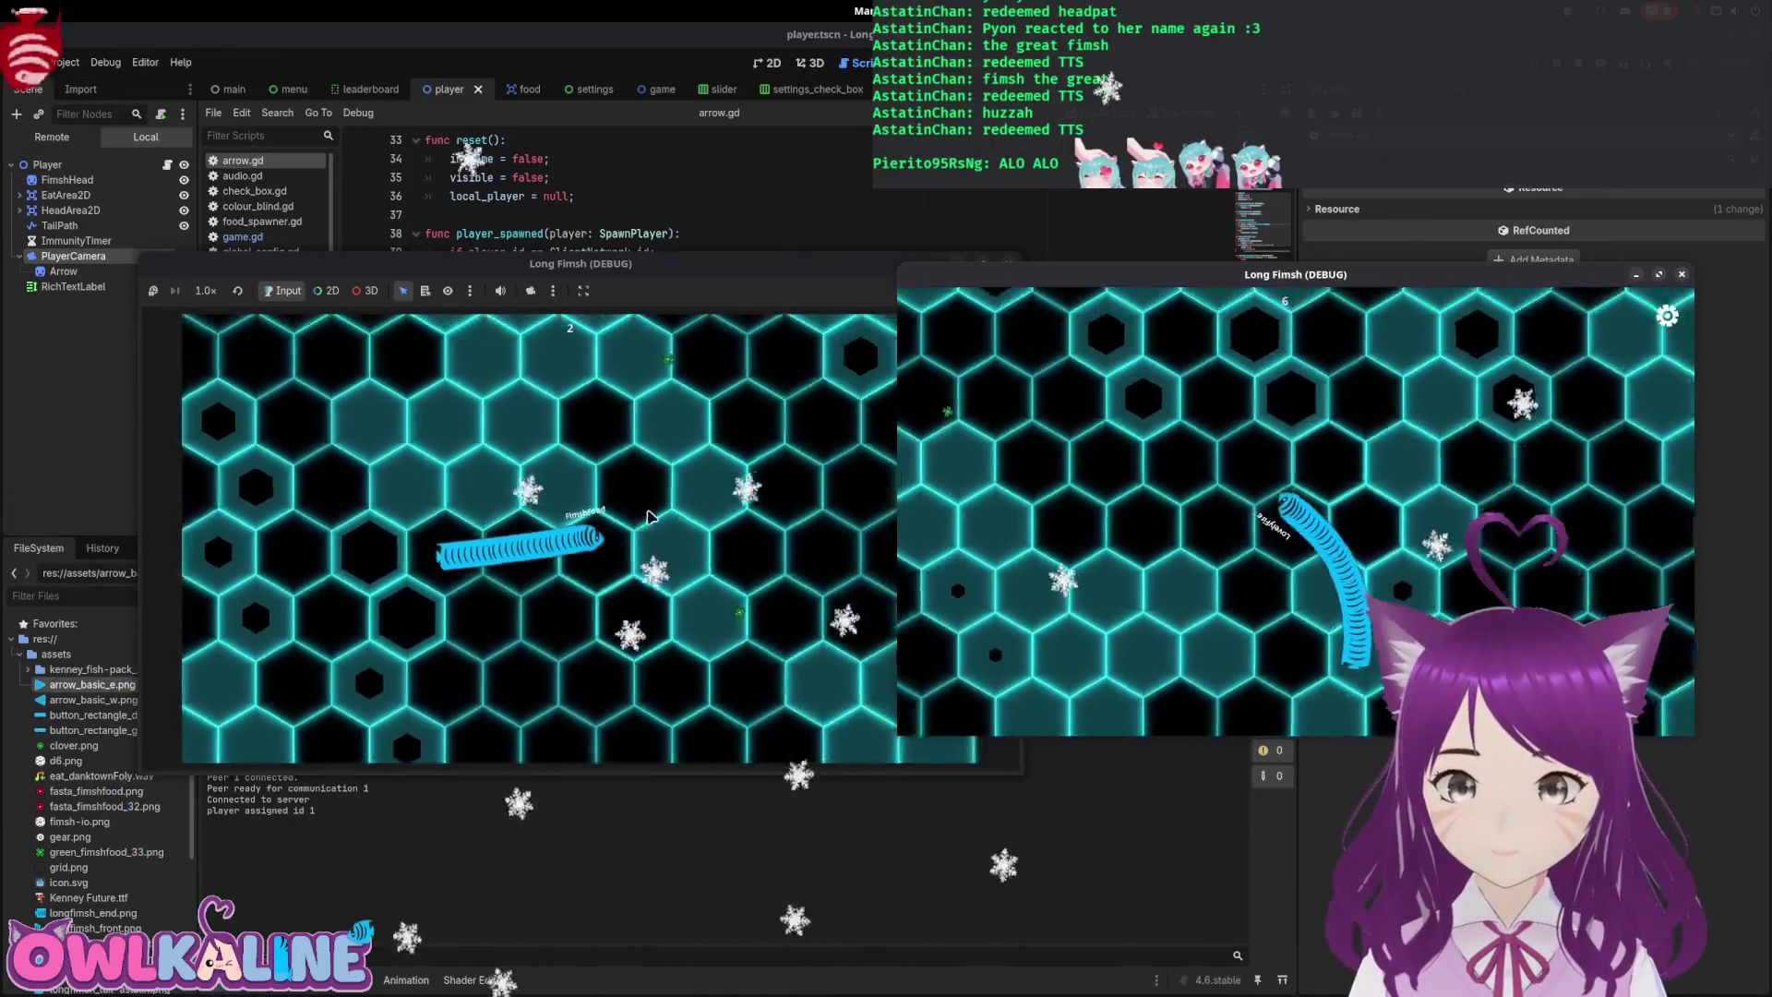
pyautogui.click(653, 523)
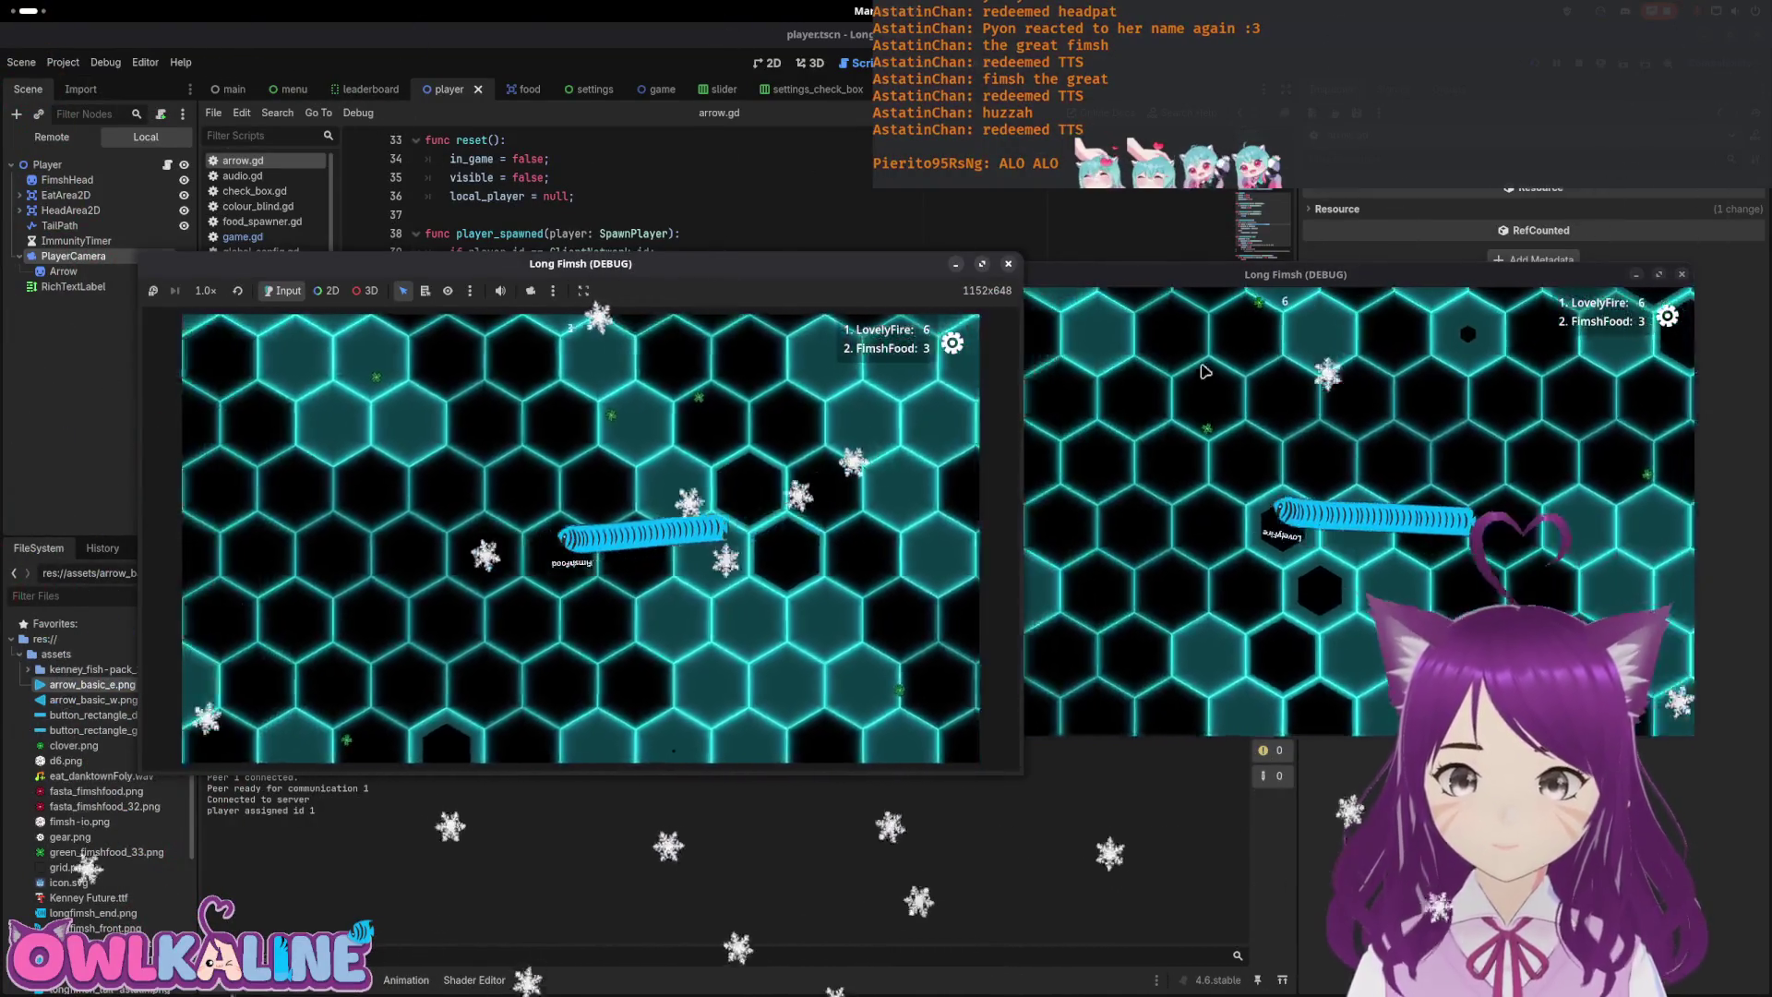
pyautogui.click(1191, 349)
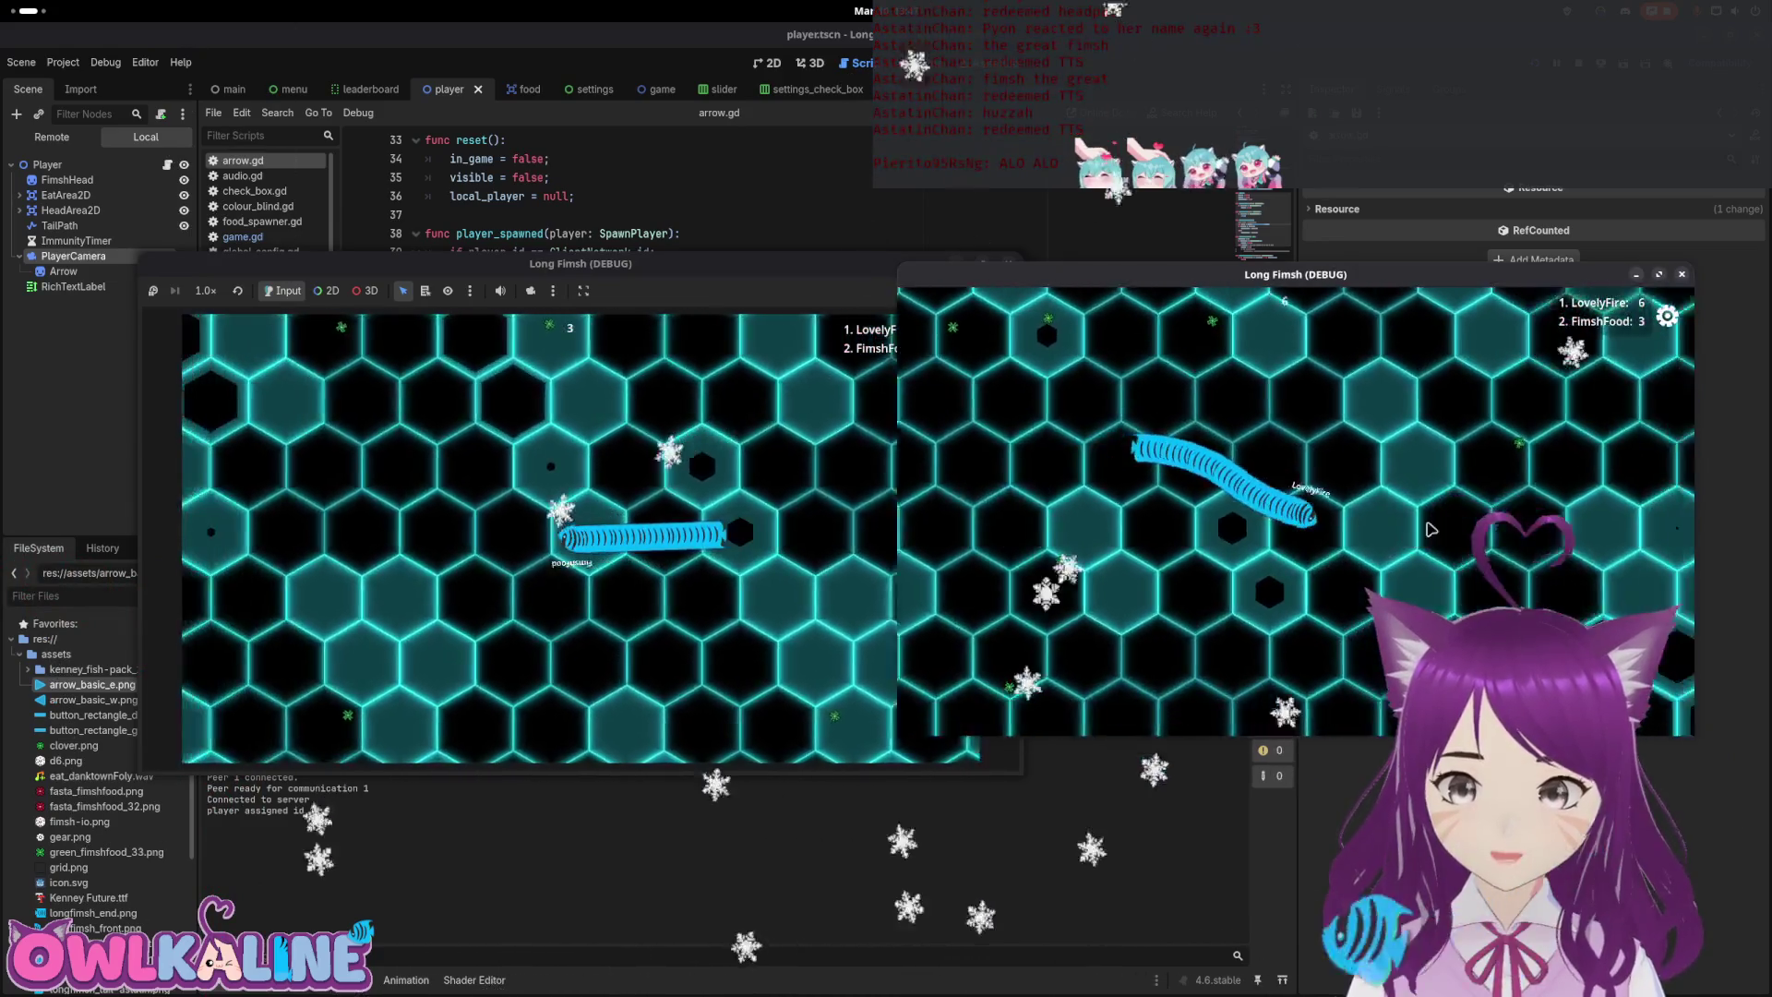
pyautogui.hotkey('alt', 'Tab')
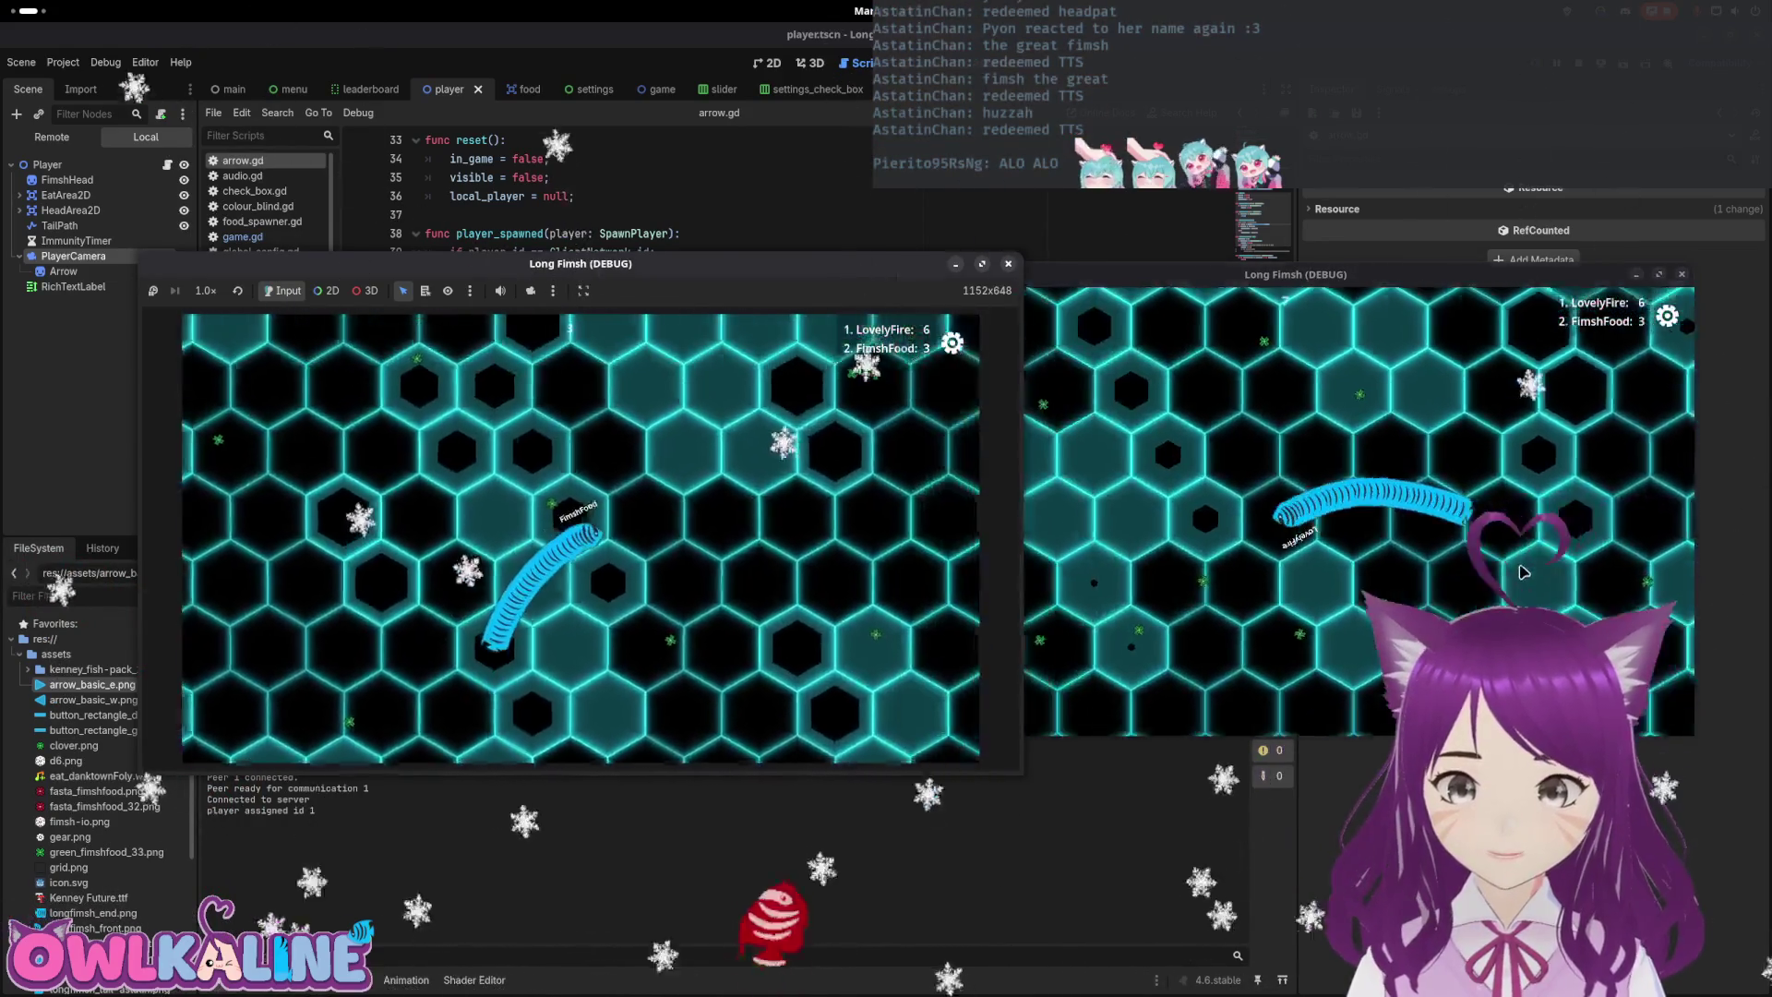
pyautogui.click(1523, 571)
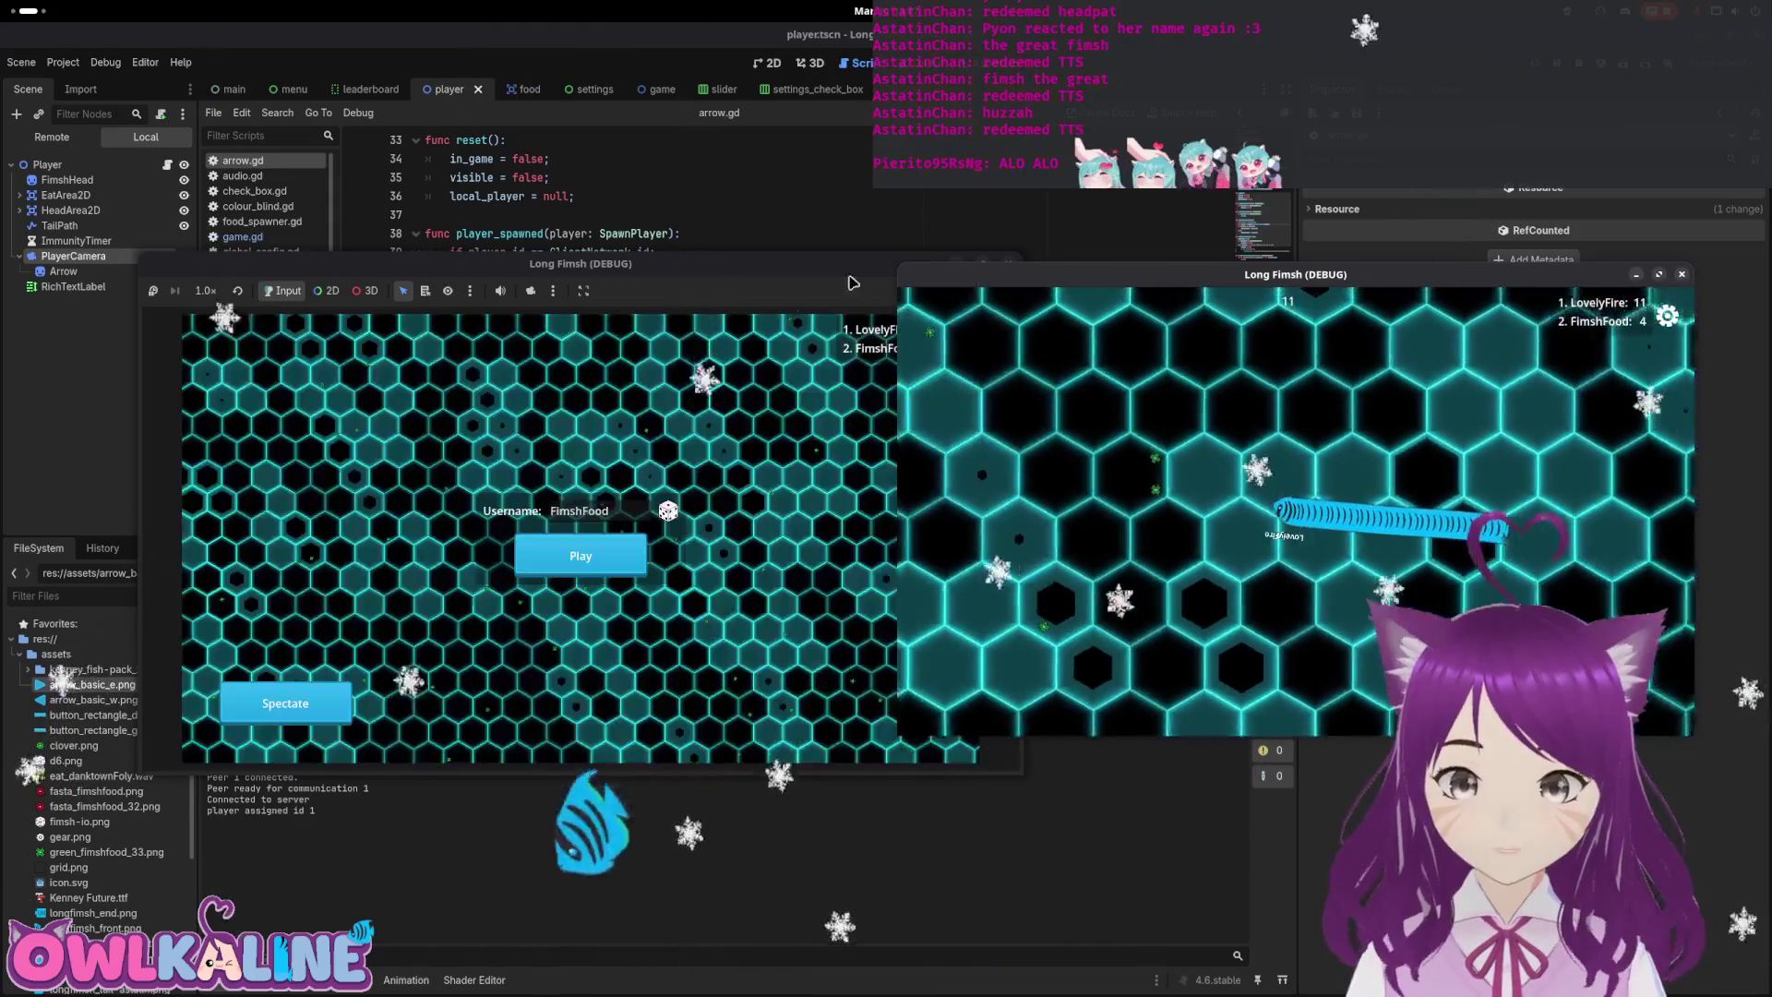
pyautogui.click(1581, 65)
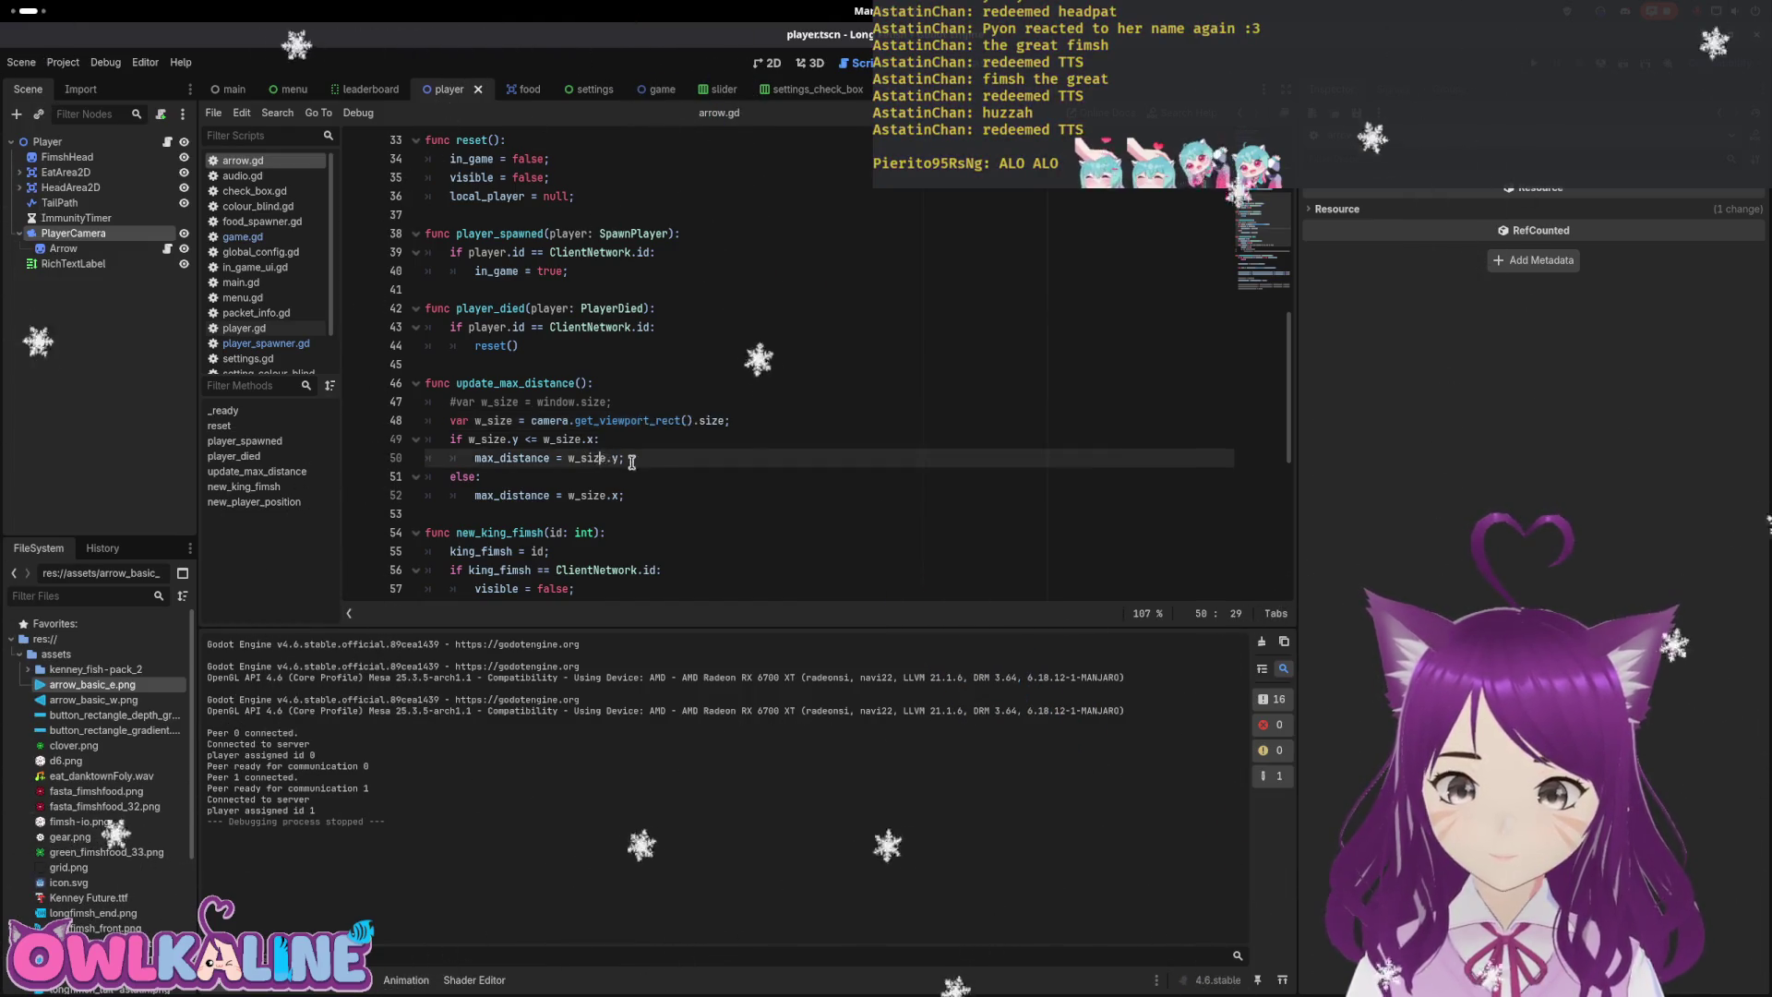
# Scroll to new_player_position, then rerun and playtest the arrow with two clients before stopping.
pyautogui.scroll(-8, 646, 457)
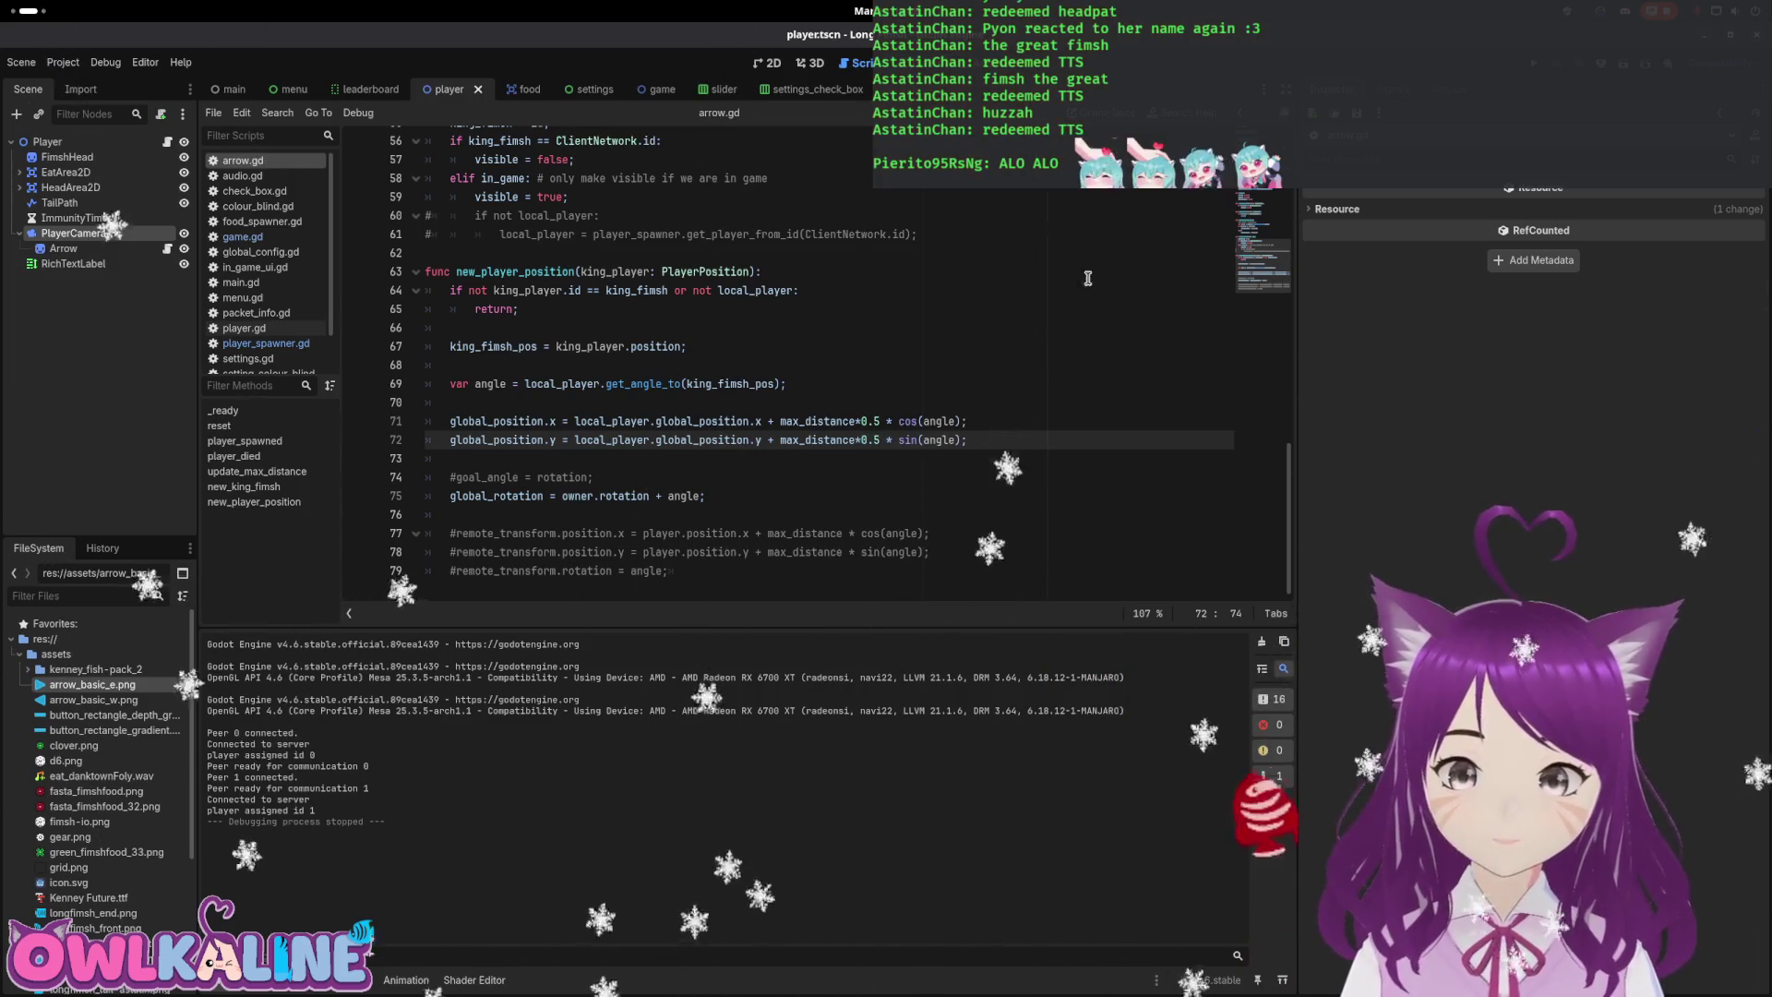
pyautogui.press('F5')
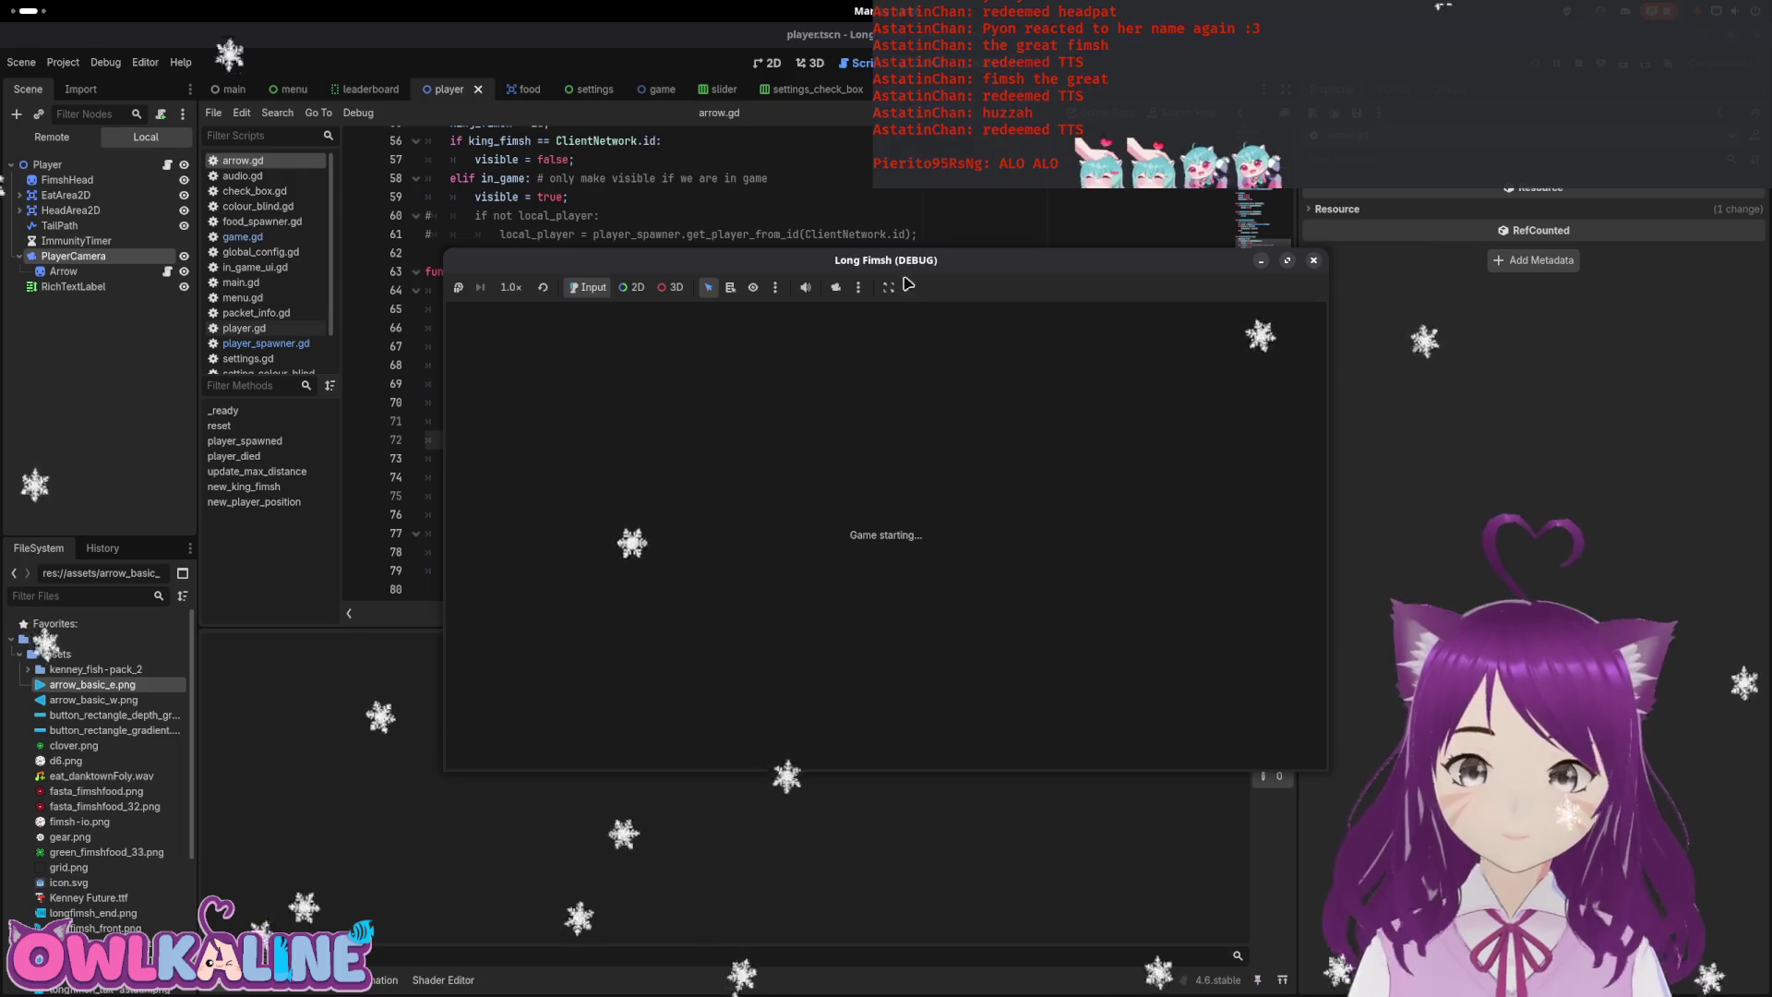
pyautogui.moveTo(890, 275); pyautogui.dragTo(607, 268)
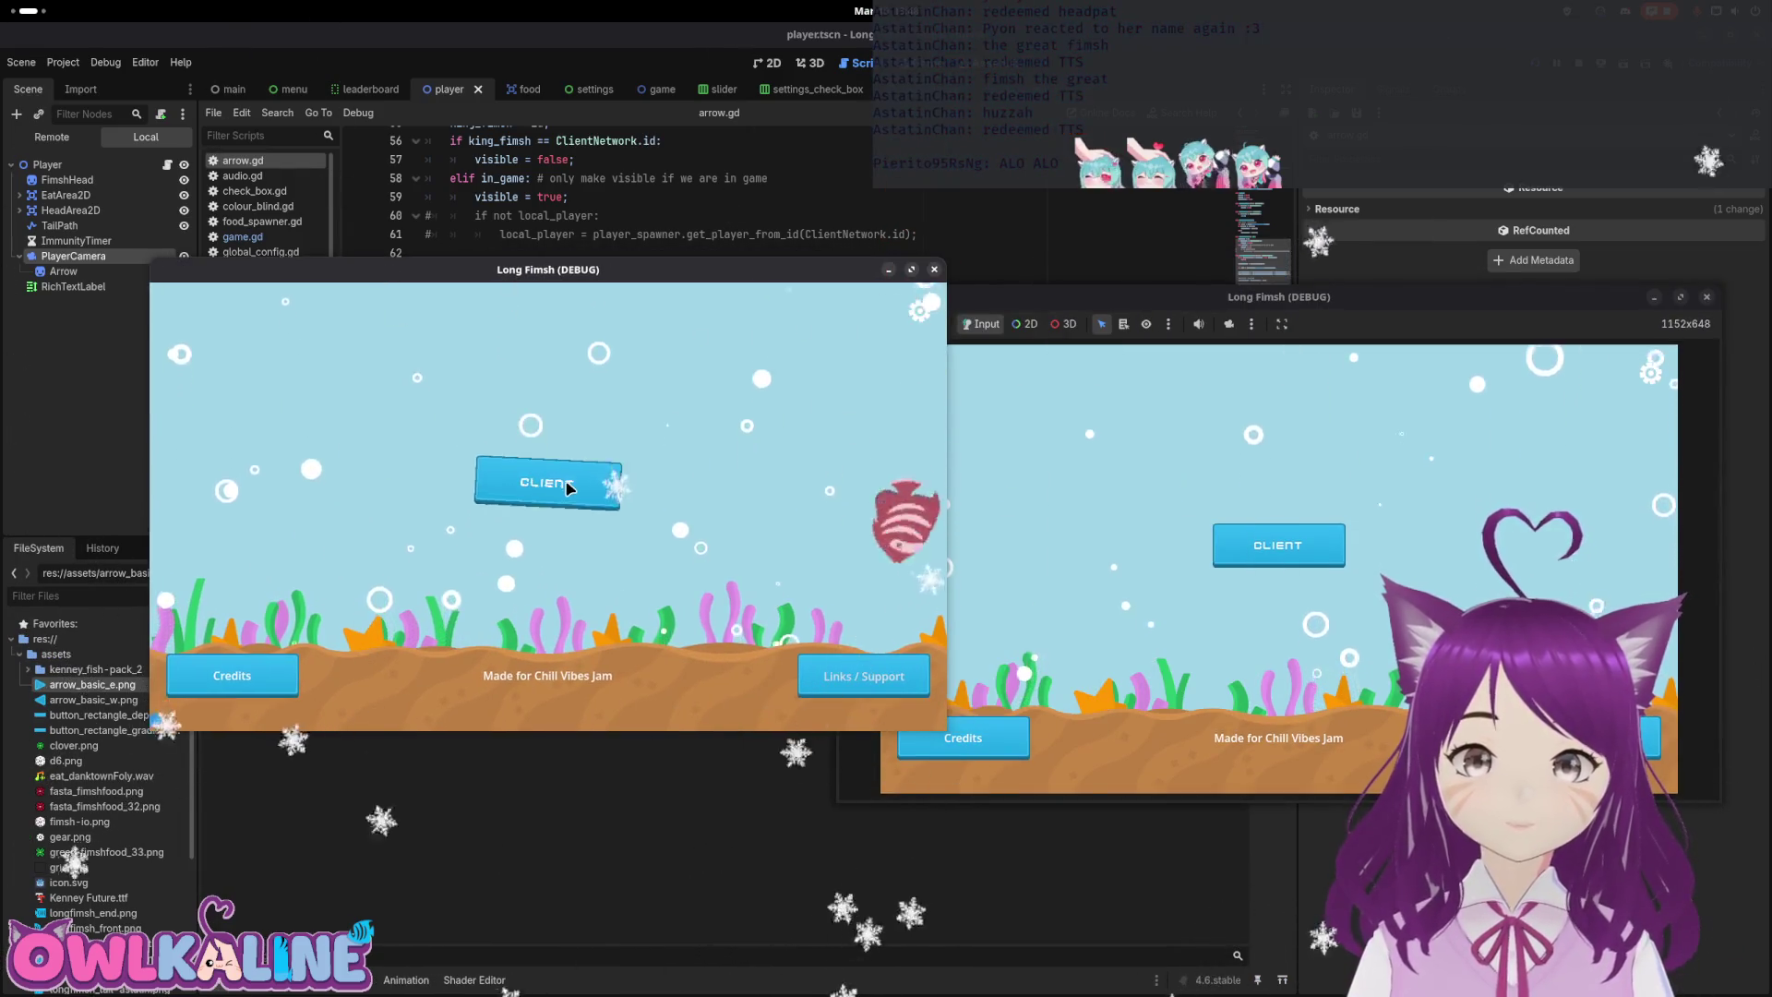
pyautogui.click(569, 489)
pyautogui.click(1279, 545)
pyautogui.click(1279, 586)
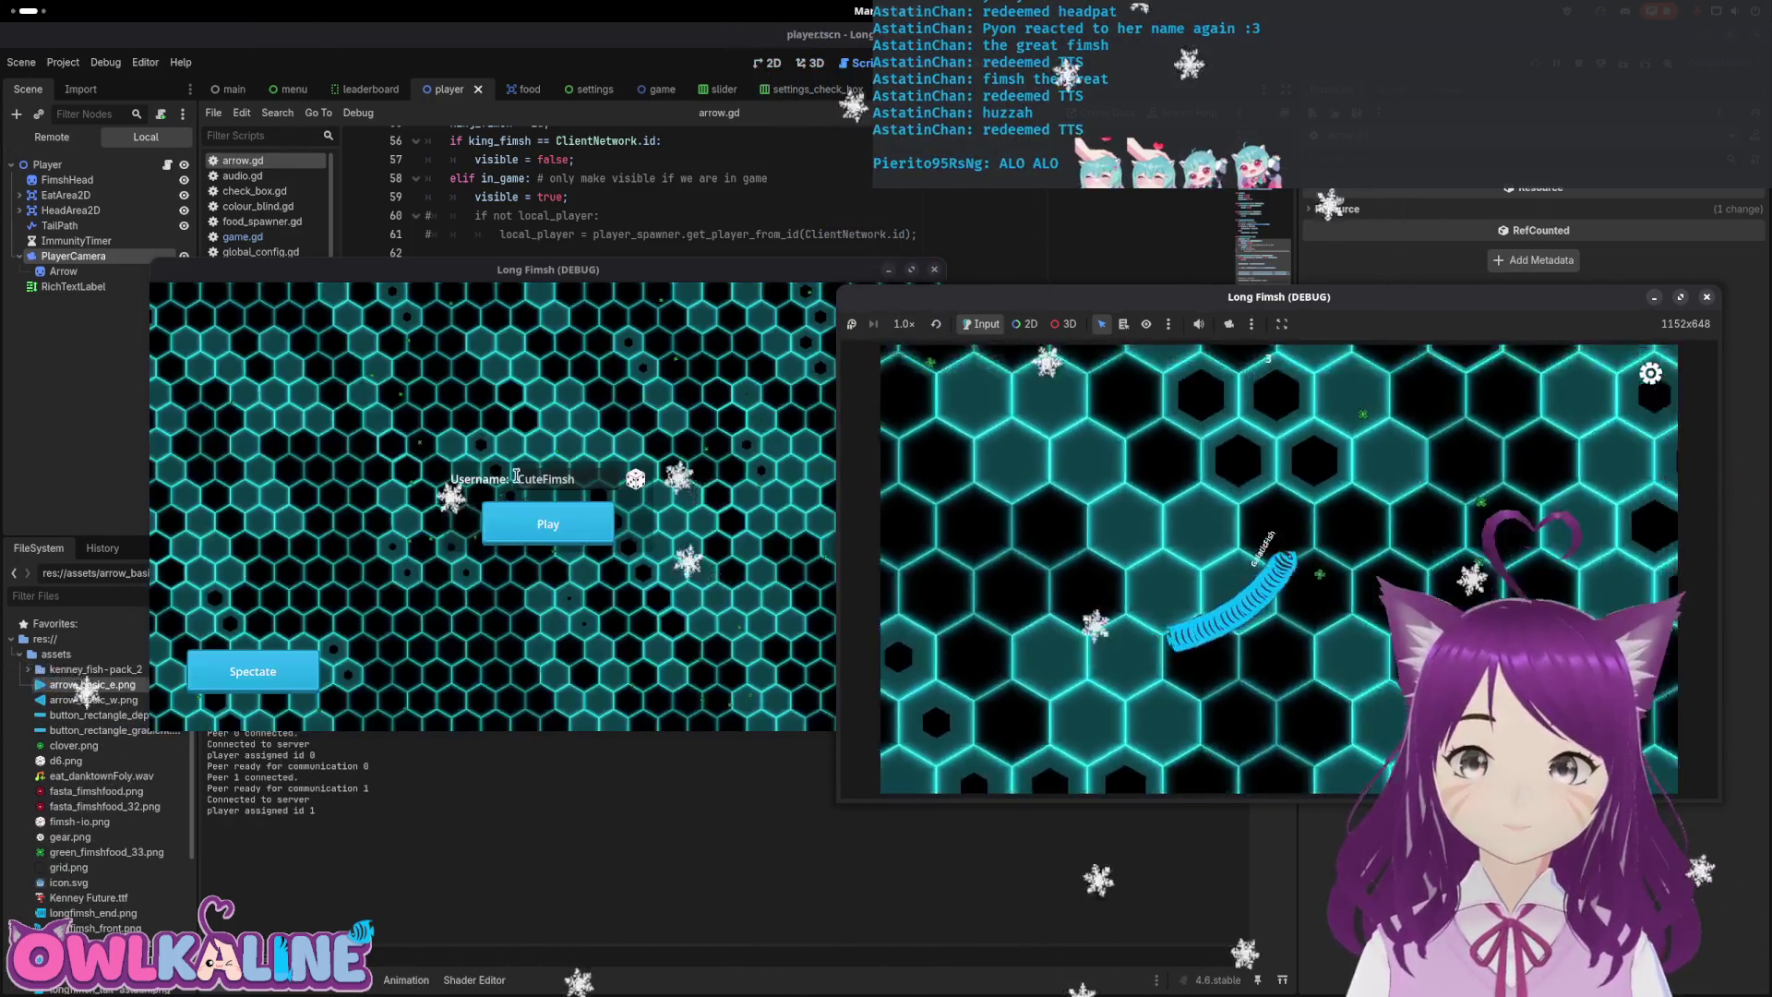
pyautogui.click(548, 524)
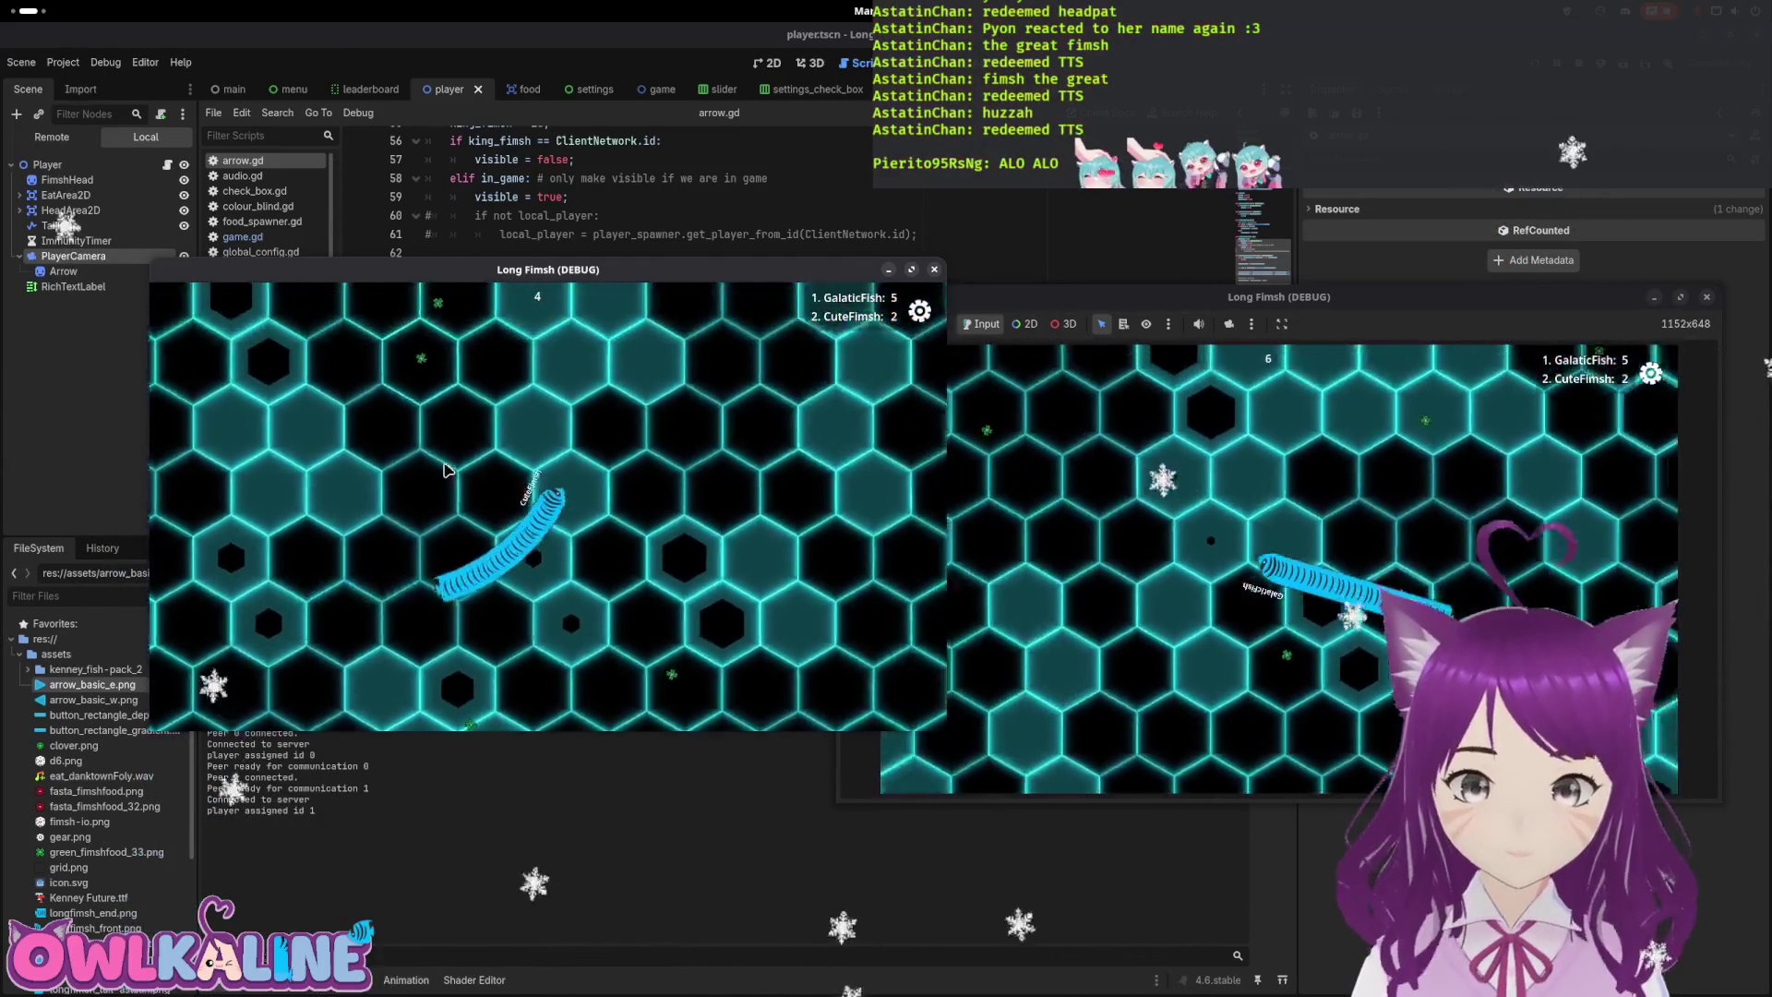
pyautogui.click(1237, 661)
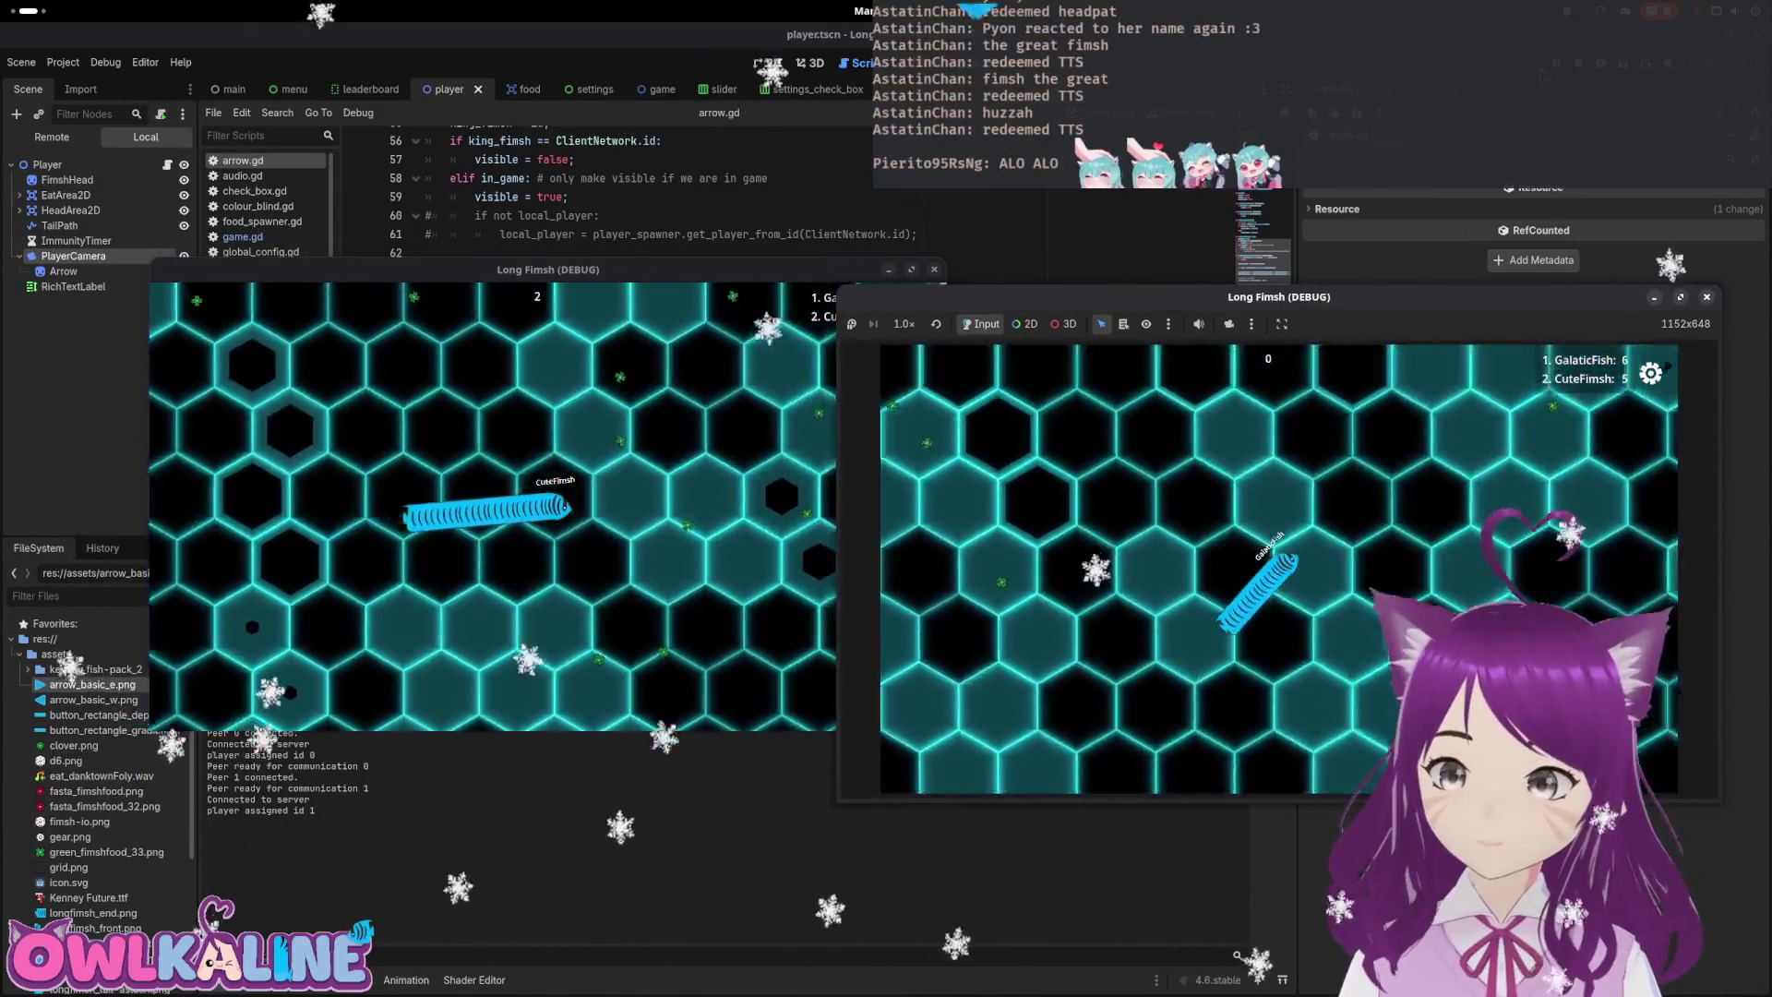
pyautogui.click(1579, 63)
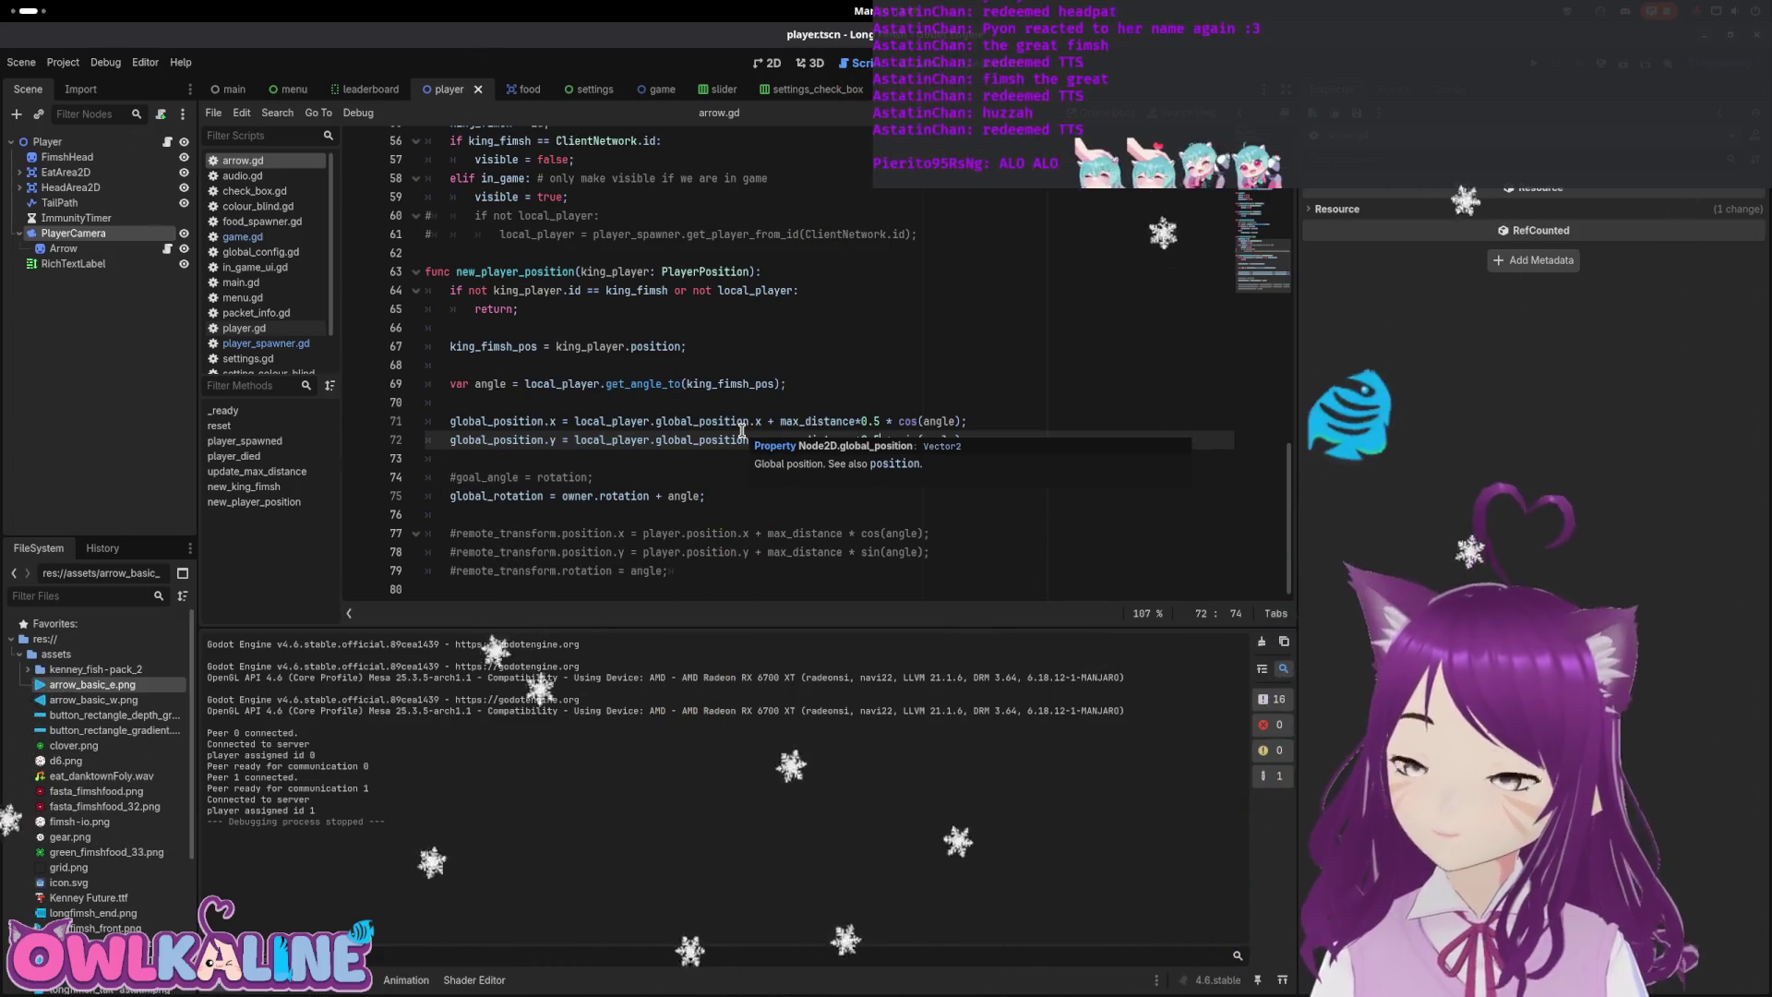
# Change the arrow offset on lines 71–72 from max_distance*0.5 to 10.0, then run the project.
pyautogui.click(774, 421)
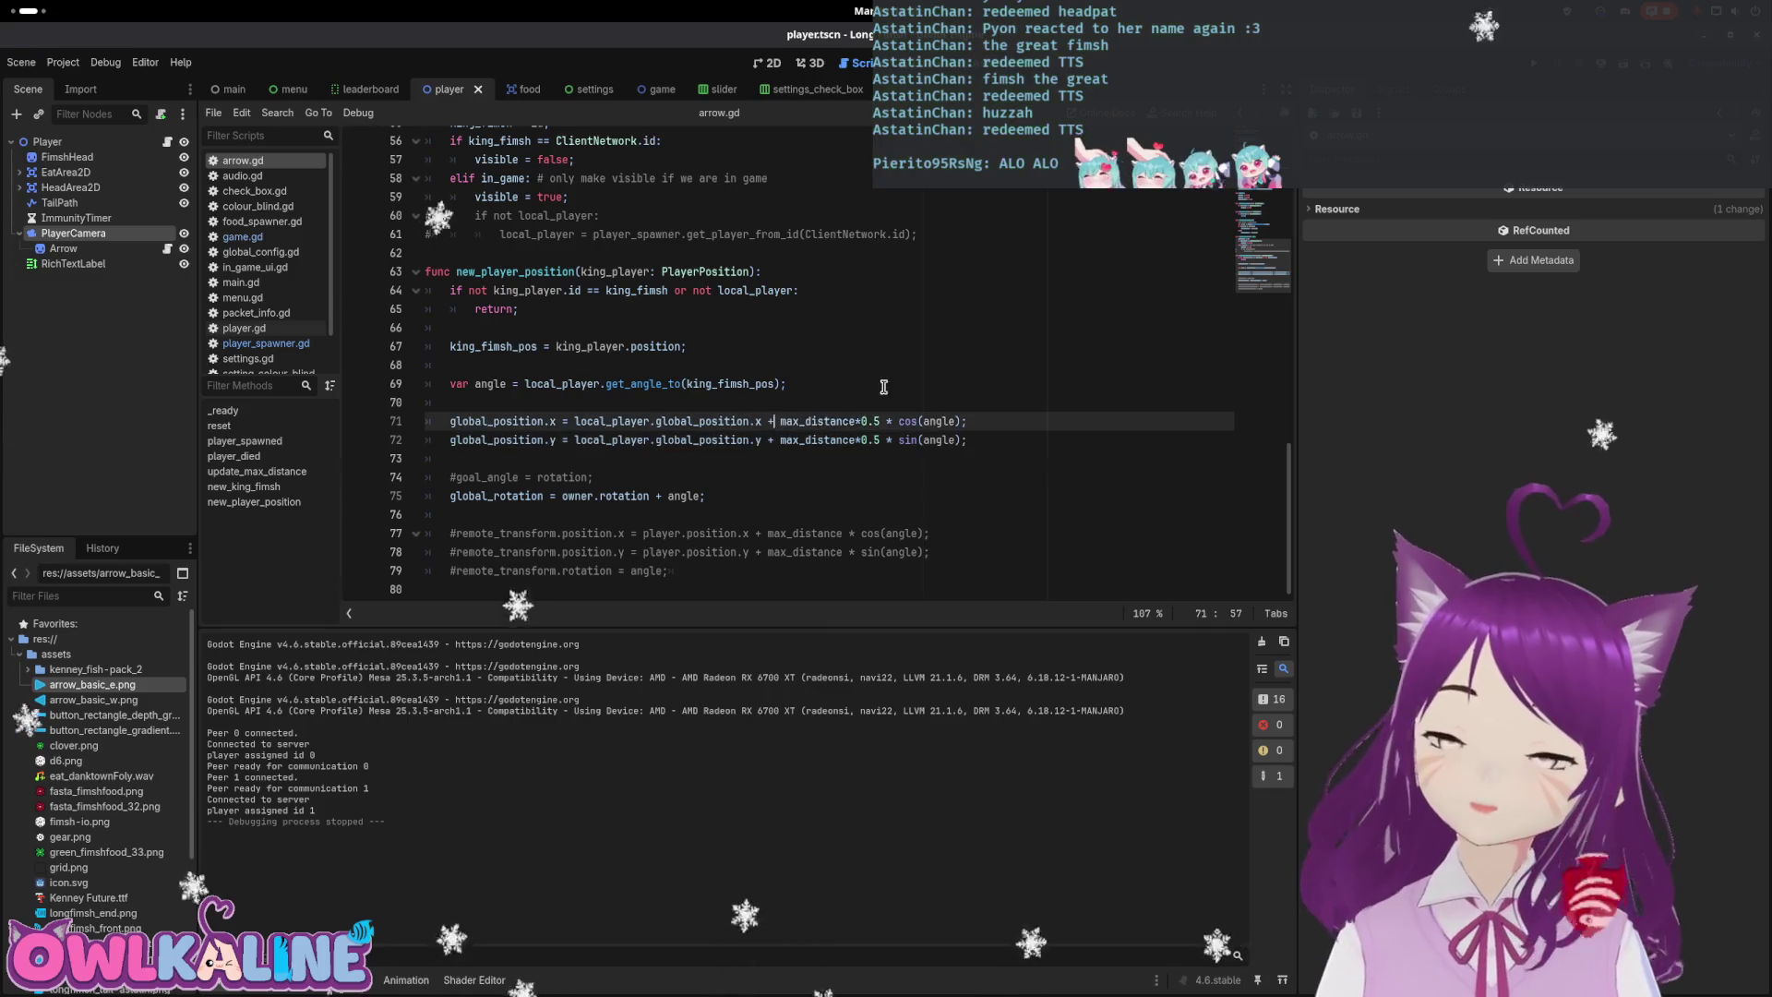
pyautogui.hotkey('ctrl', 'shift', 'Right')
pyautogui.hotkey('ctrl', 'shift', 'Right')
pyautogui.hotkey('ctrl', 'shift', 'Right')
pyautogui.write('10')
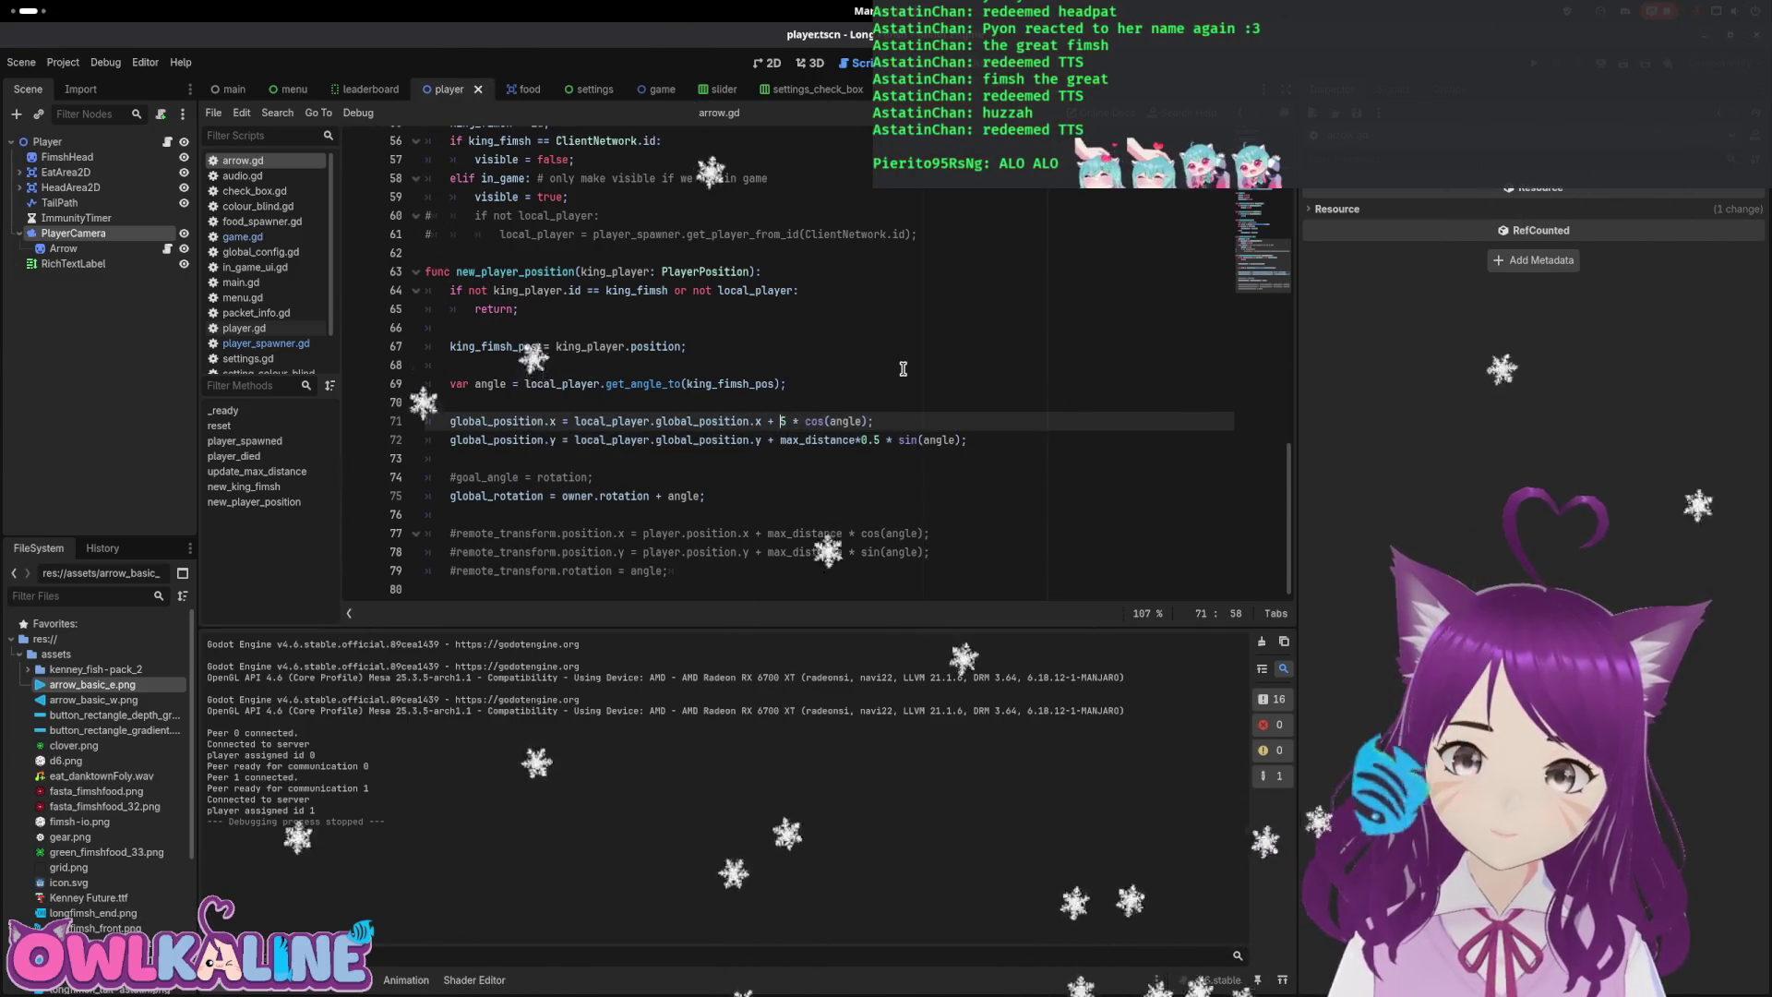
pyautogui.write('.0')
pyautogui.press('Down')
pyautogui.press('BackSpace')
pyautogui.press('BackSpace')
pyautogui.press('BackSpace')
pyautogui.hotkey('ctrl', 'shift', 'Right')
pyautogui.hotkey('ctrl', 'shift', 'Right')
pyautogui.hotkey('ctrl', 'shift', 'Right')
pyautogui.write('10.')
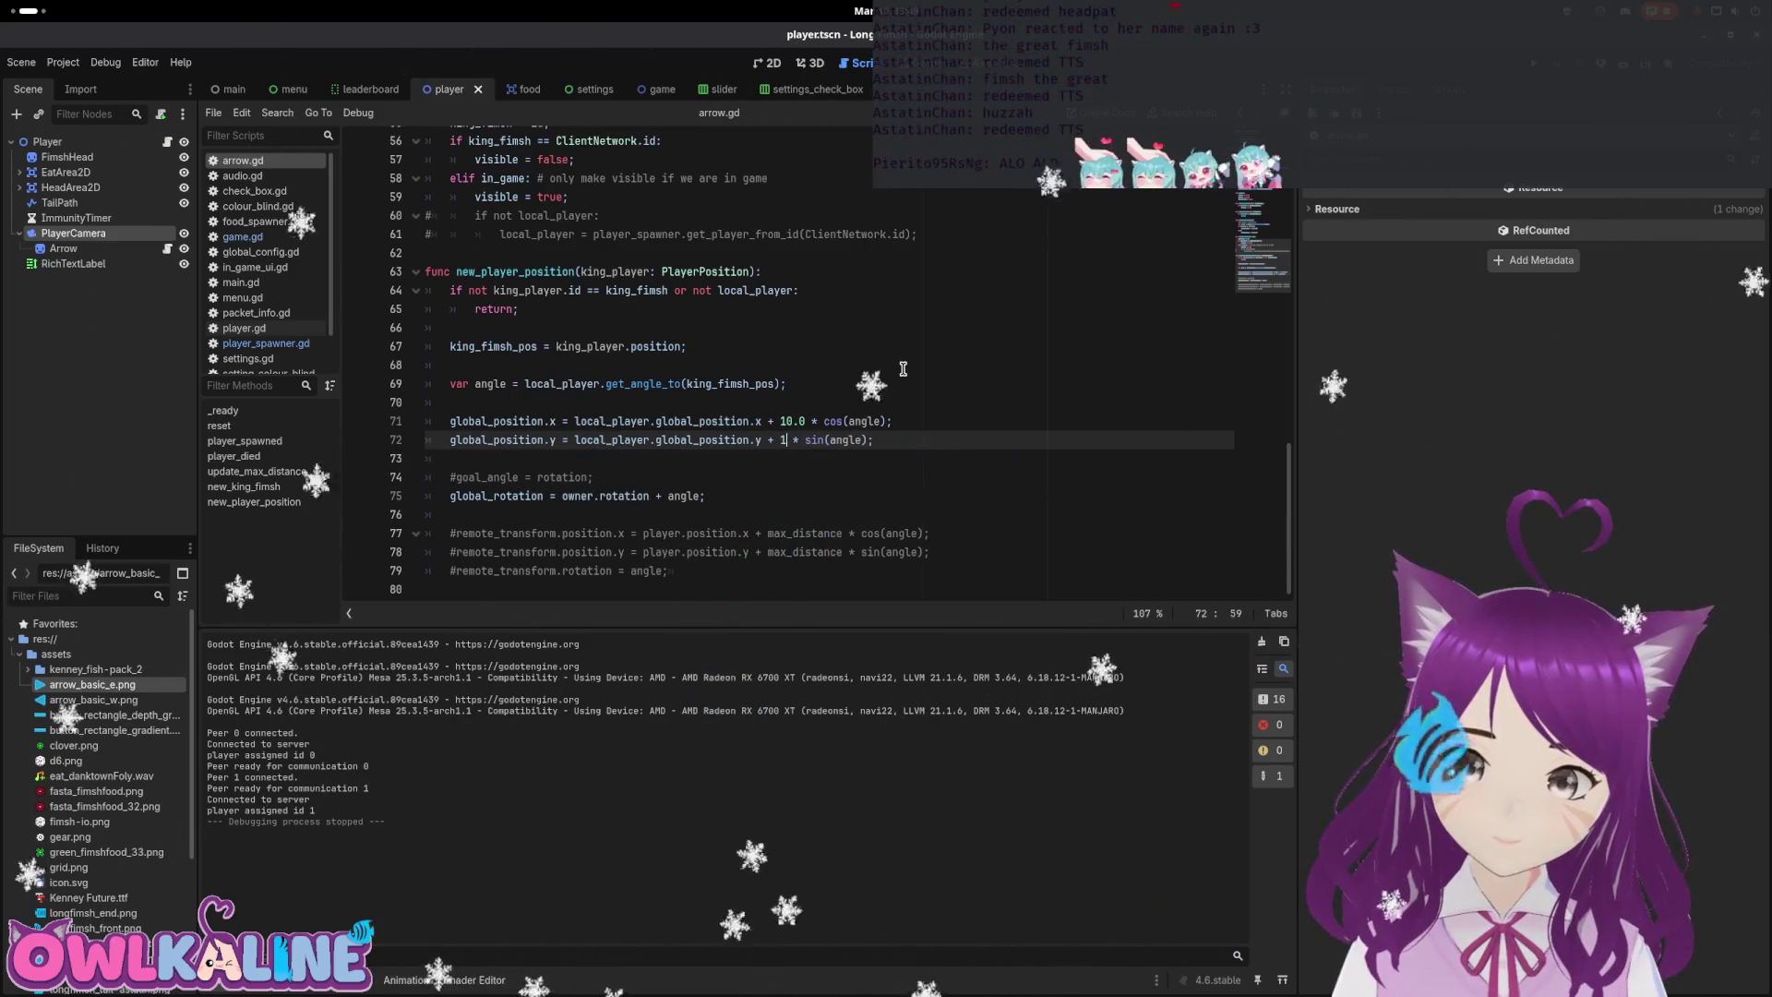
pyautogui.write('0')
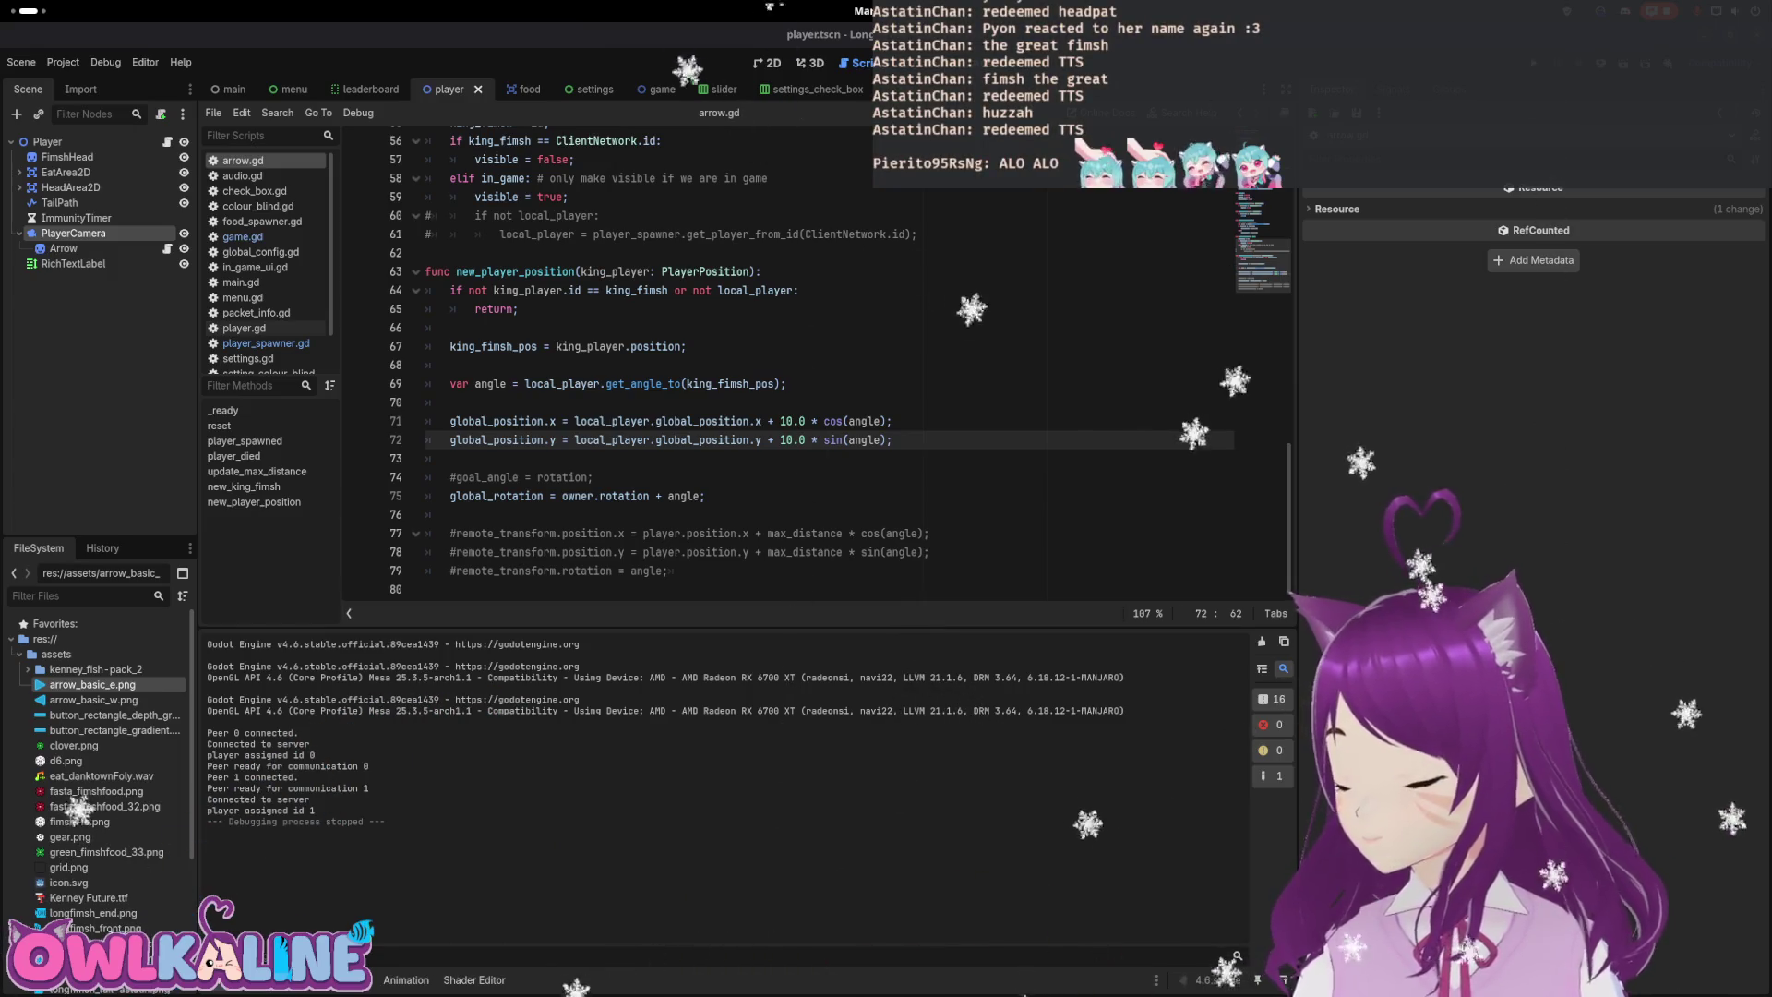
pyautogui.press('F5')
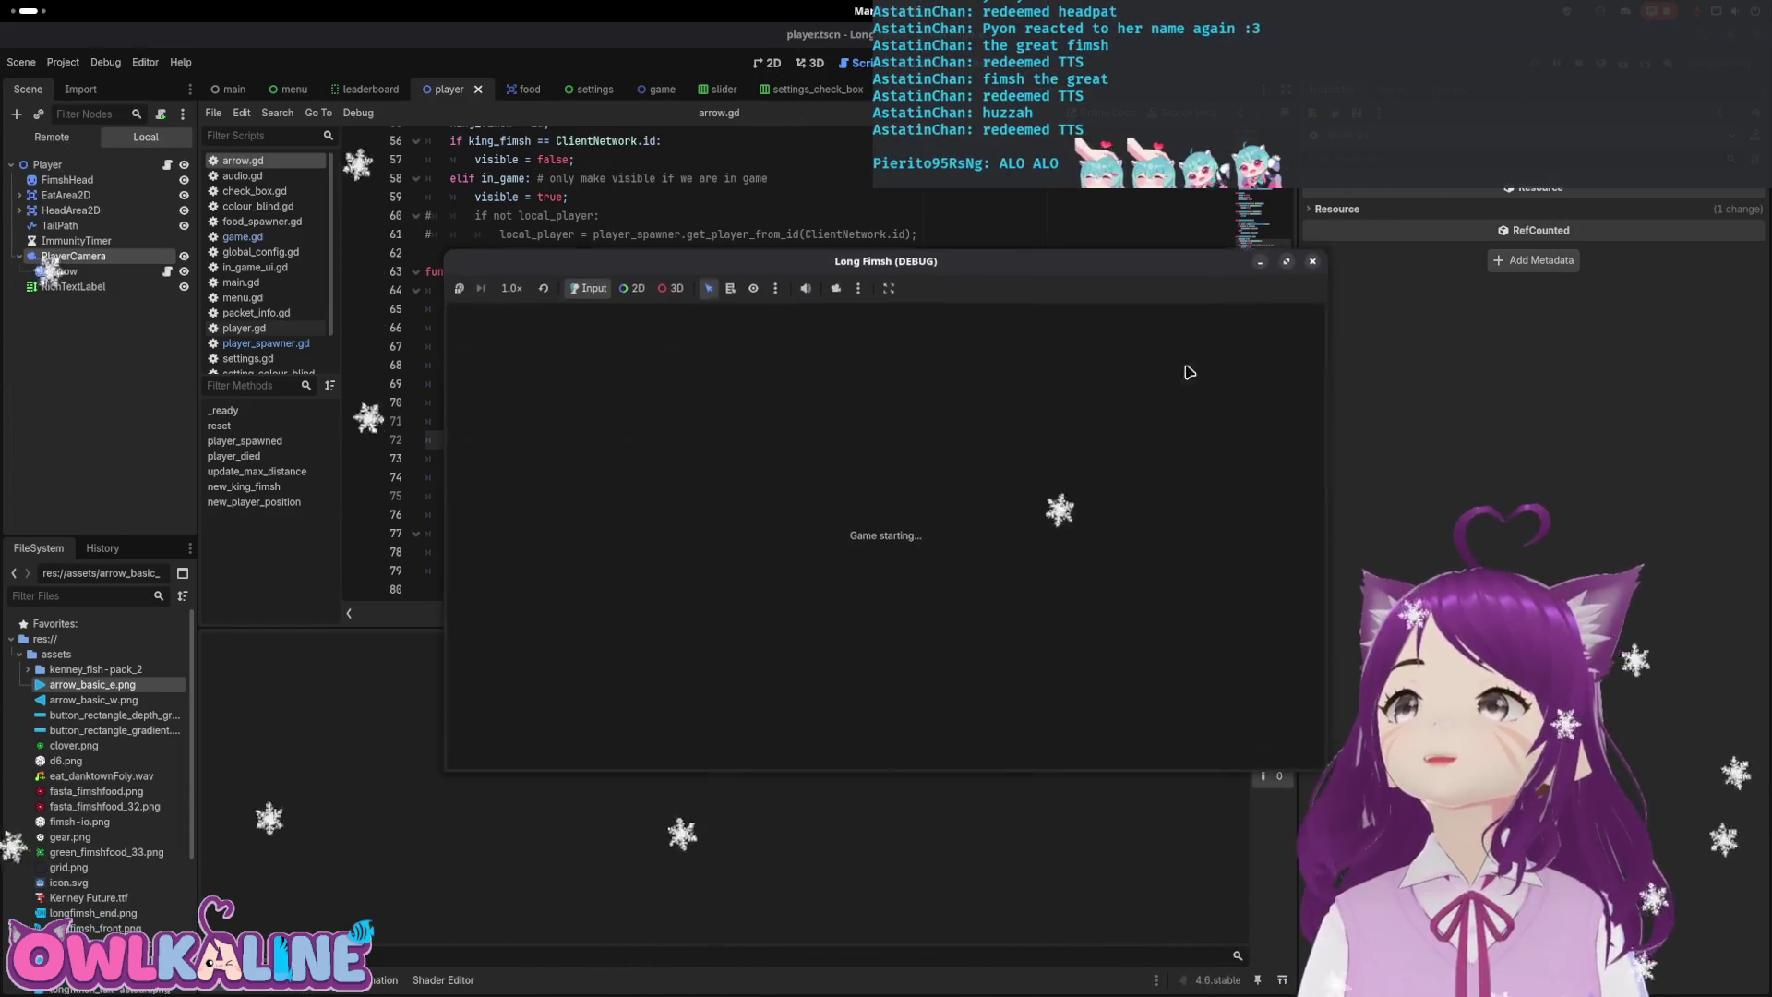
# Join both debug windows as clients and play to check the 10.0 arrow offset, then stop.
pyautogui.click(836, 476)
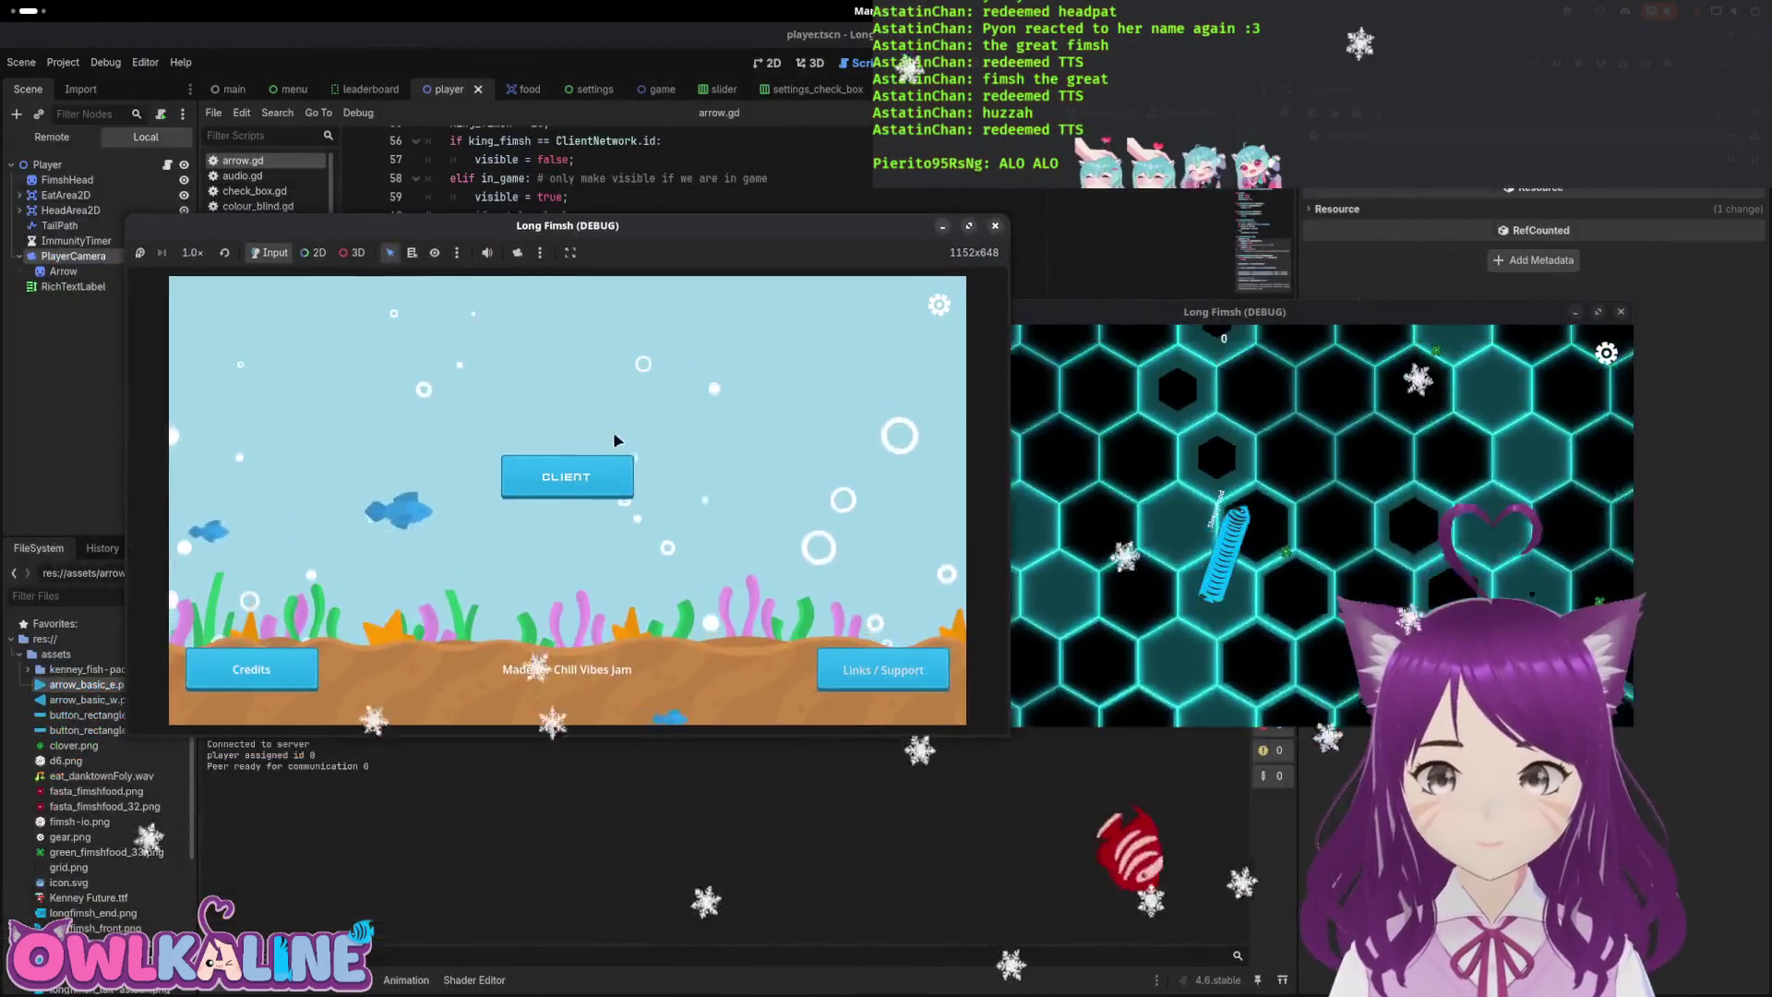
pyautogui.click(579, 482)
pyautogui.click(583, 509)
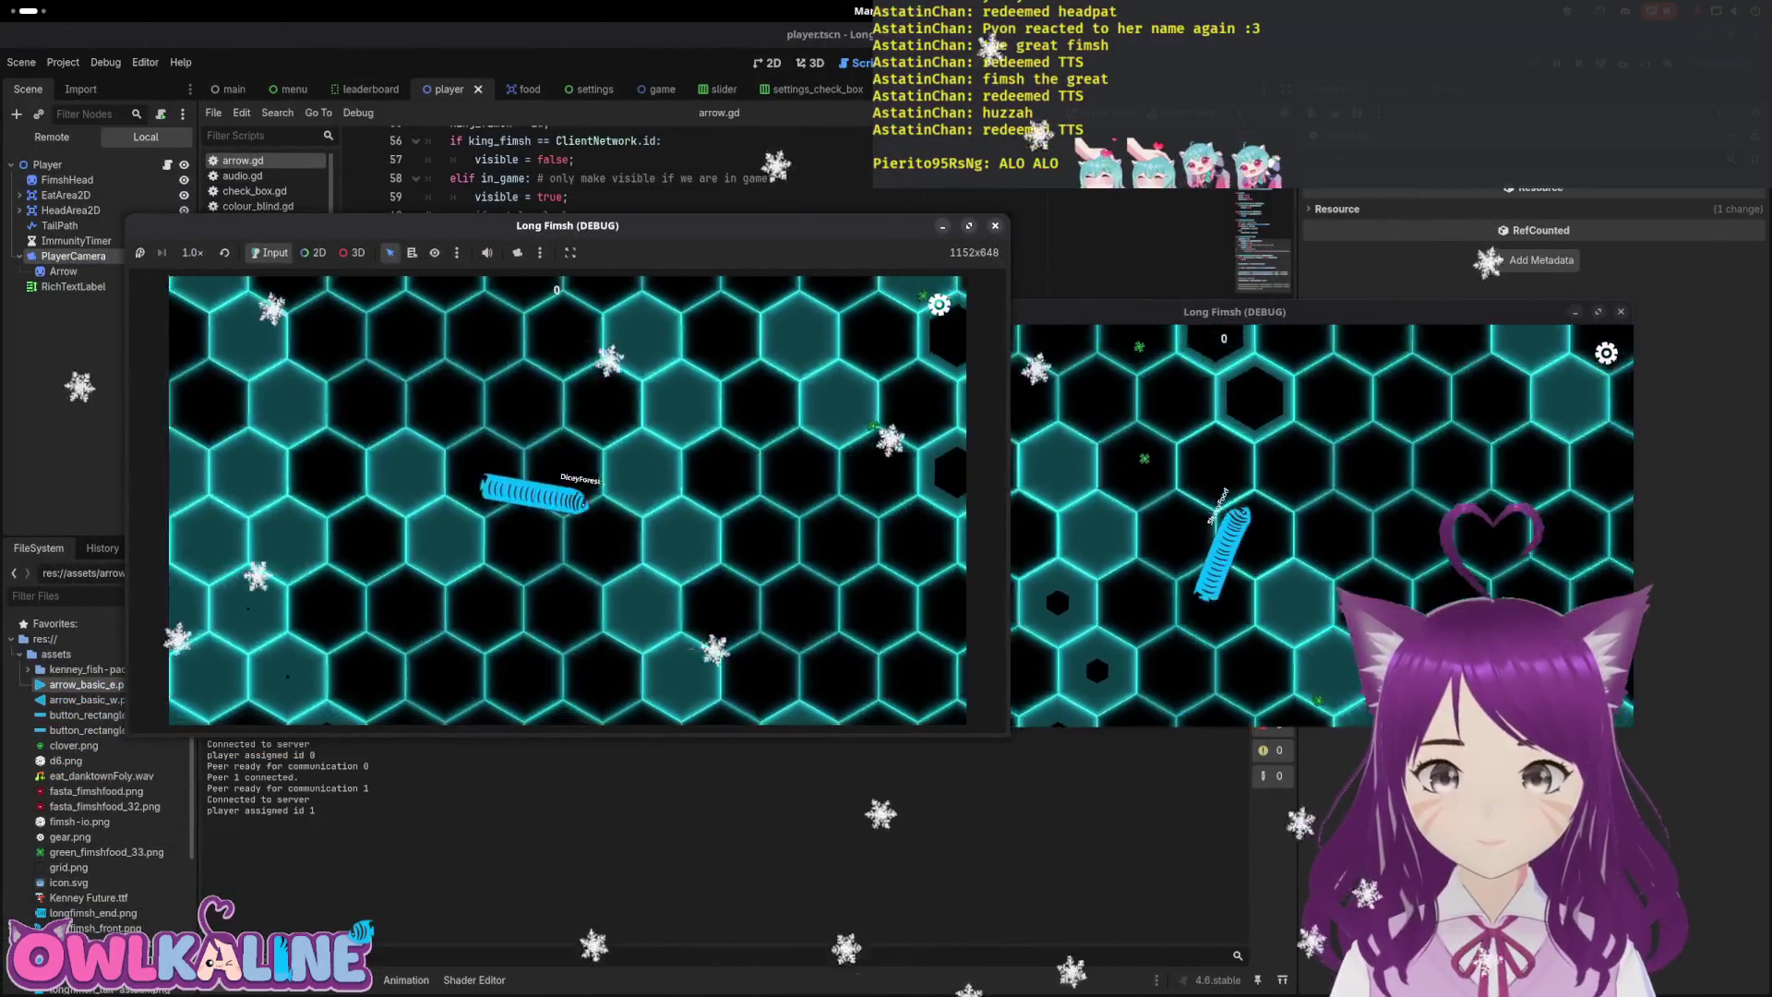
pyautogui.click(1267, 669)
pyautogui.click(626, 397)
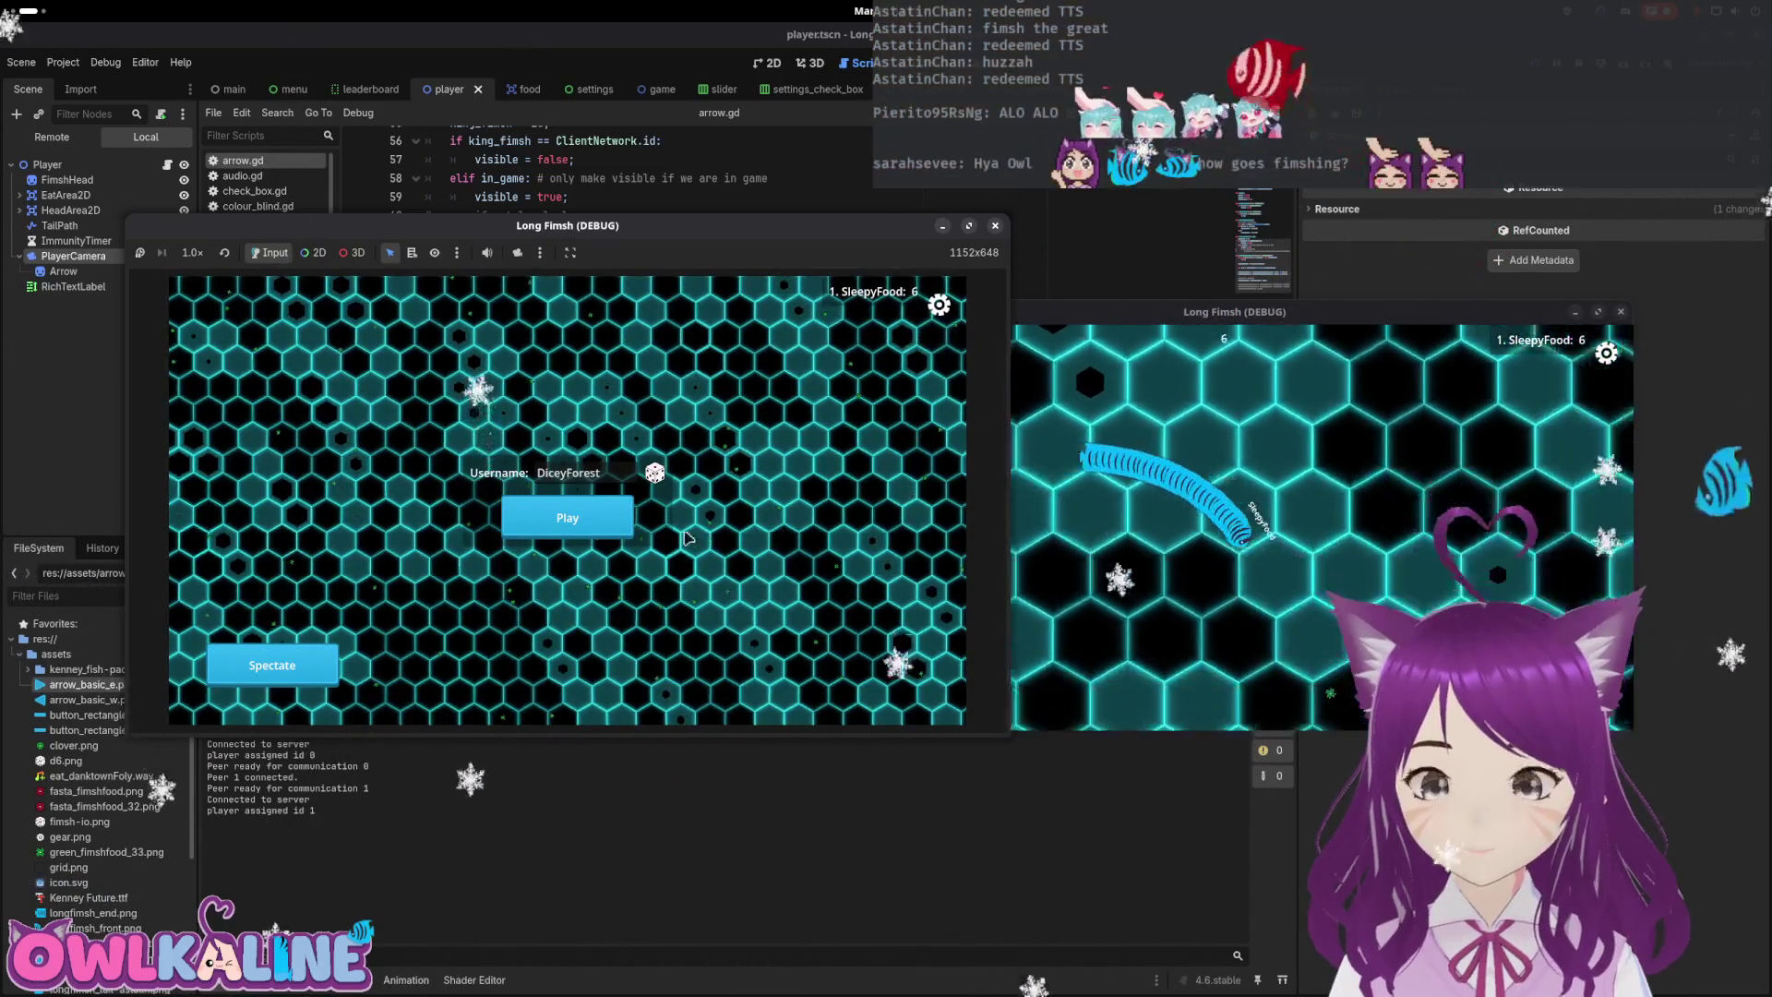
pyautogui.press('F8')
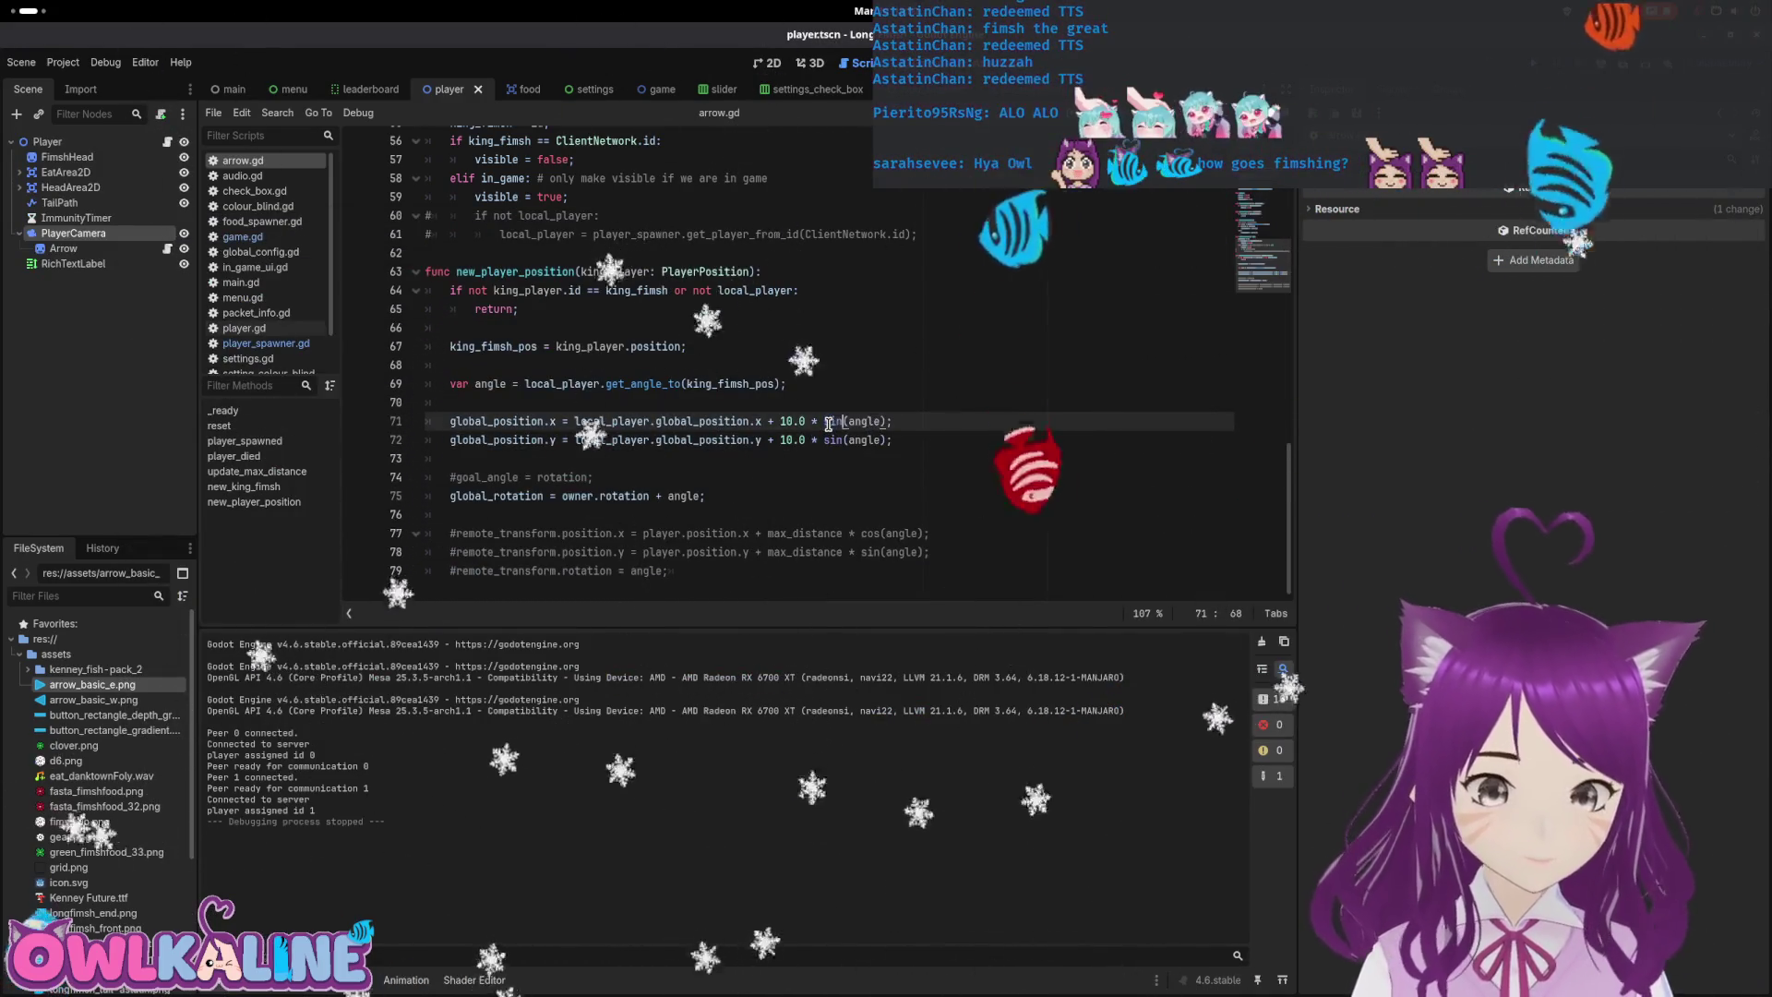
# Rerun the game, move the first window aside, join the right one as client, then stop.
pyautogui.press('Down')
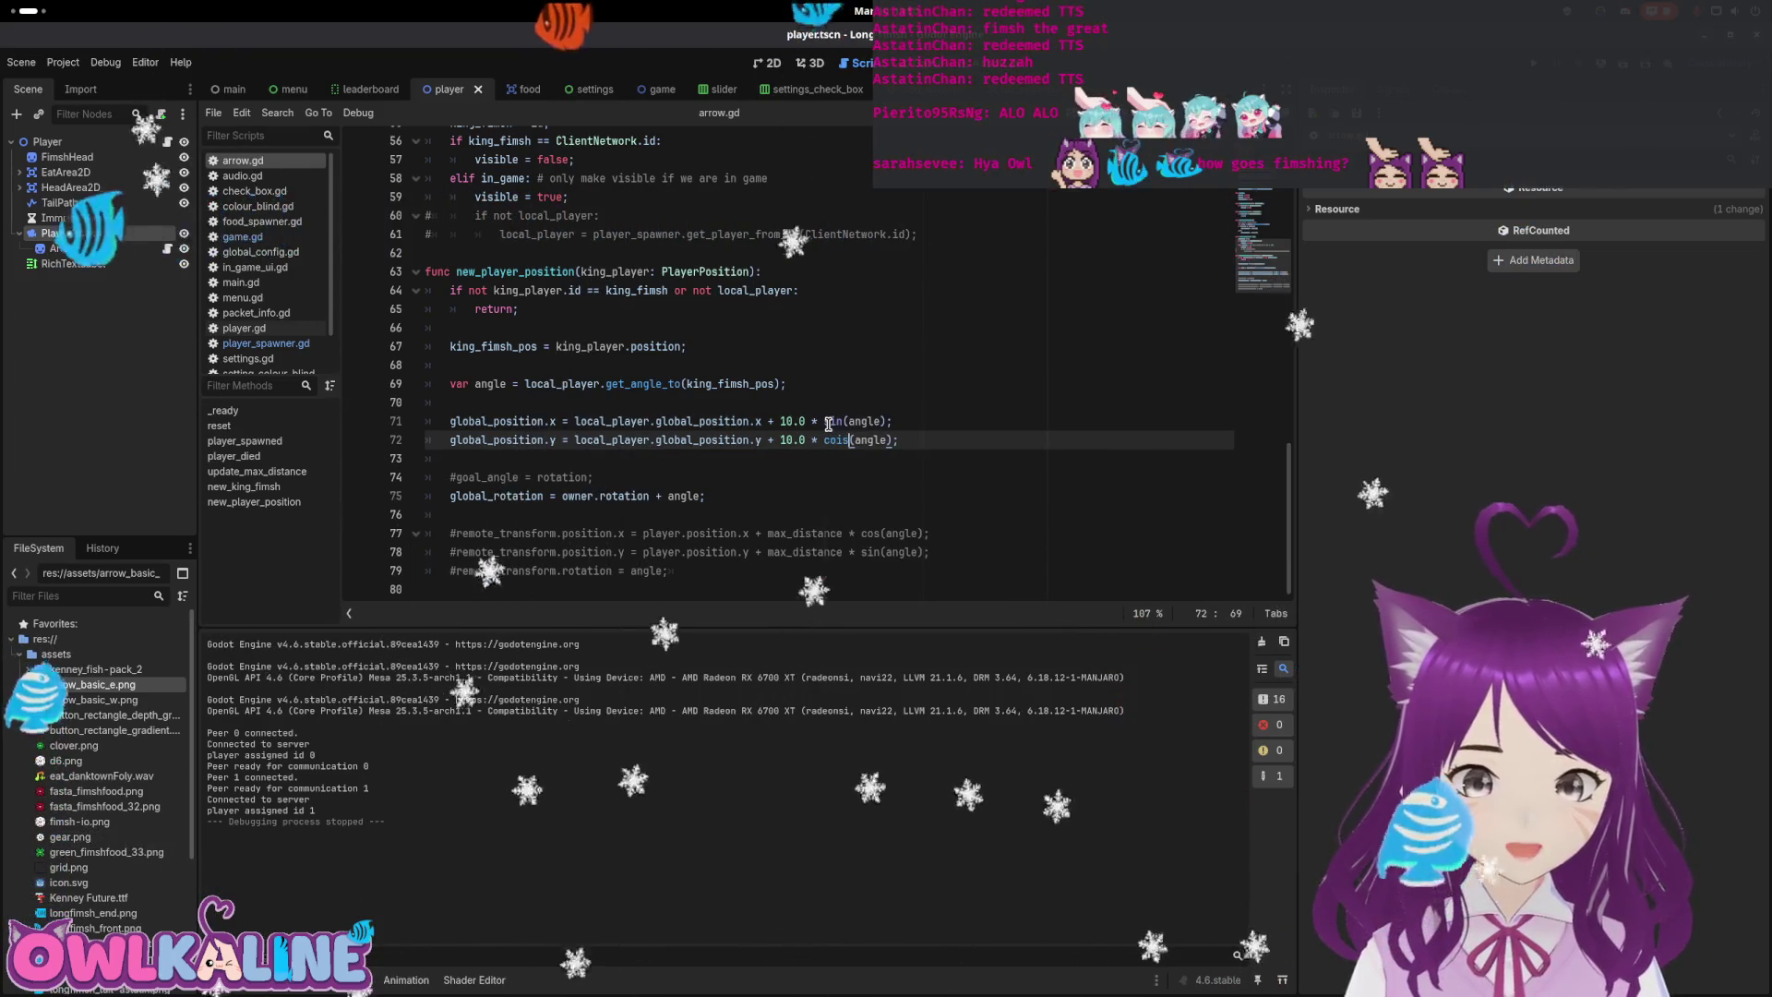
pyautogui.press('F5')
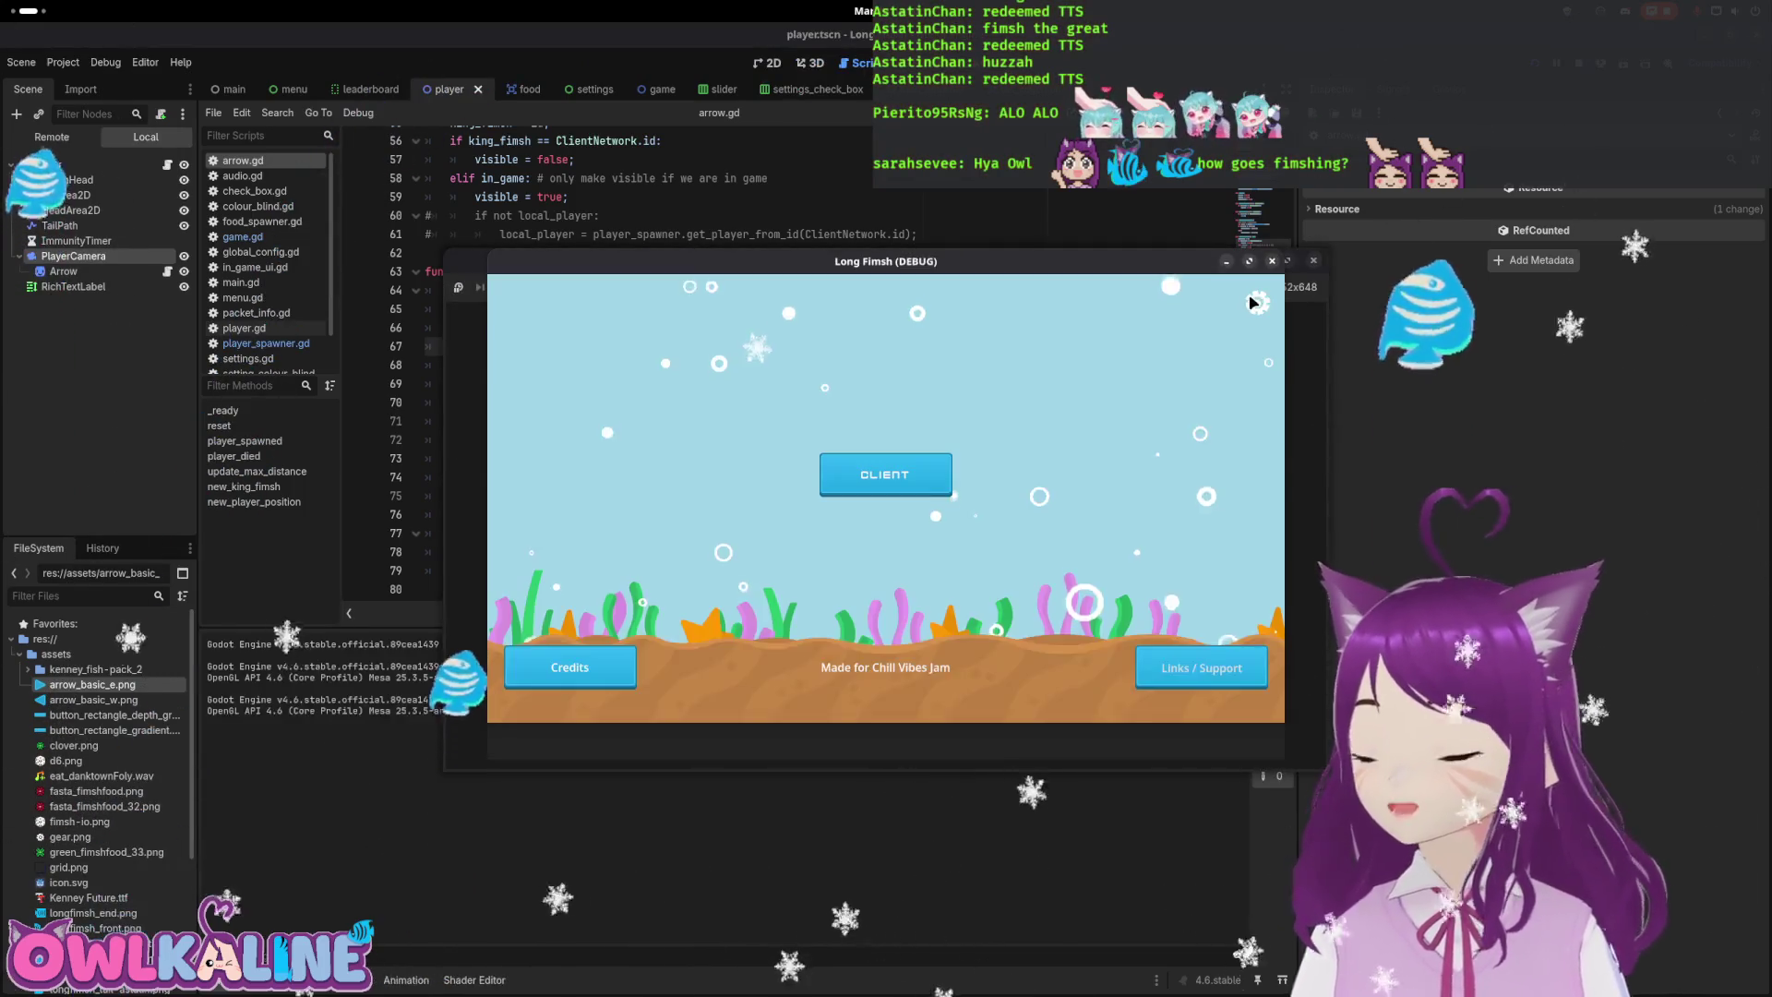
pyautogui.moveTo(880, 487)
pyautogui.mouseDown()
pyautogui.moveTo(478, 499)
pyautogui.moveTo(499, 487)
pyautogui.mouseUp()
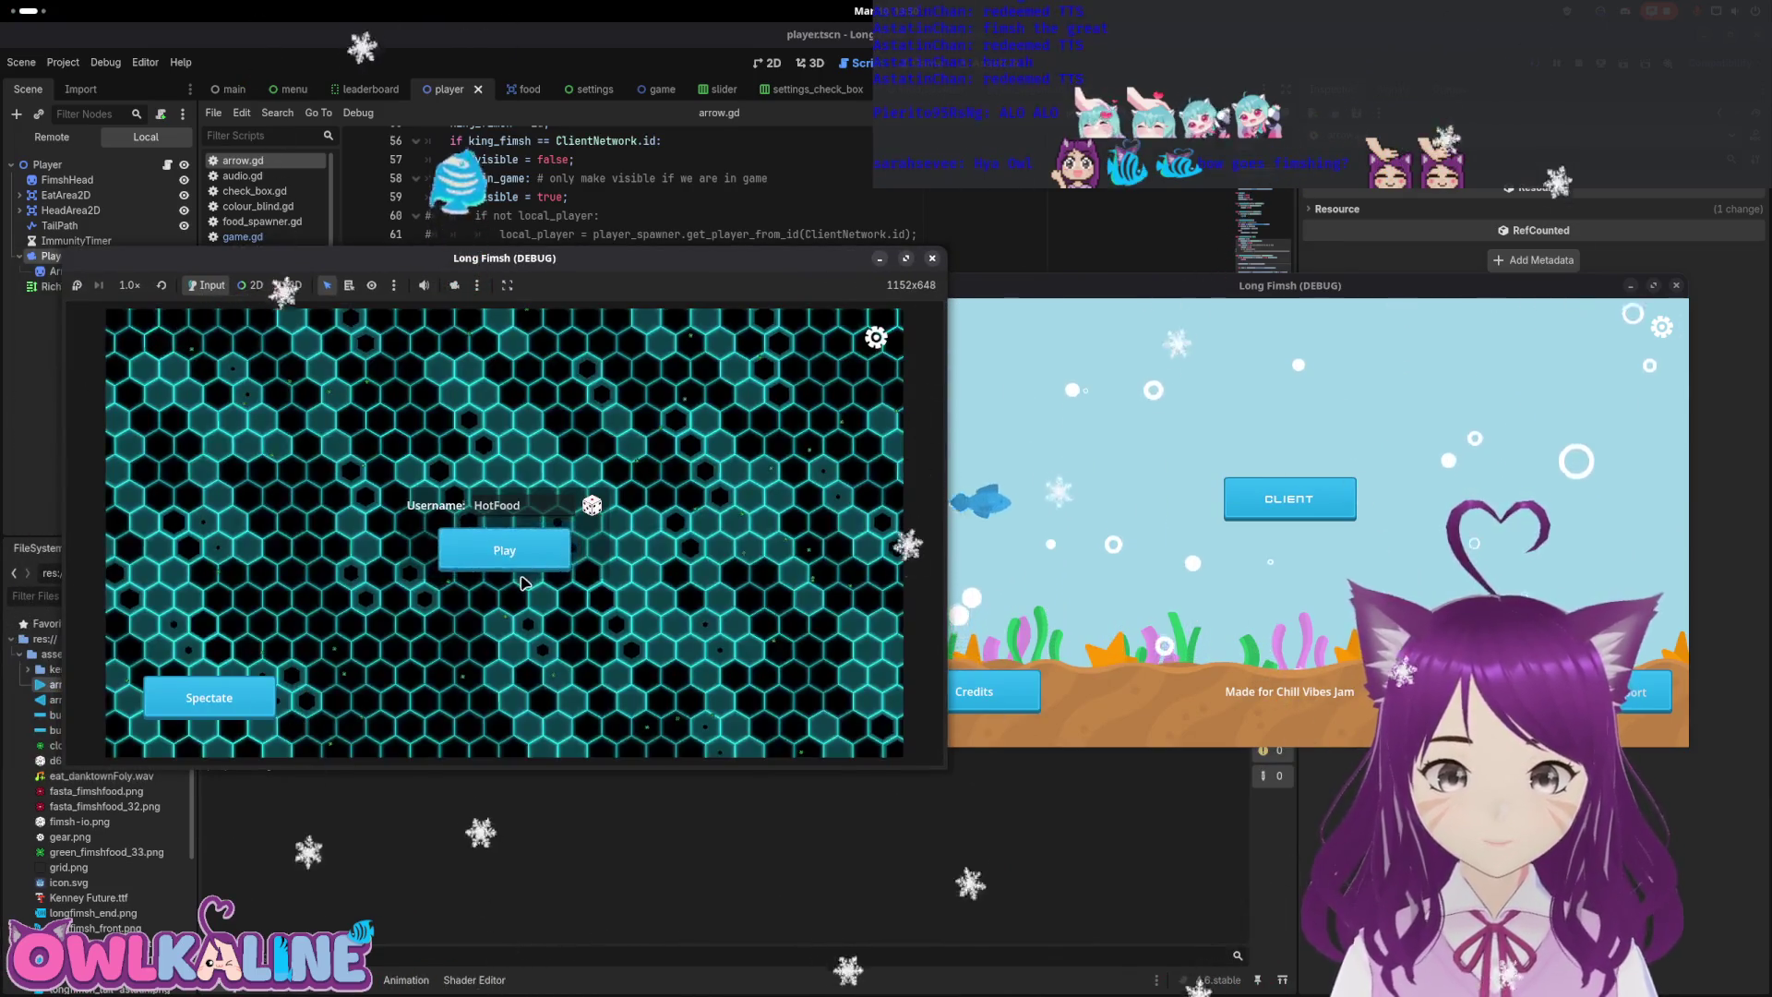
pyautogui.click(1289, 498)
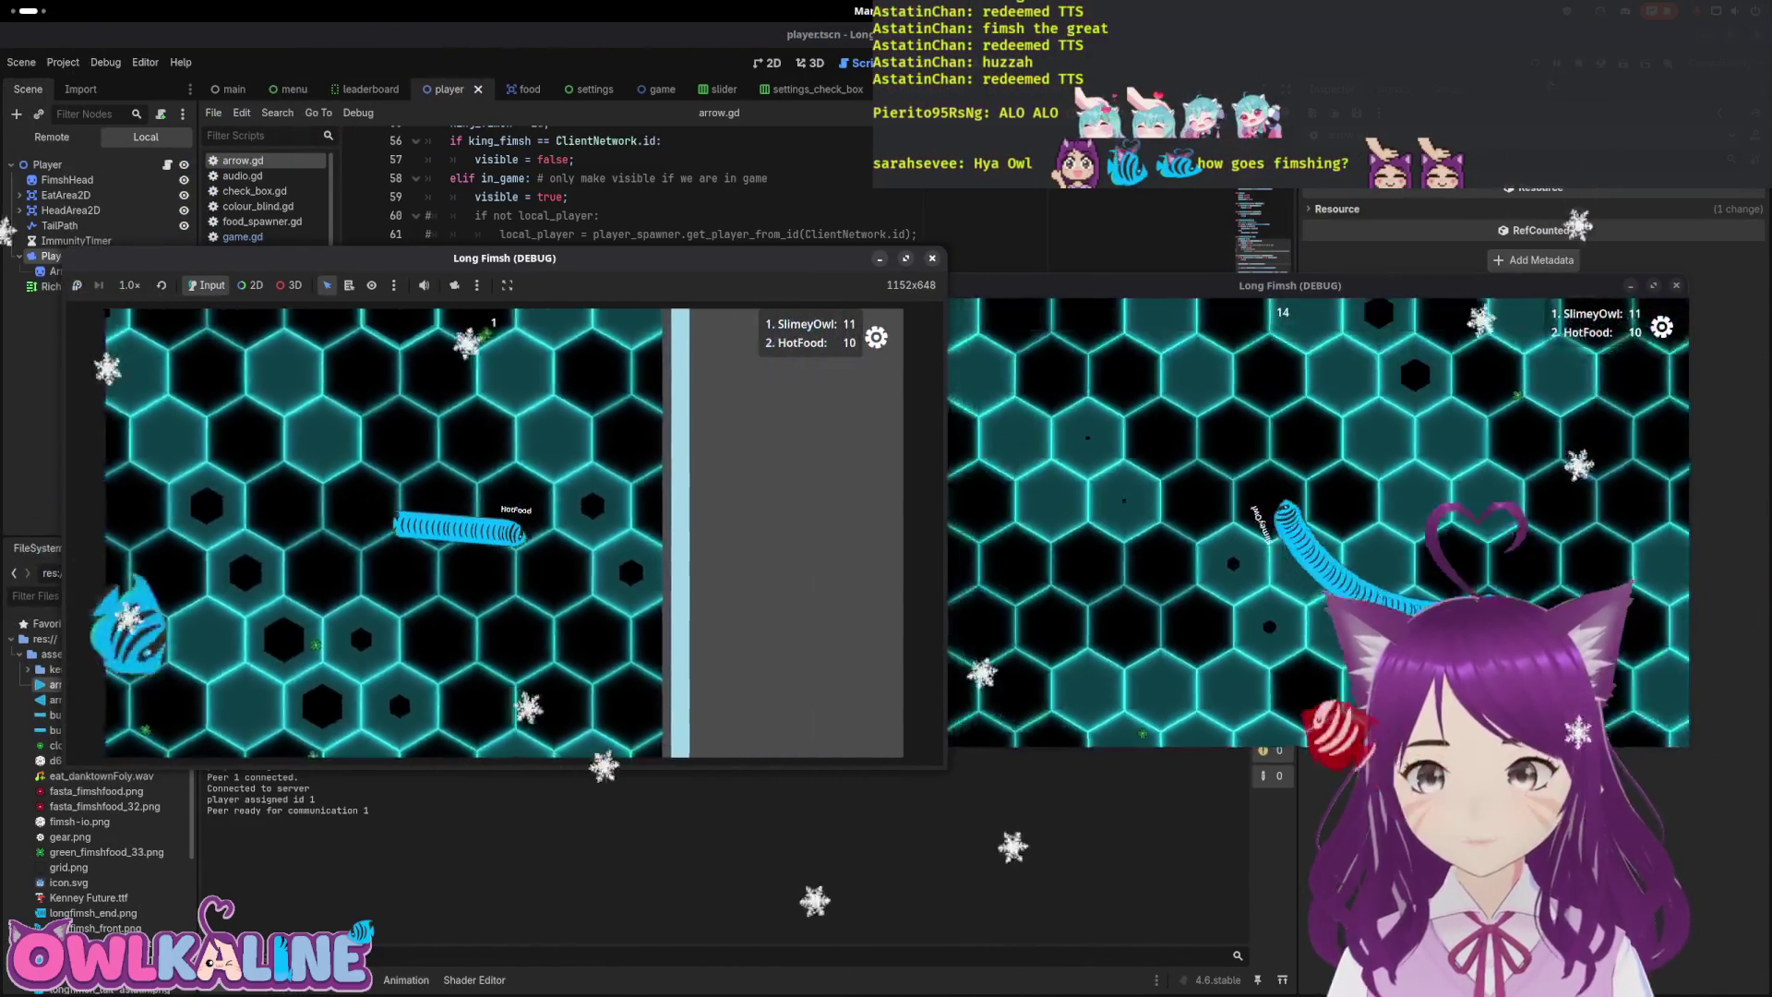
pyautogui.click(1579, 65)
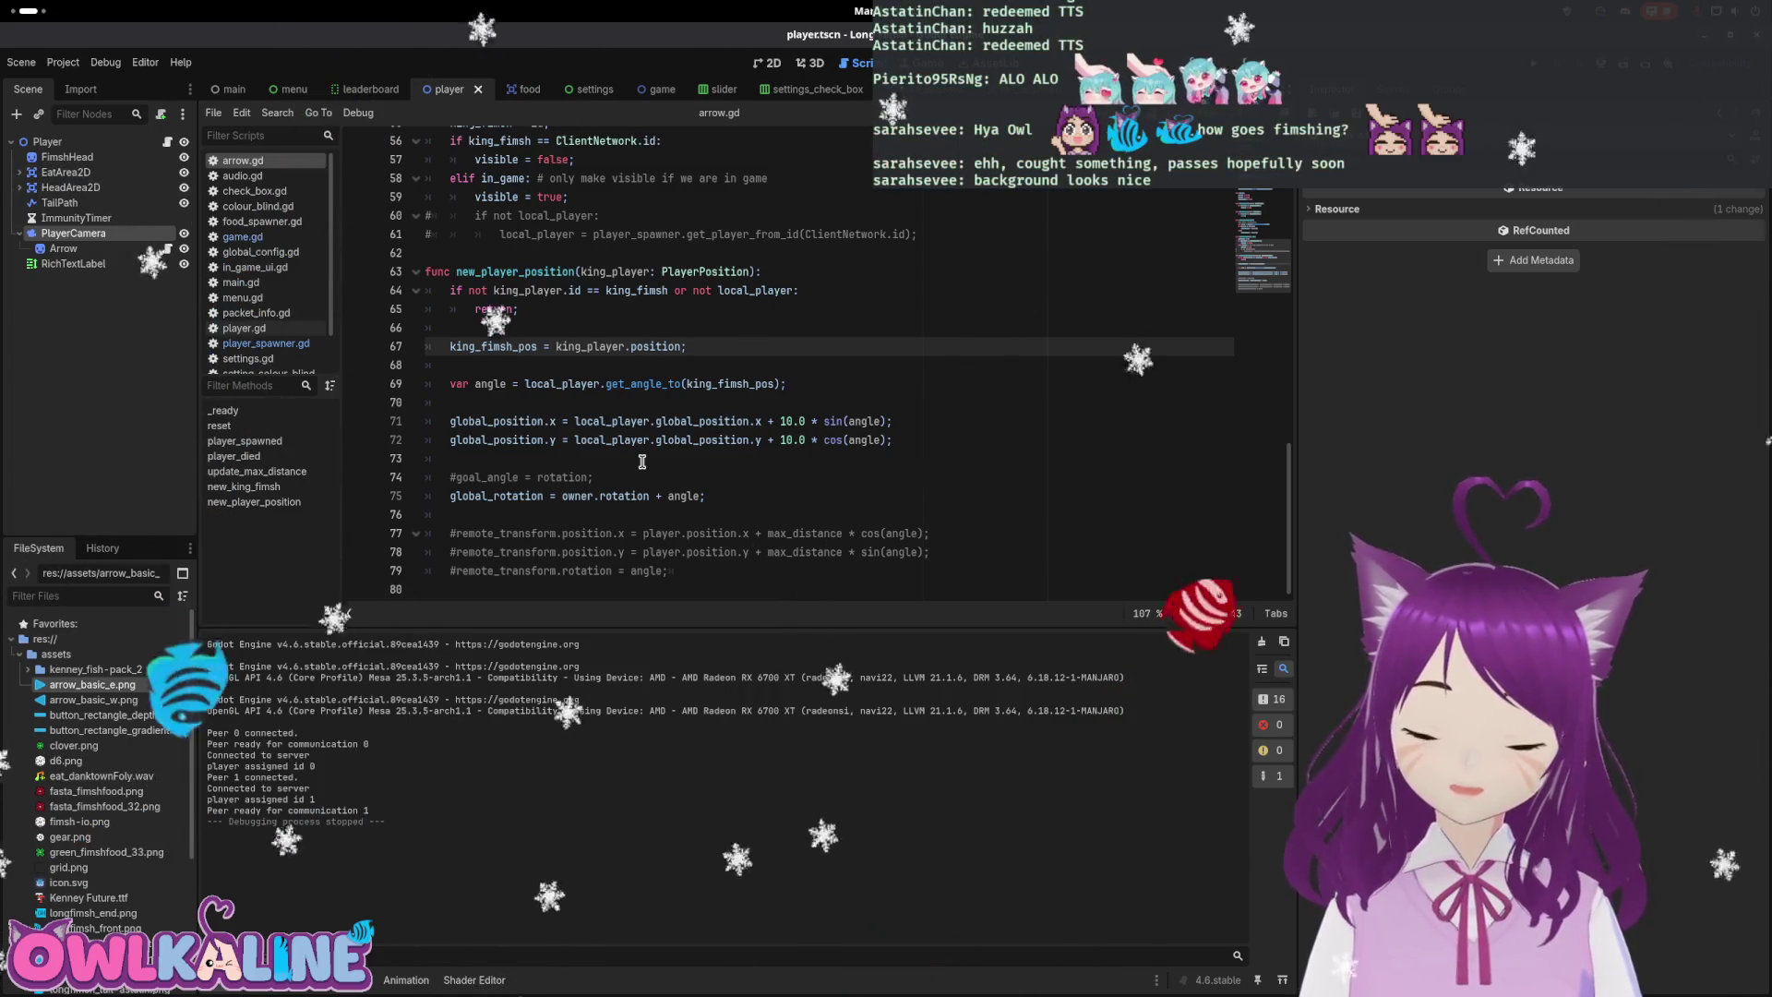
# Swap the trig calls in arrow.gd so line 71 uses cos(angle) and line 72 uses sin(angle).
pyautogui.doubleClick(837, 421)
pyautogui.write('cos')
pyautogui.press('Escape')
pyautogui.press('Down')
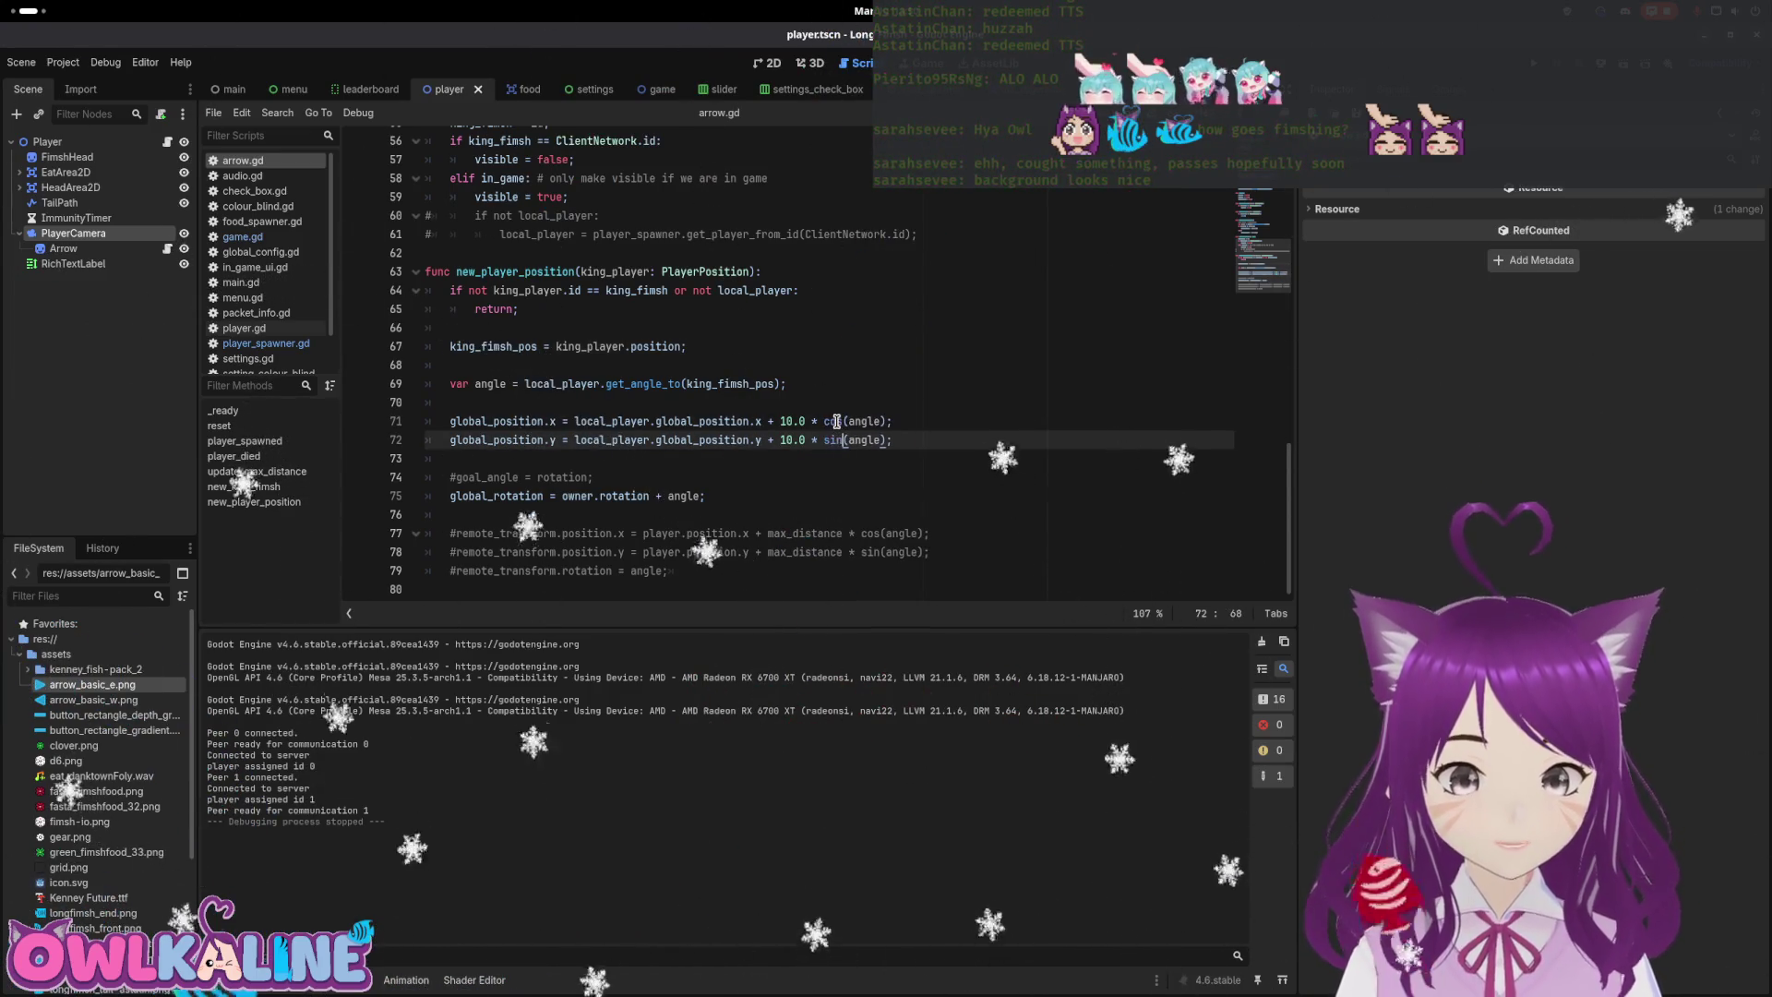
pyautogui.write('n')
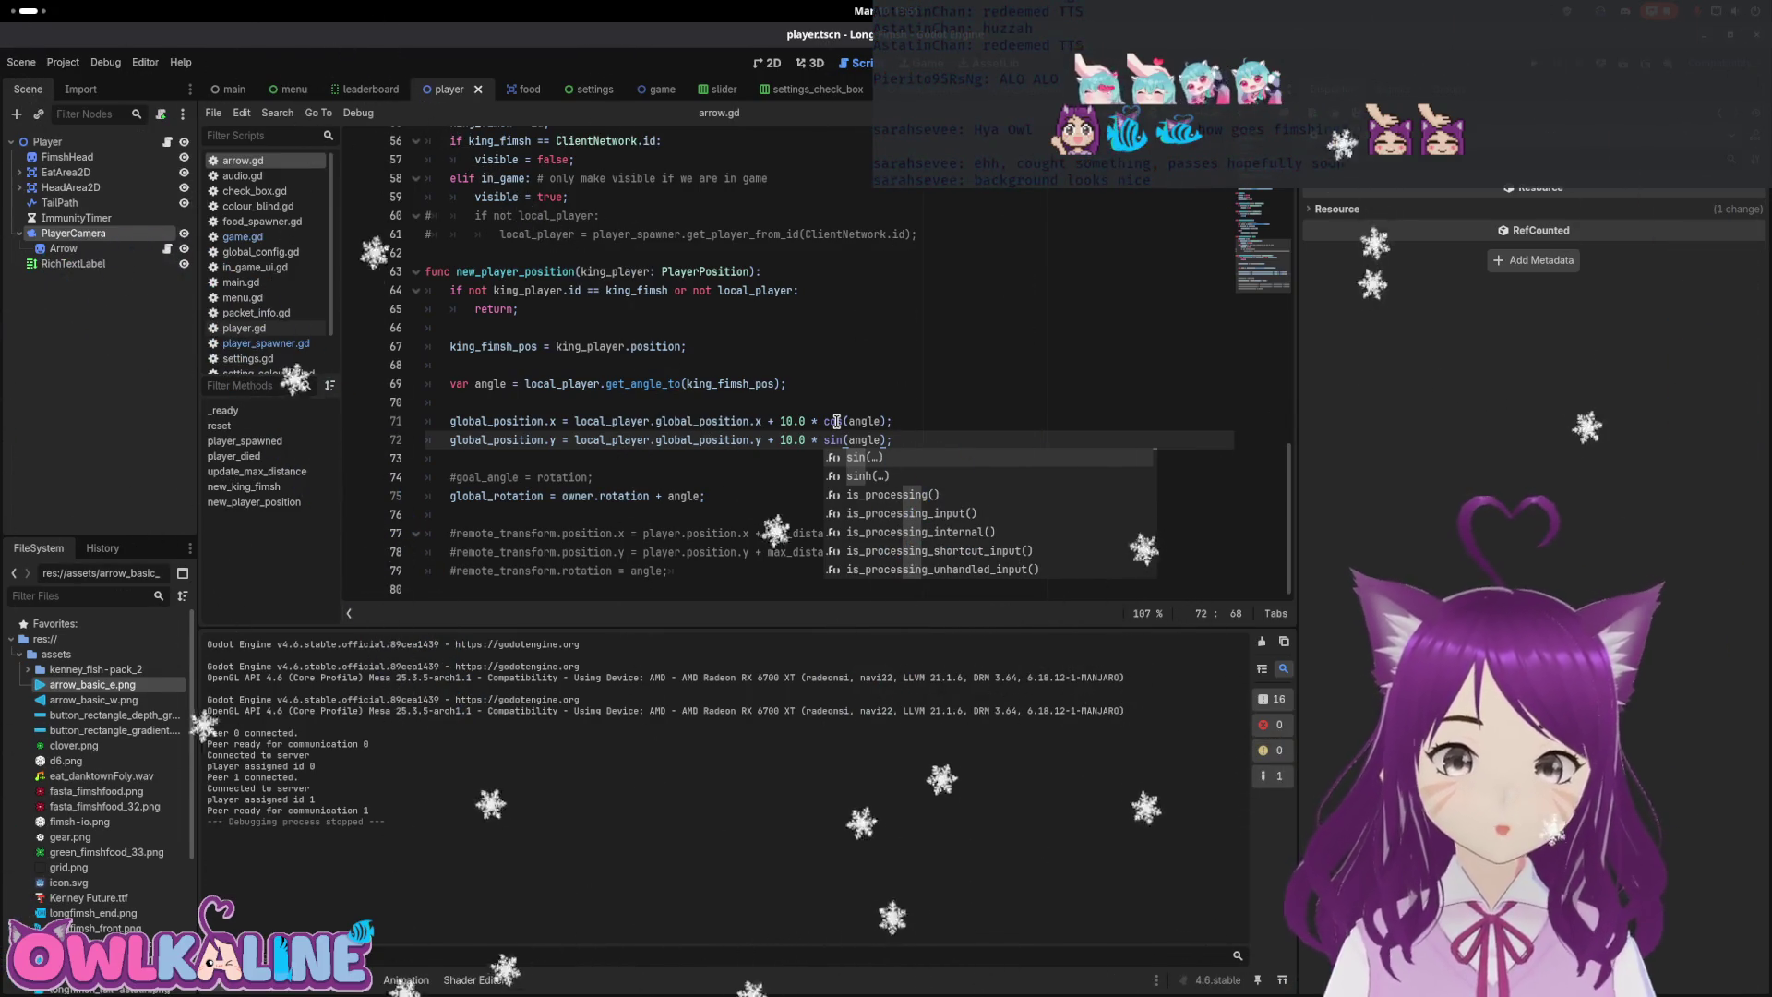
# Change the 10.0 distance multipliers on lines 71–72 to 50.0.
pyautogui.click(785, 420)
pyautogui.press('BackSpace')
pyautogui.write('5')
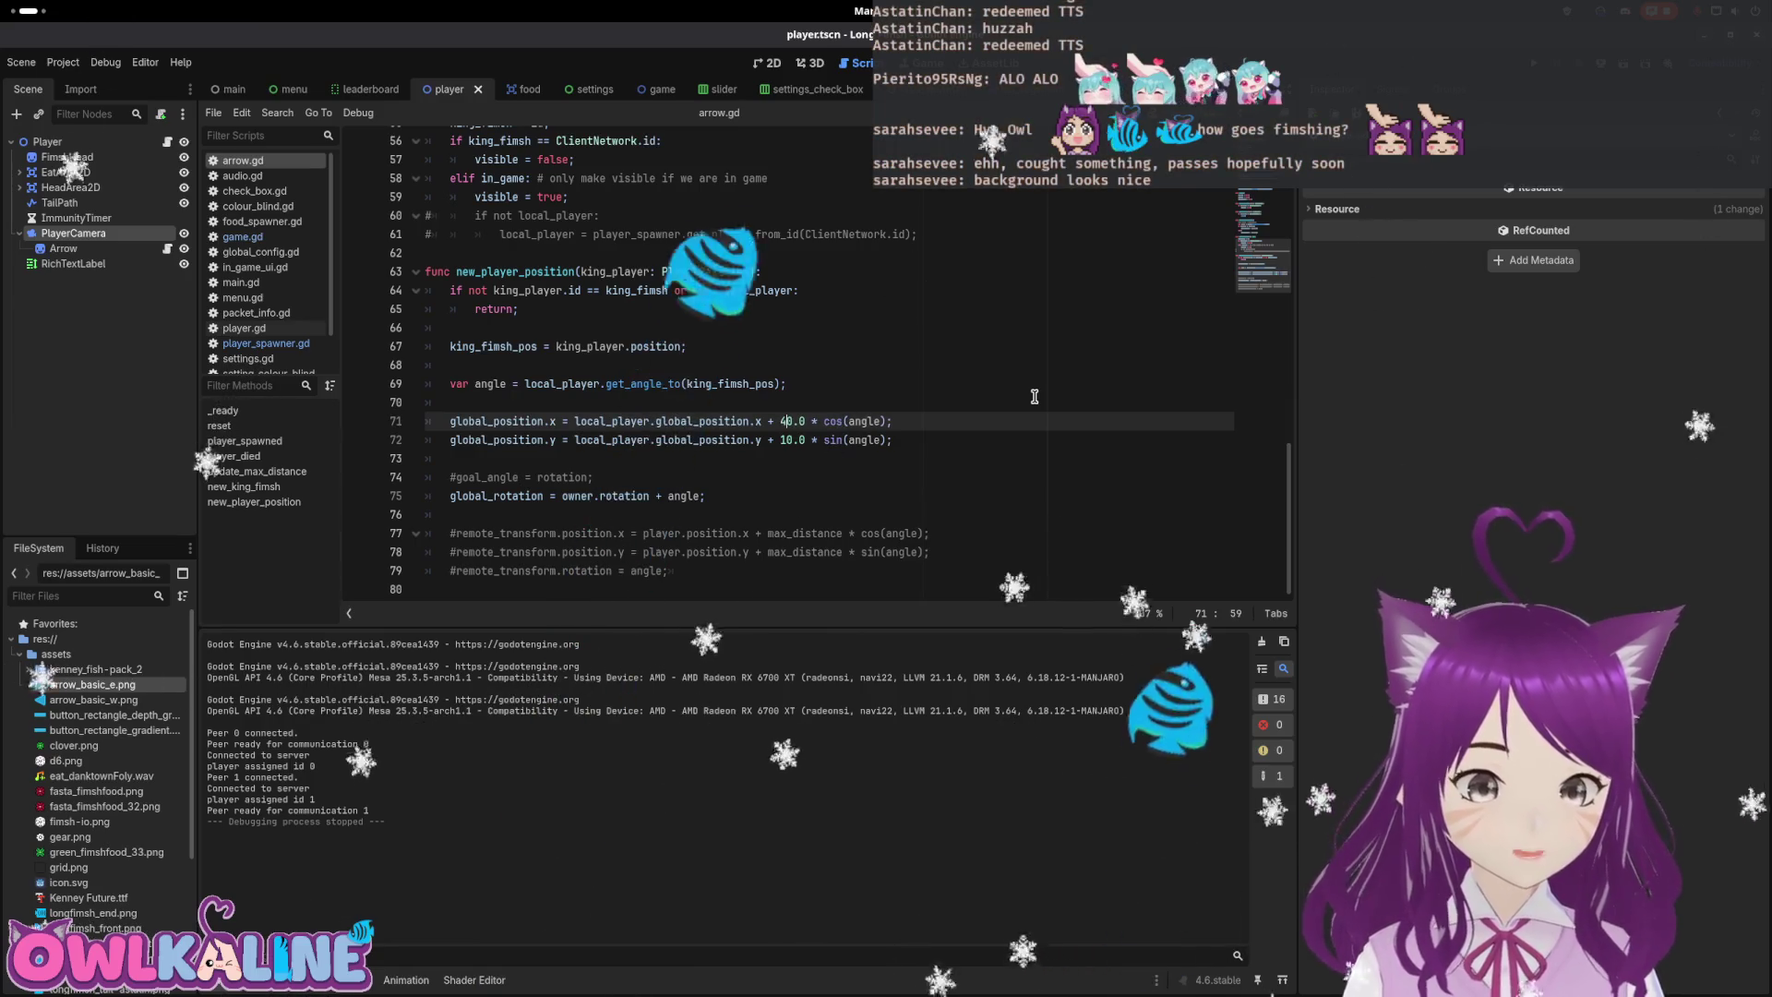
pyautogui.press('Down')
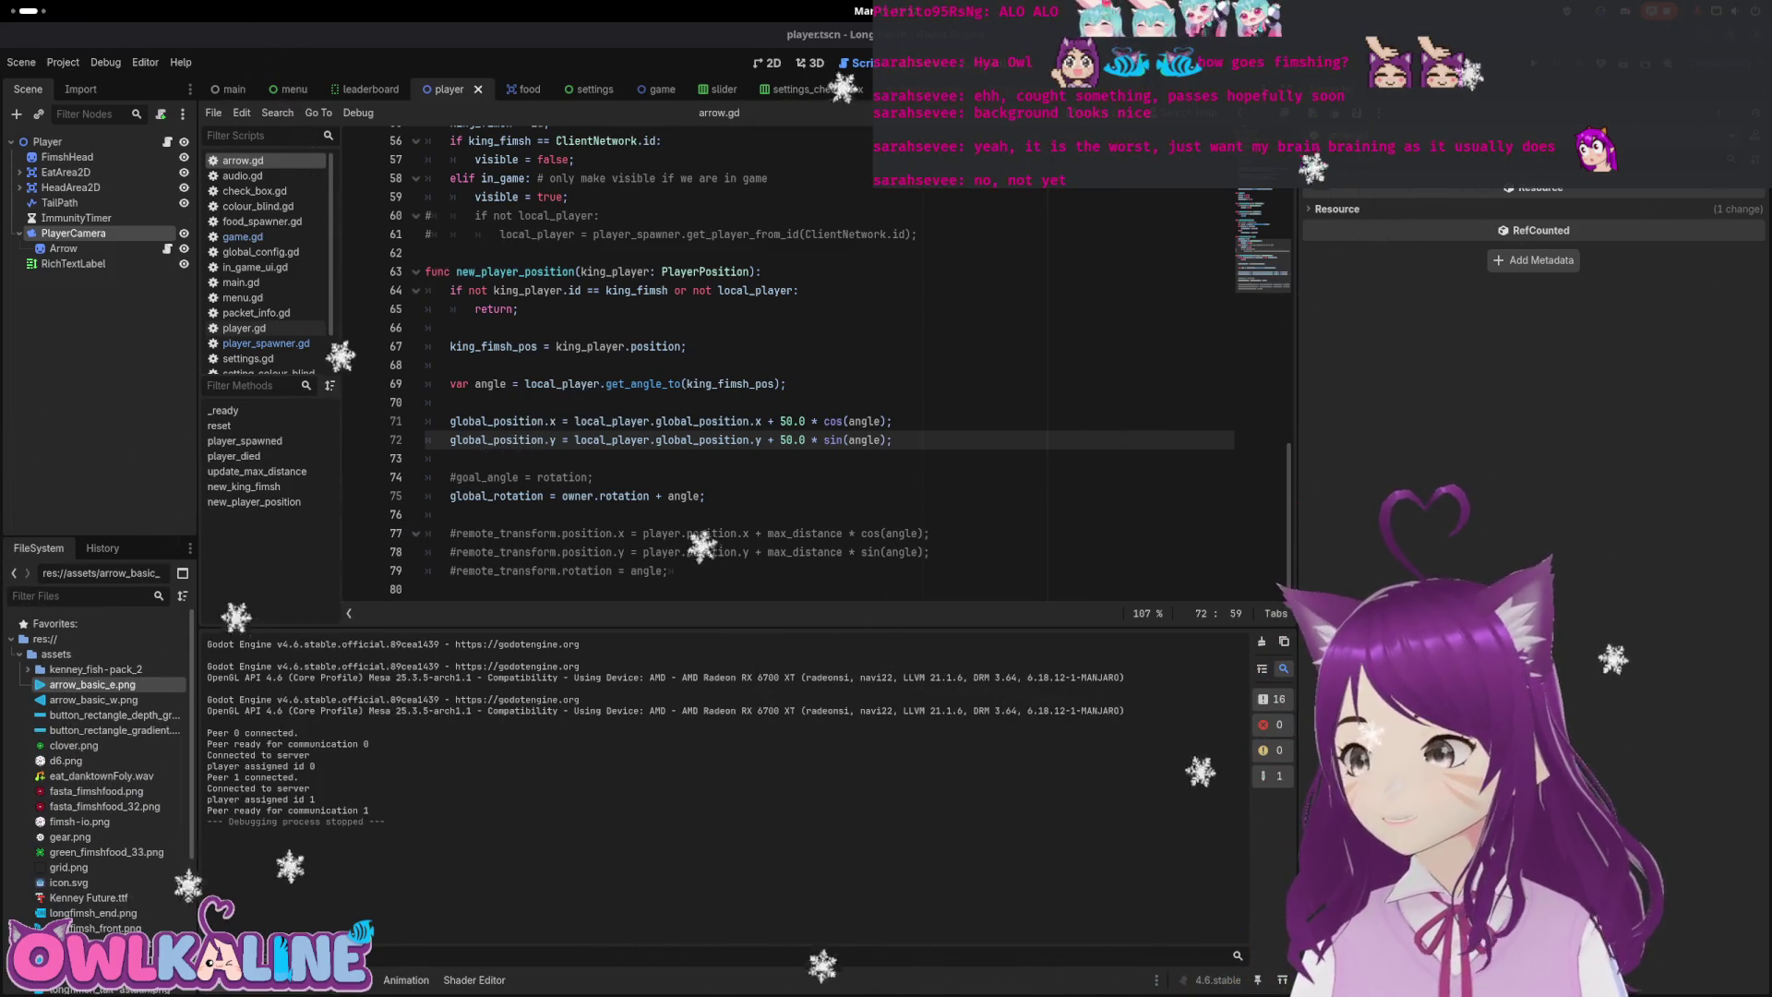
pyautogui.click(756, 383)
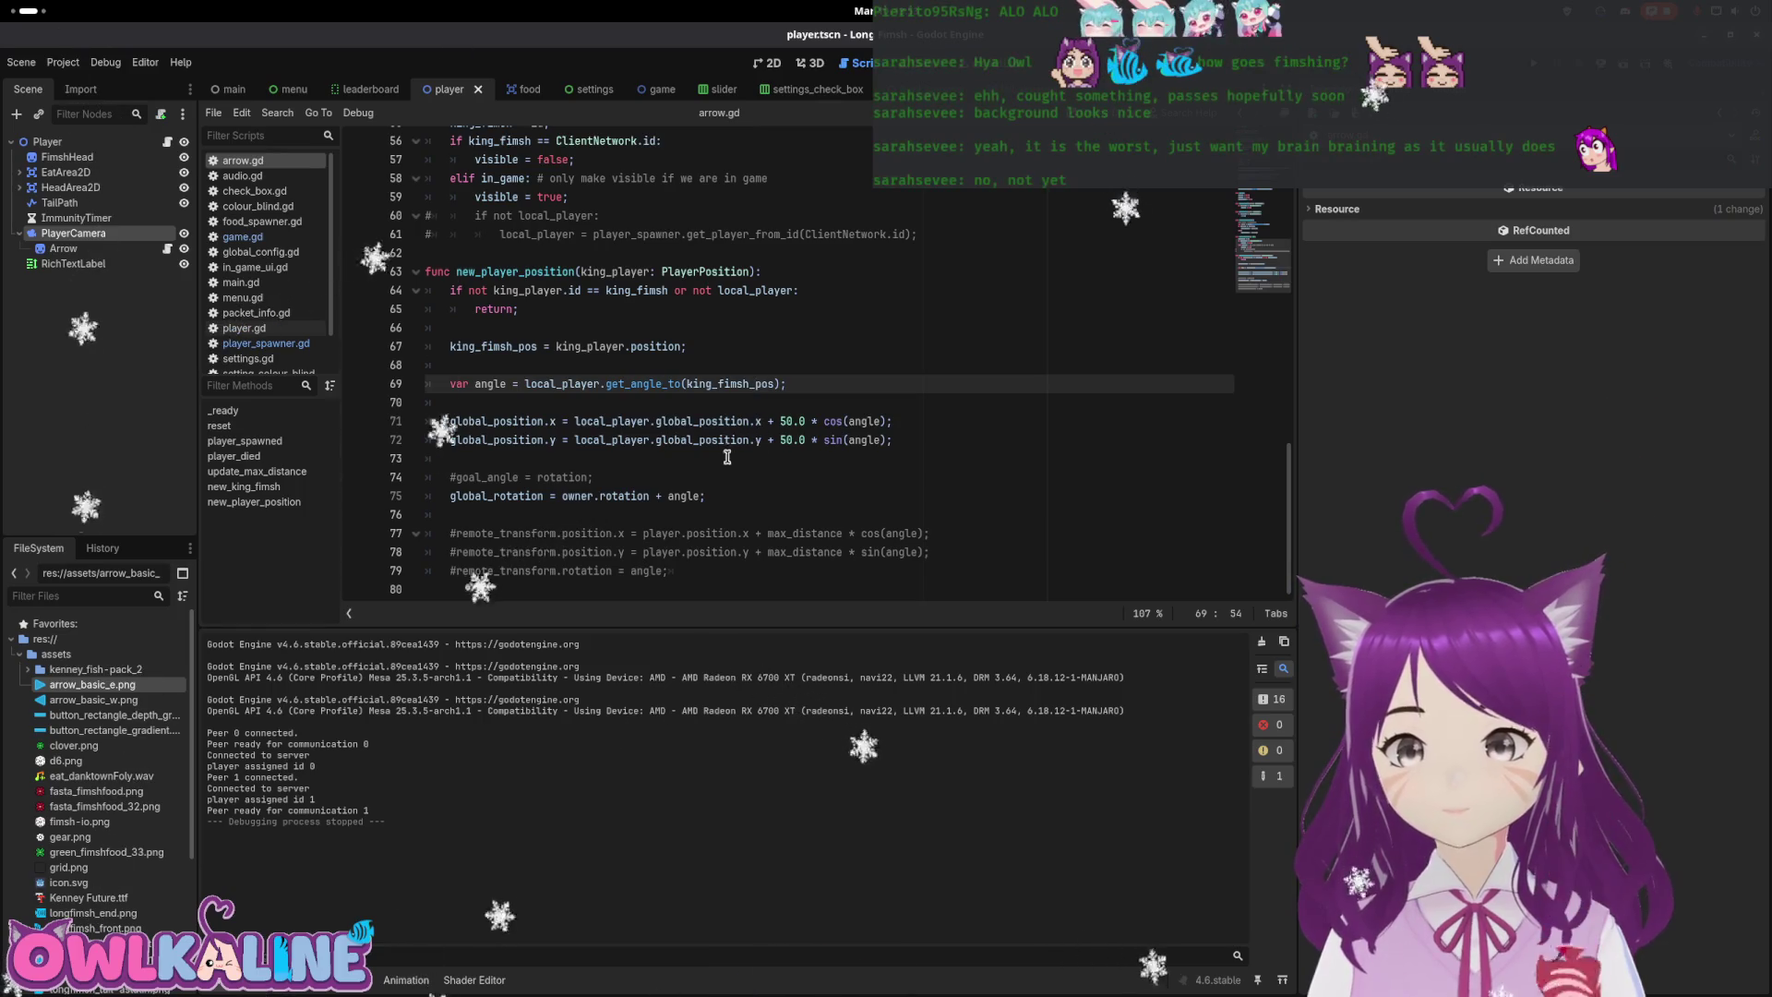
pyautogui.click(726, 457)
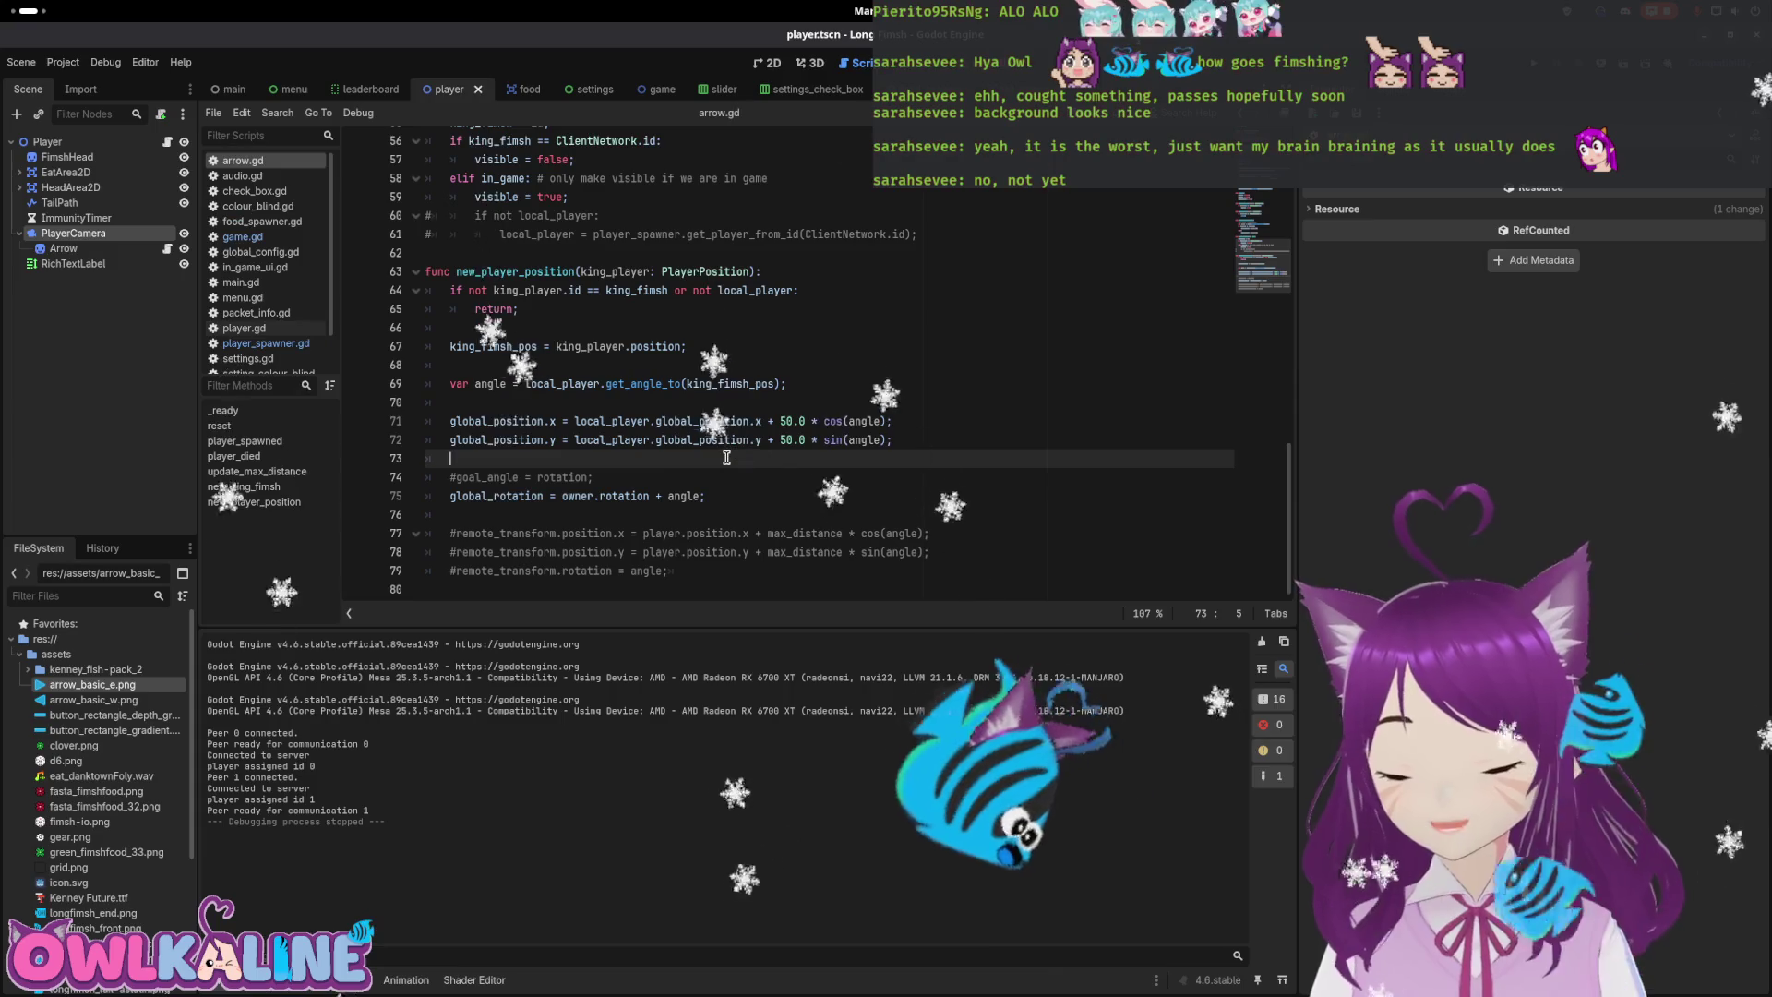
pyautogui.press('super')
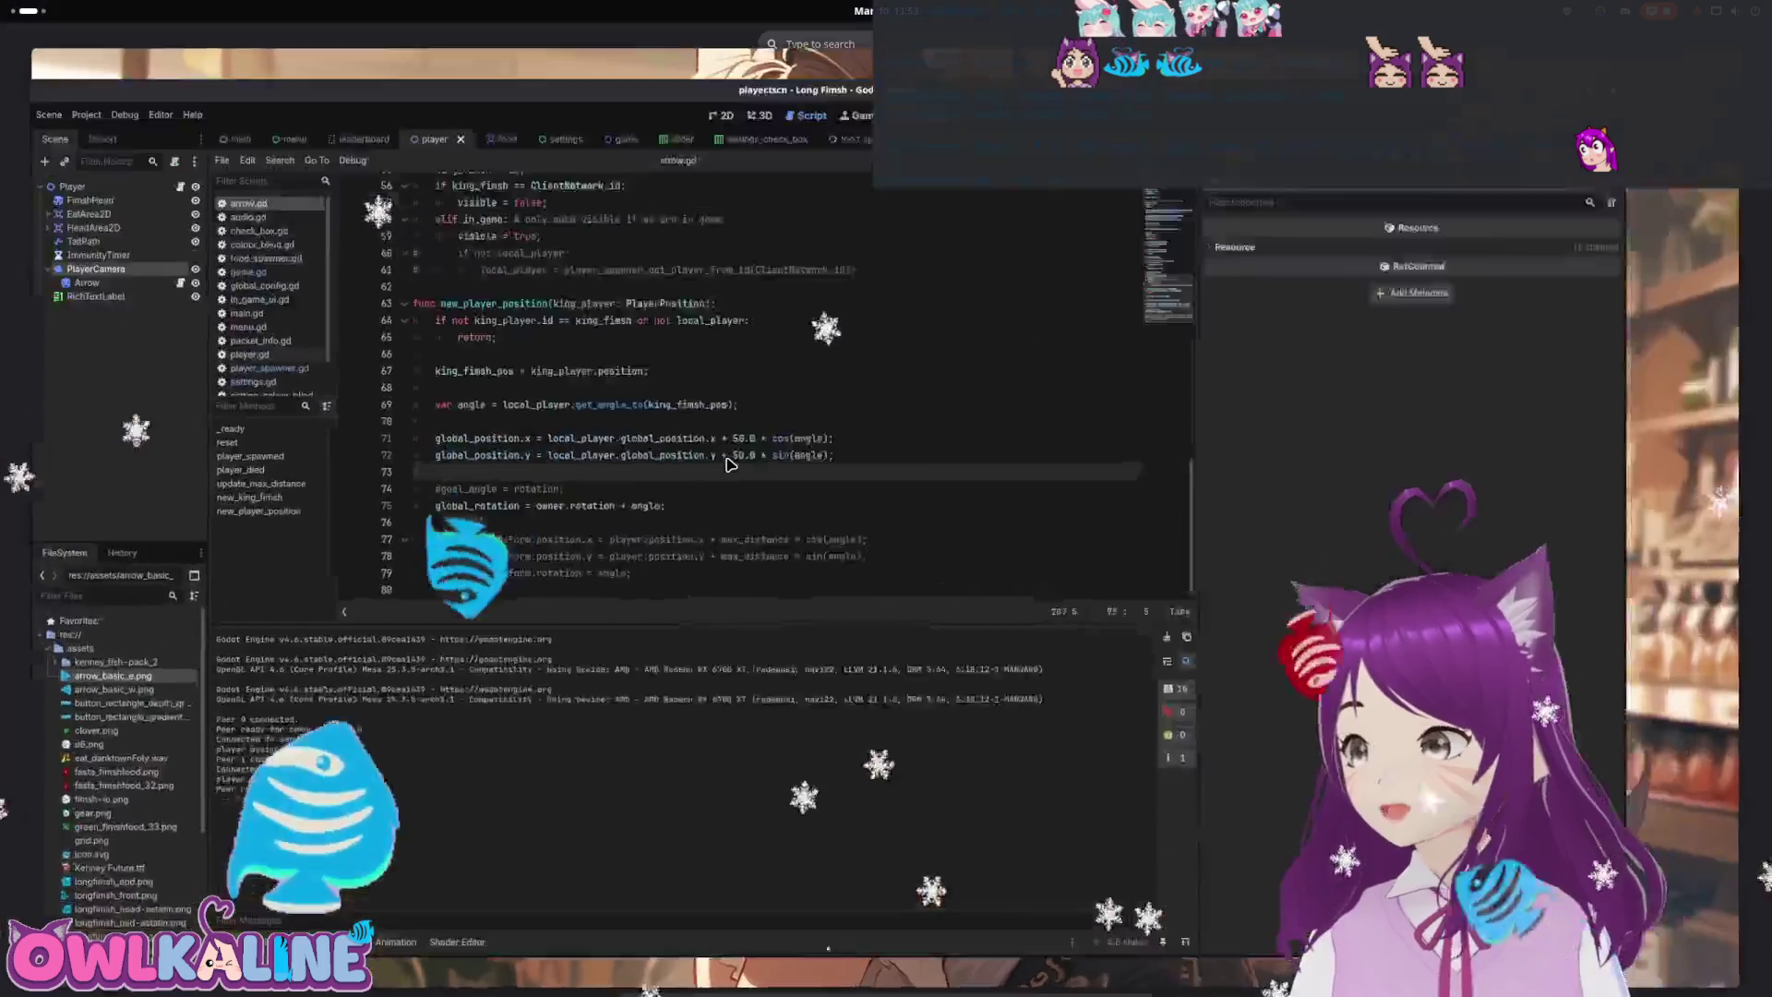
pyautogui.press('super')
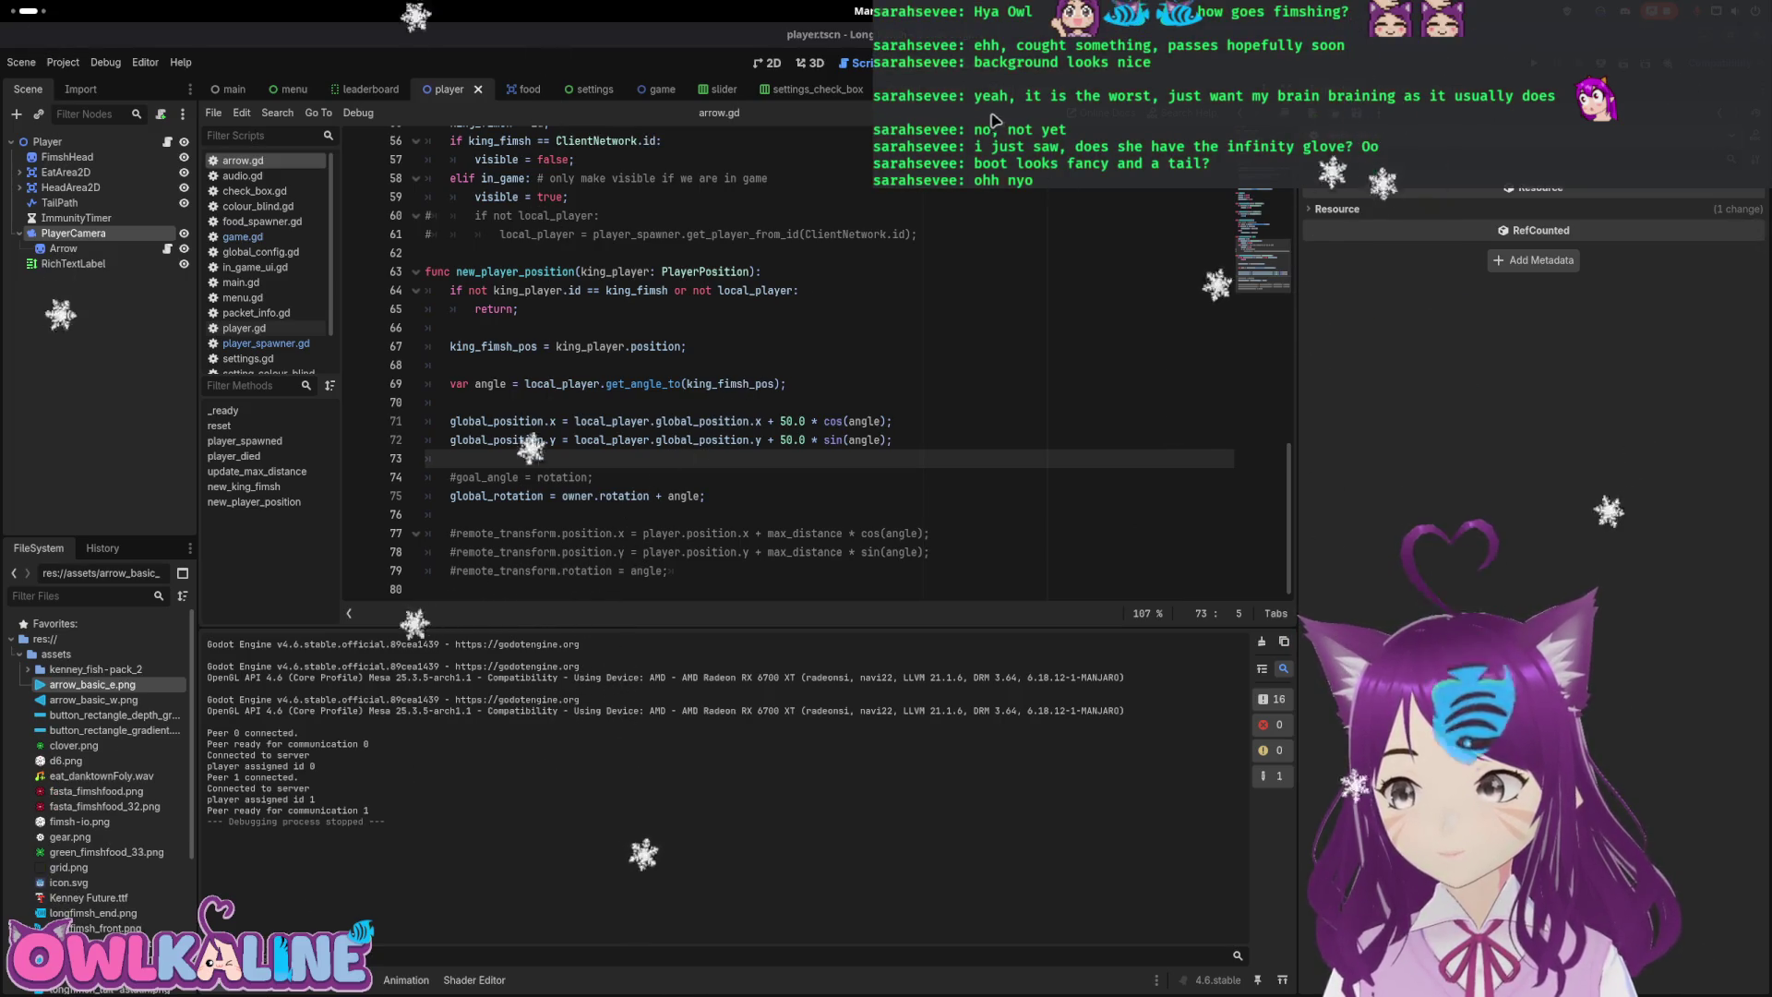
pyautogui.click(1028, 425)
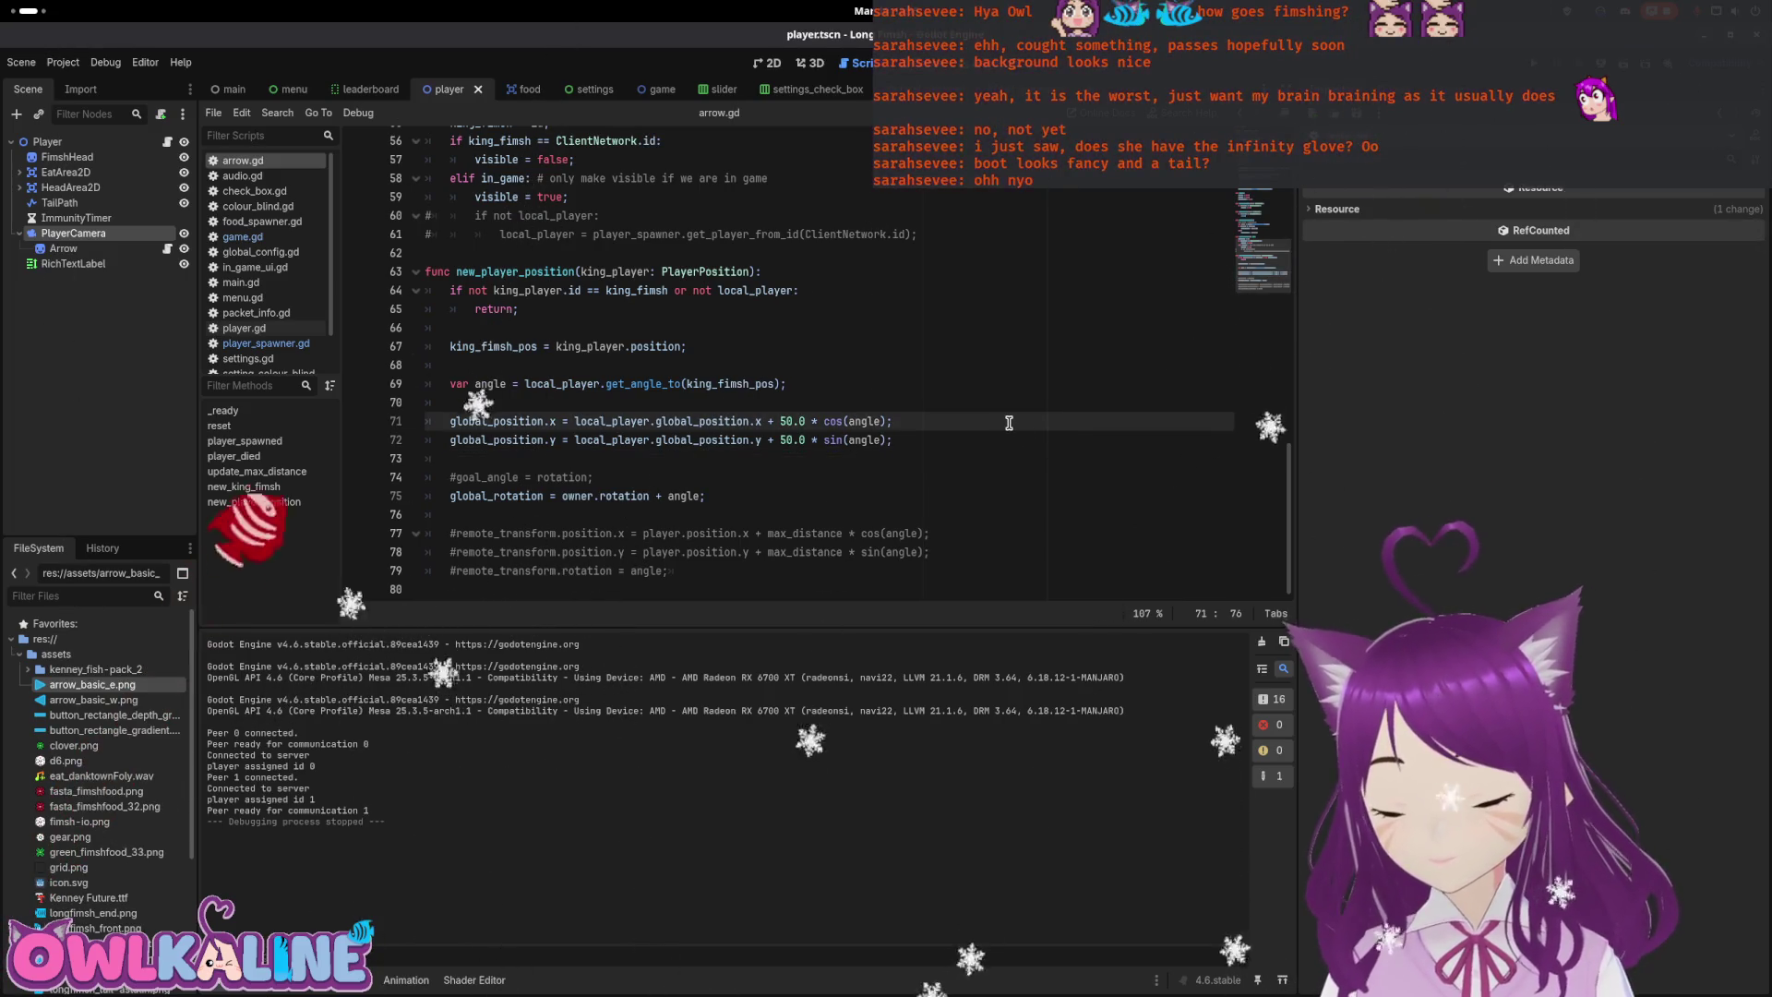
pyautogui.click(1007, 403)
pyautogui.scroll(8, 870, 408)
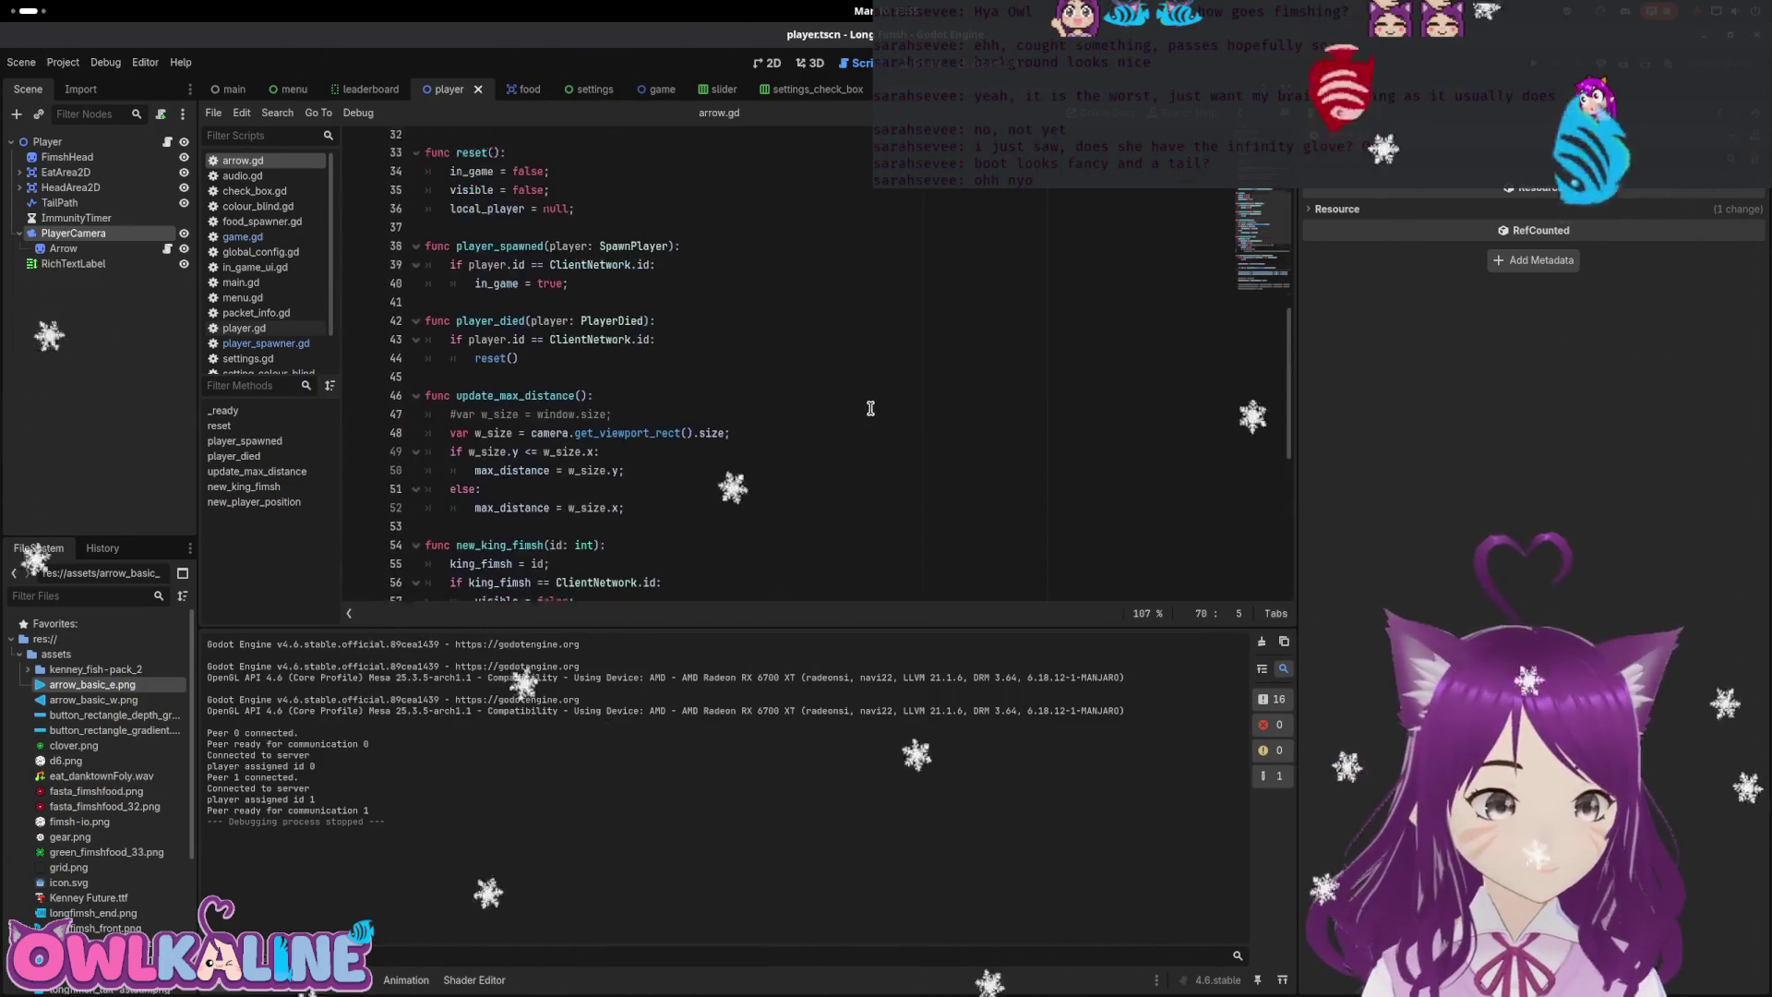
pyautogui.scroll(5, 871, 408)
pyautogui.moveTo(1290, 334)
pyautogui.mouseDown()
pyautogui.moveTo(1286, 242)
pyautogui.moveTo(1255, 427)
pyautogui.moveTo(1219, 474)
pyautogui.moveTo(1366, 517)
pyautogui.mouseUp()
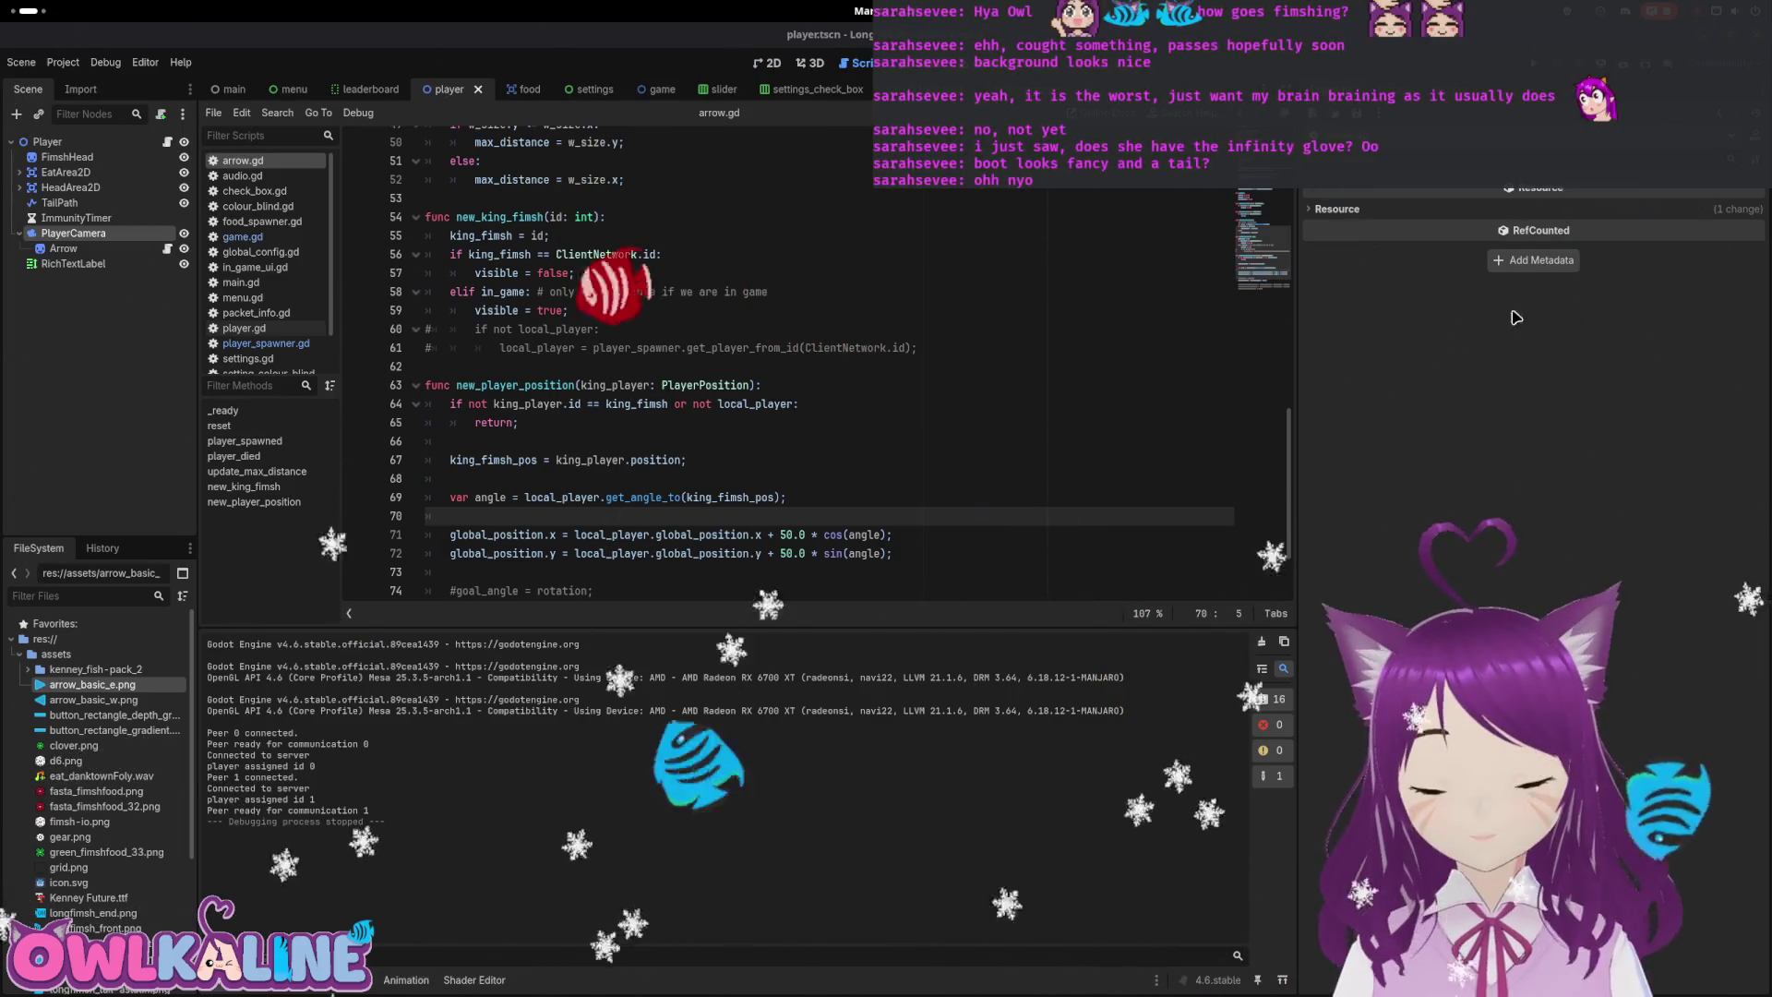
pyautogui.scroll(-2, 1004, 351)
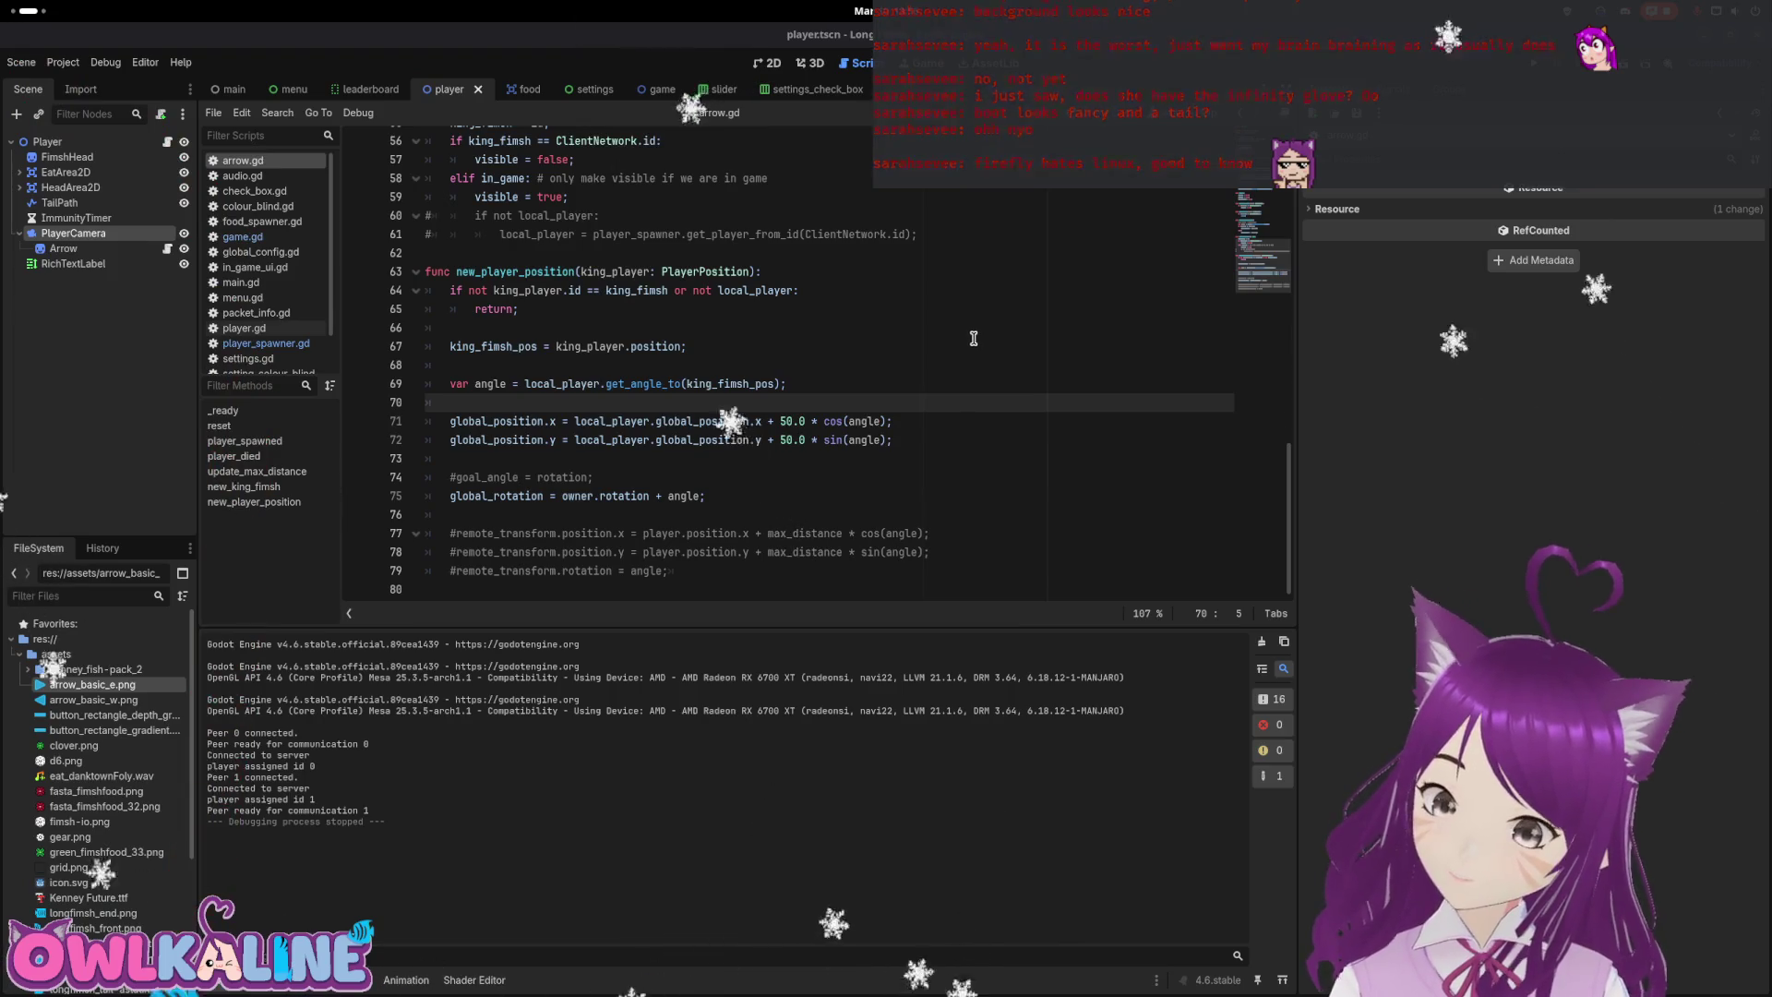
pyautogui.scroll(9, 929, 358)
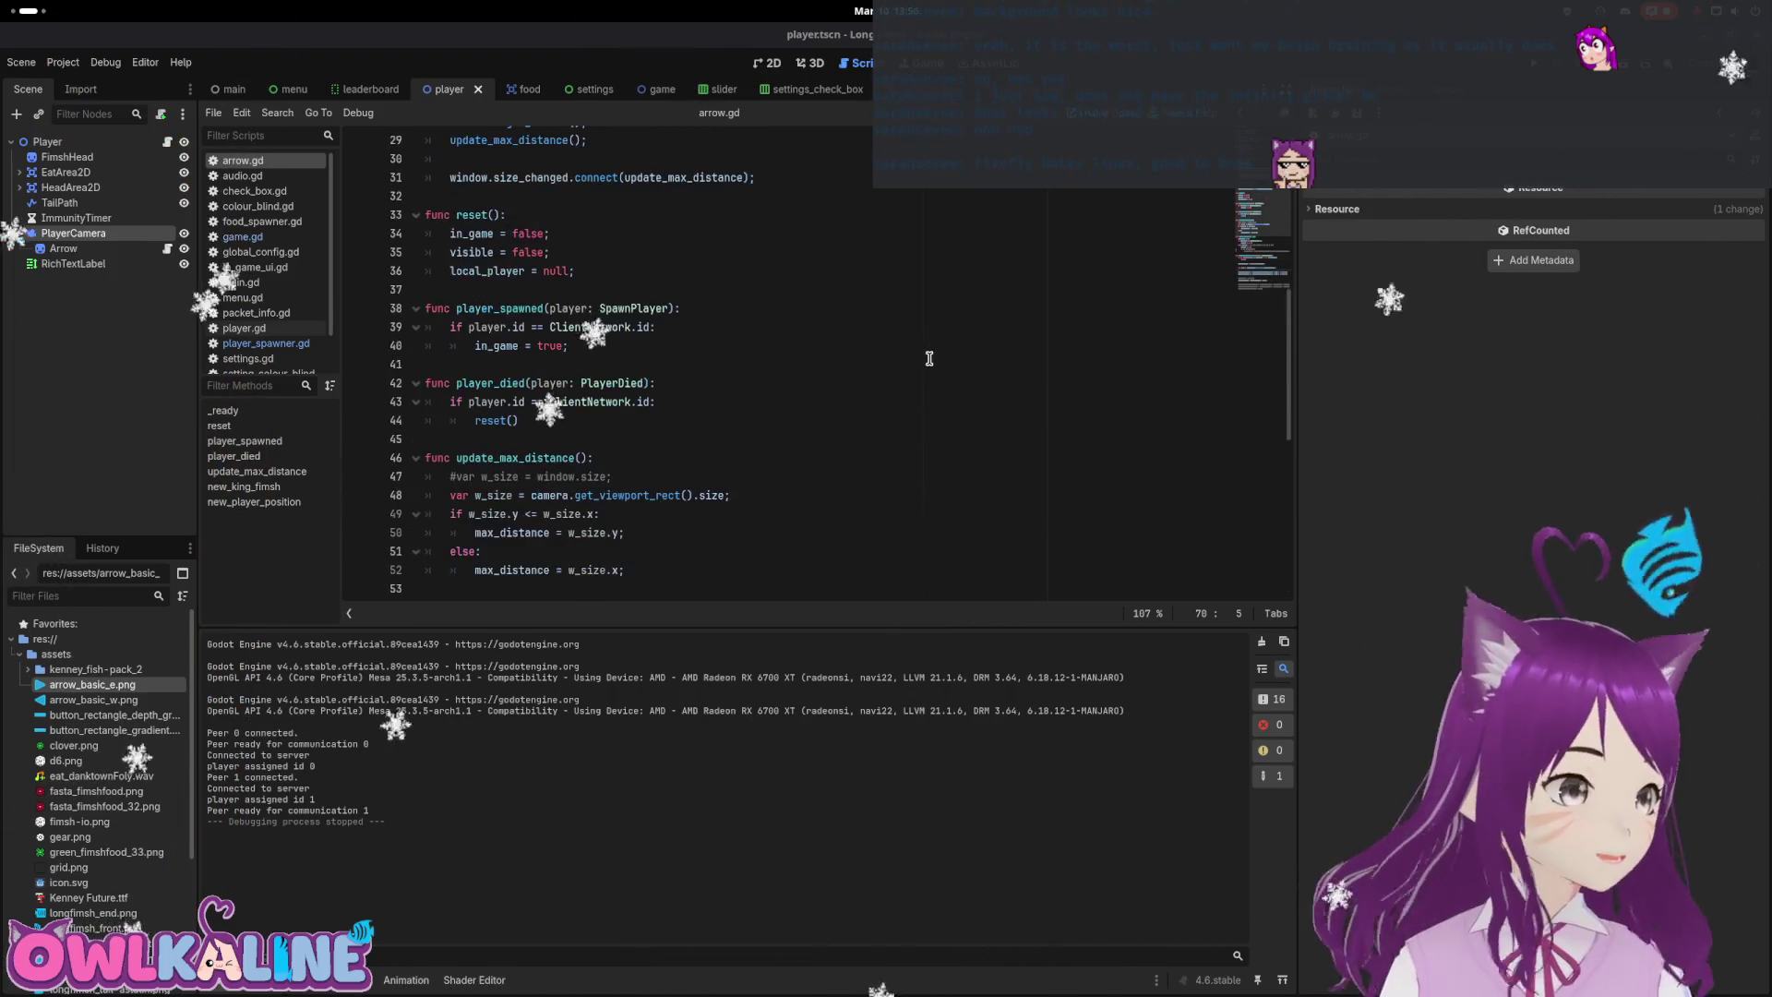
pyautogui.scroll(9, 930, 358)
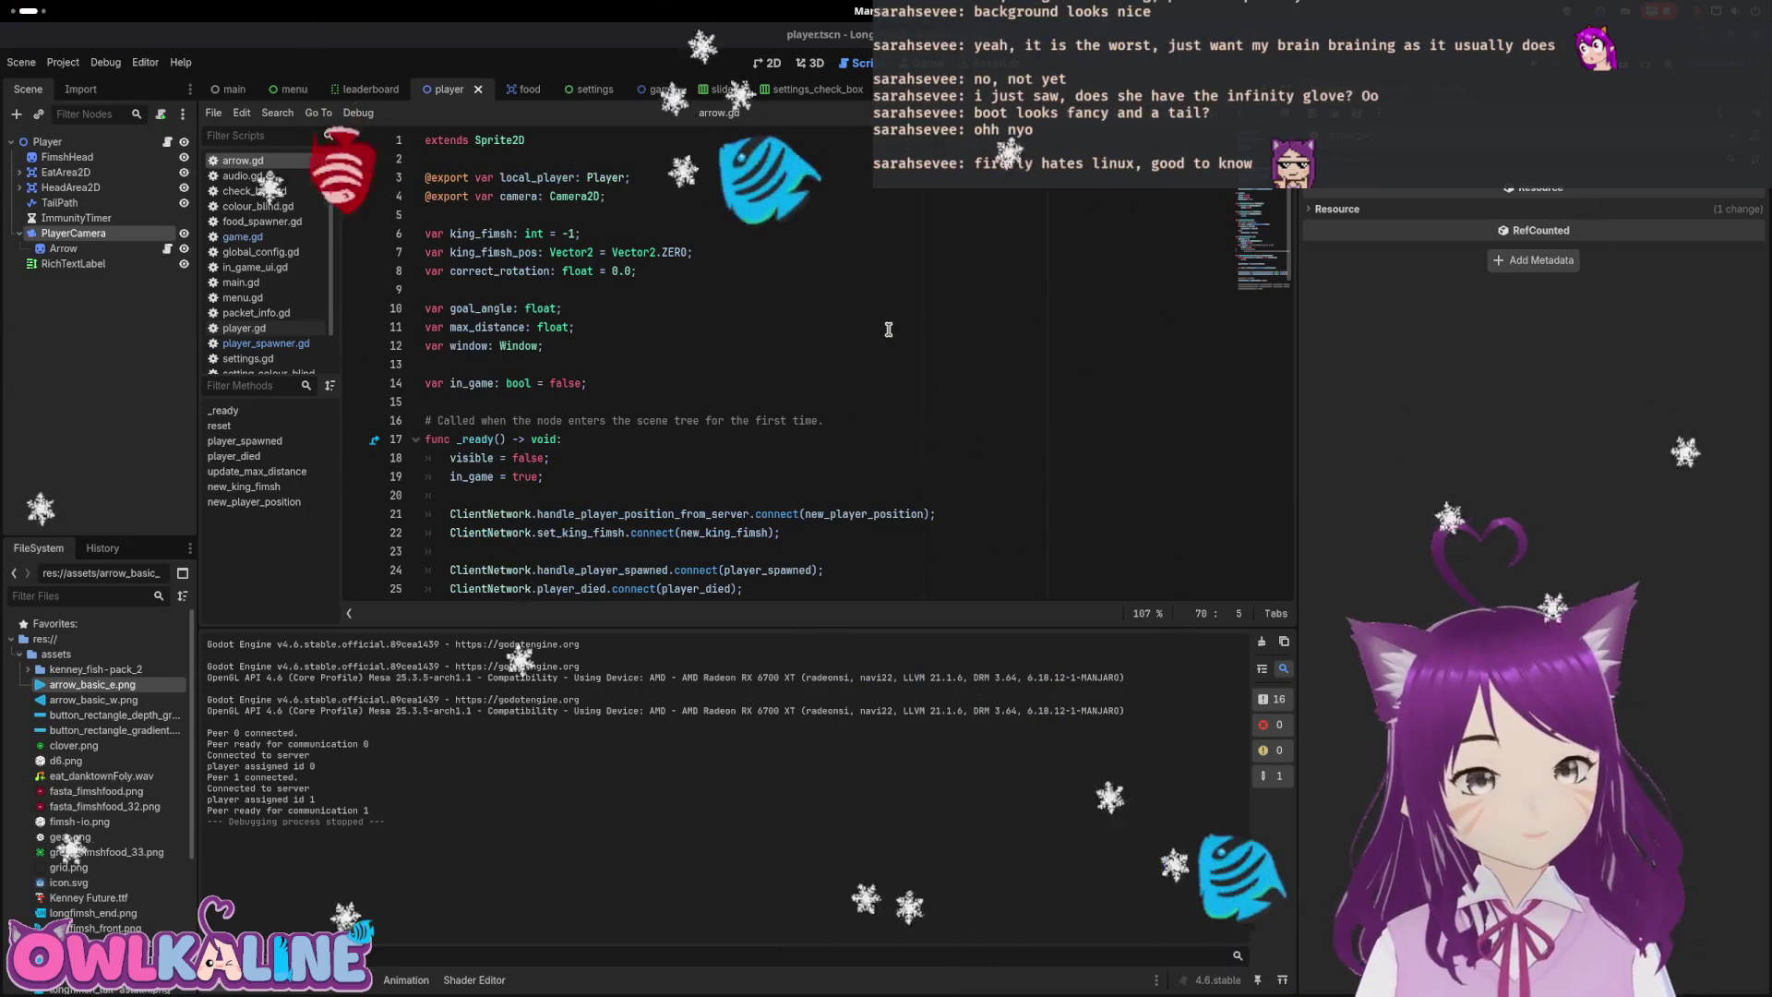
pyautogui.click(882, 234)
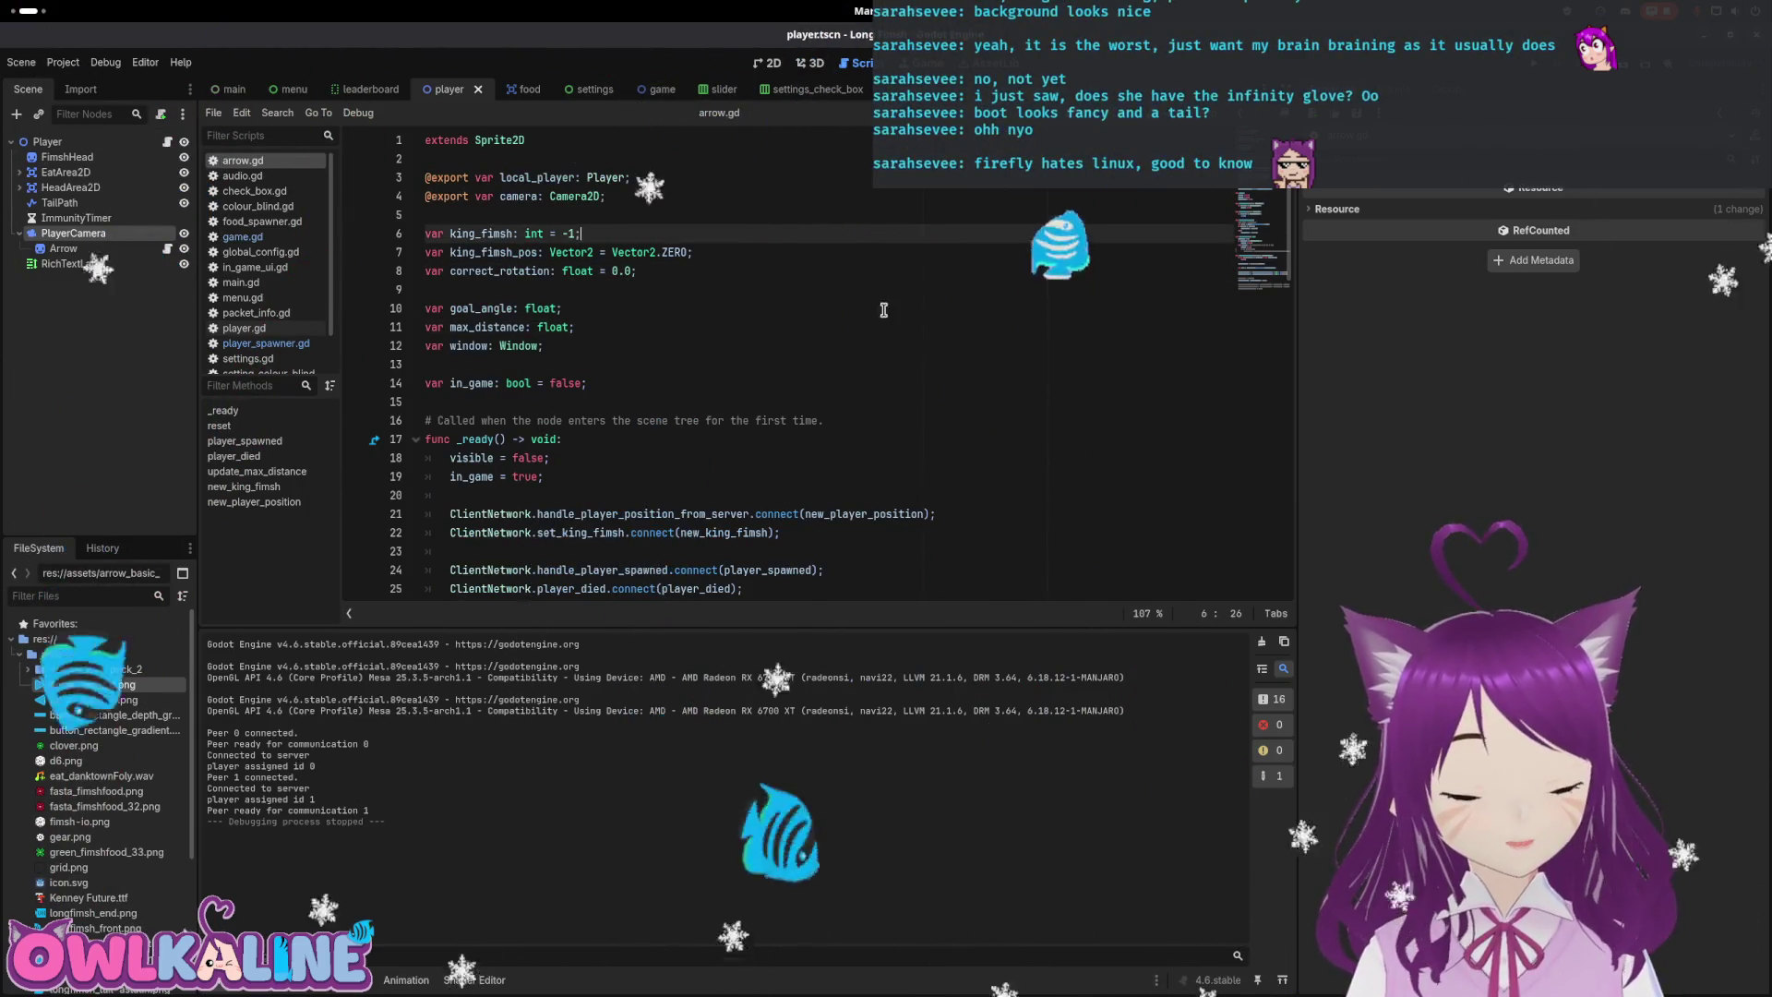
pyautogui.scroll(-5, 880, 302)
pyautogui.scroll(-13, 1250, 198)
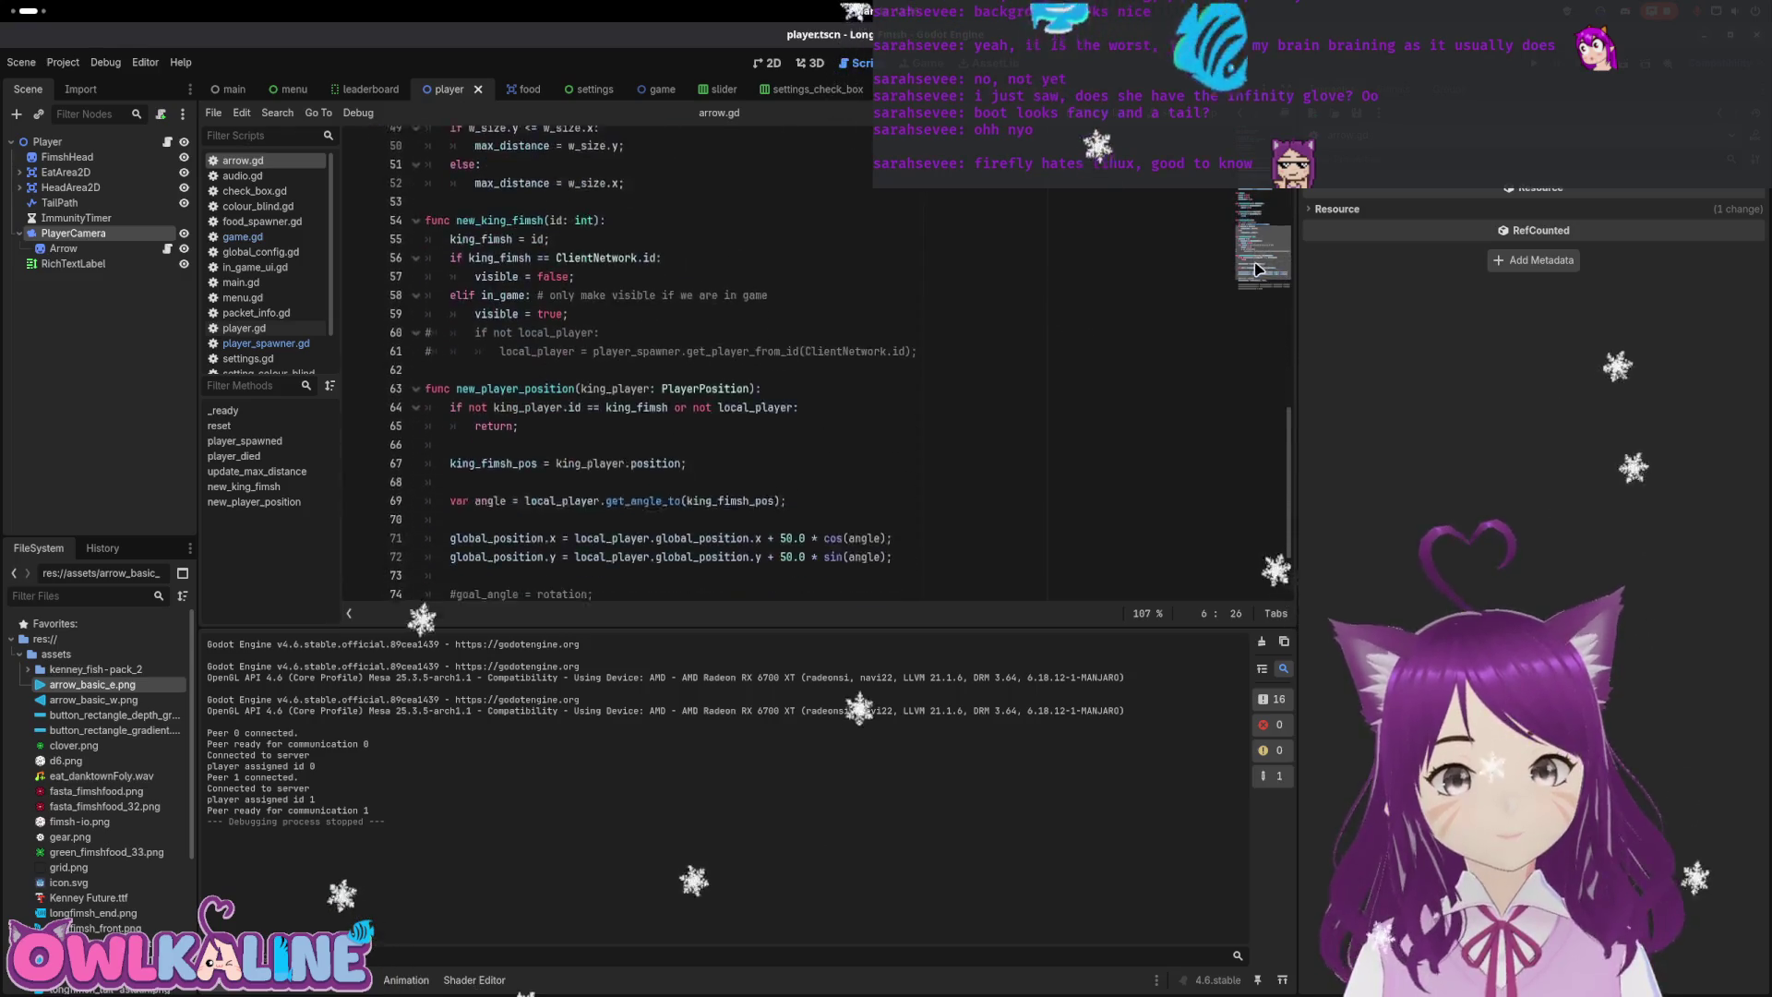
pyautogui.click(993, 392)
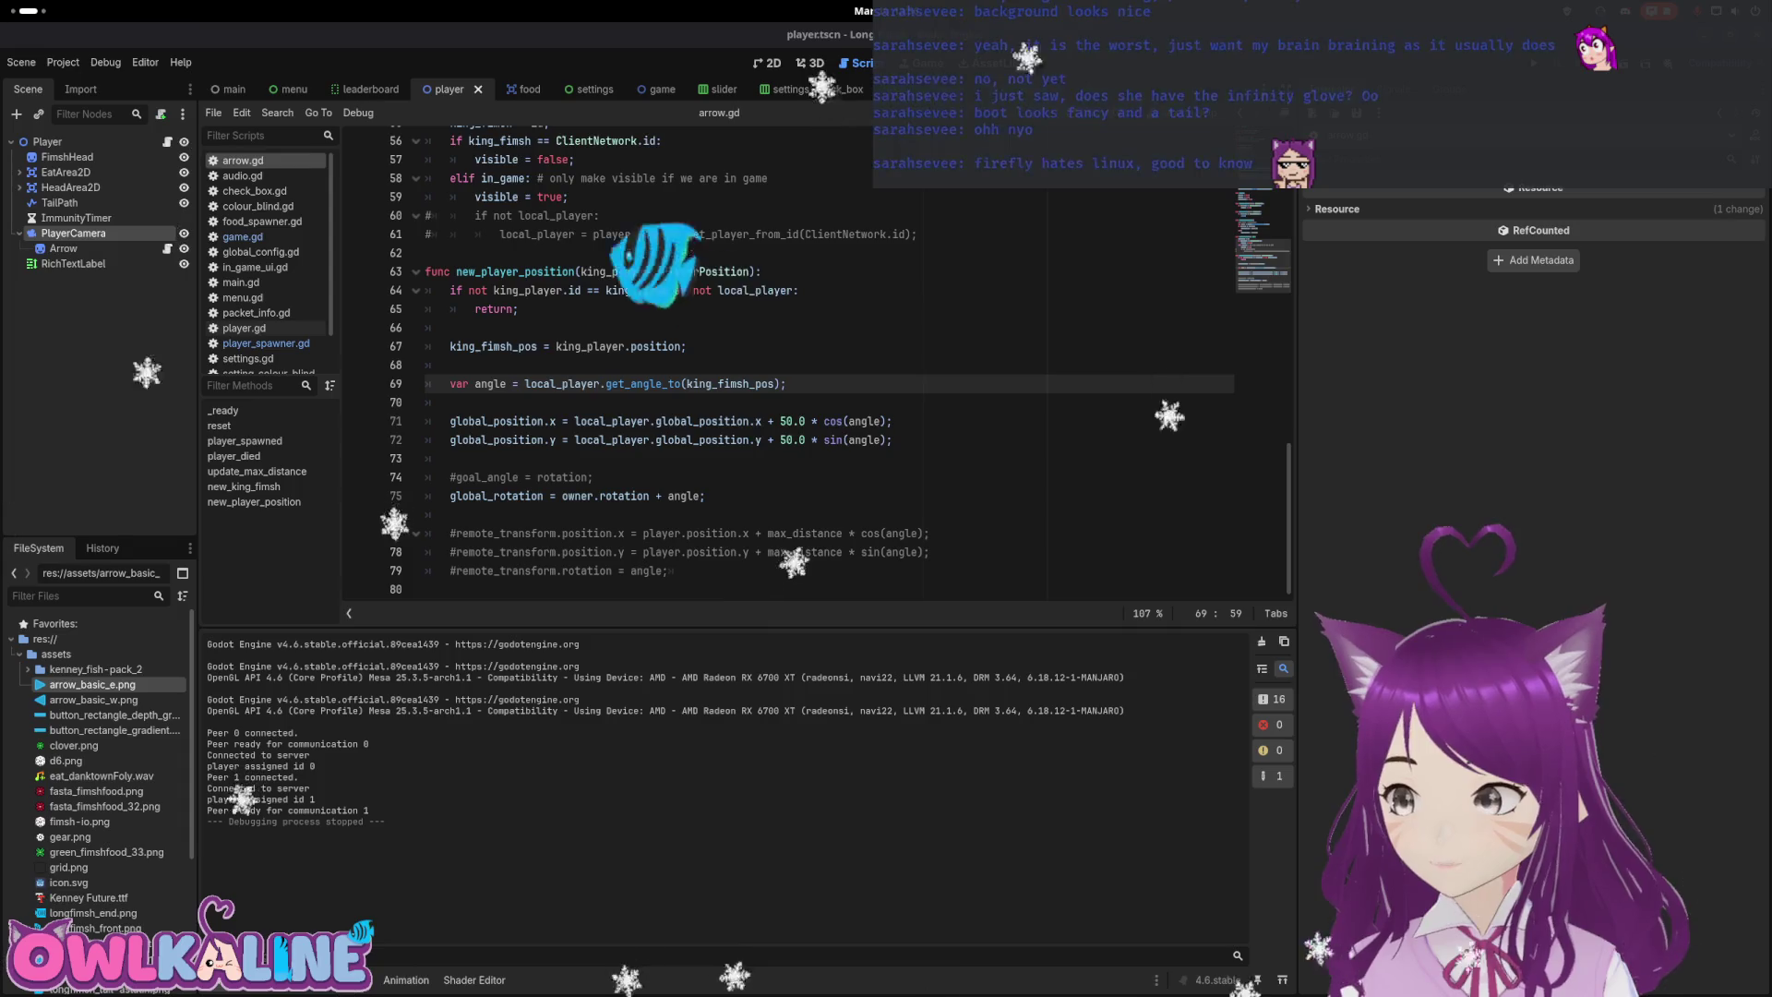
pyautogui.click(762, 282)
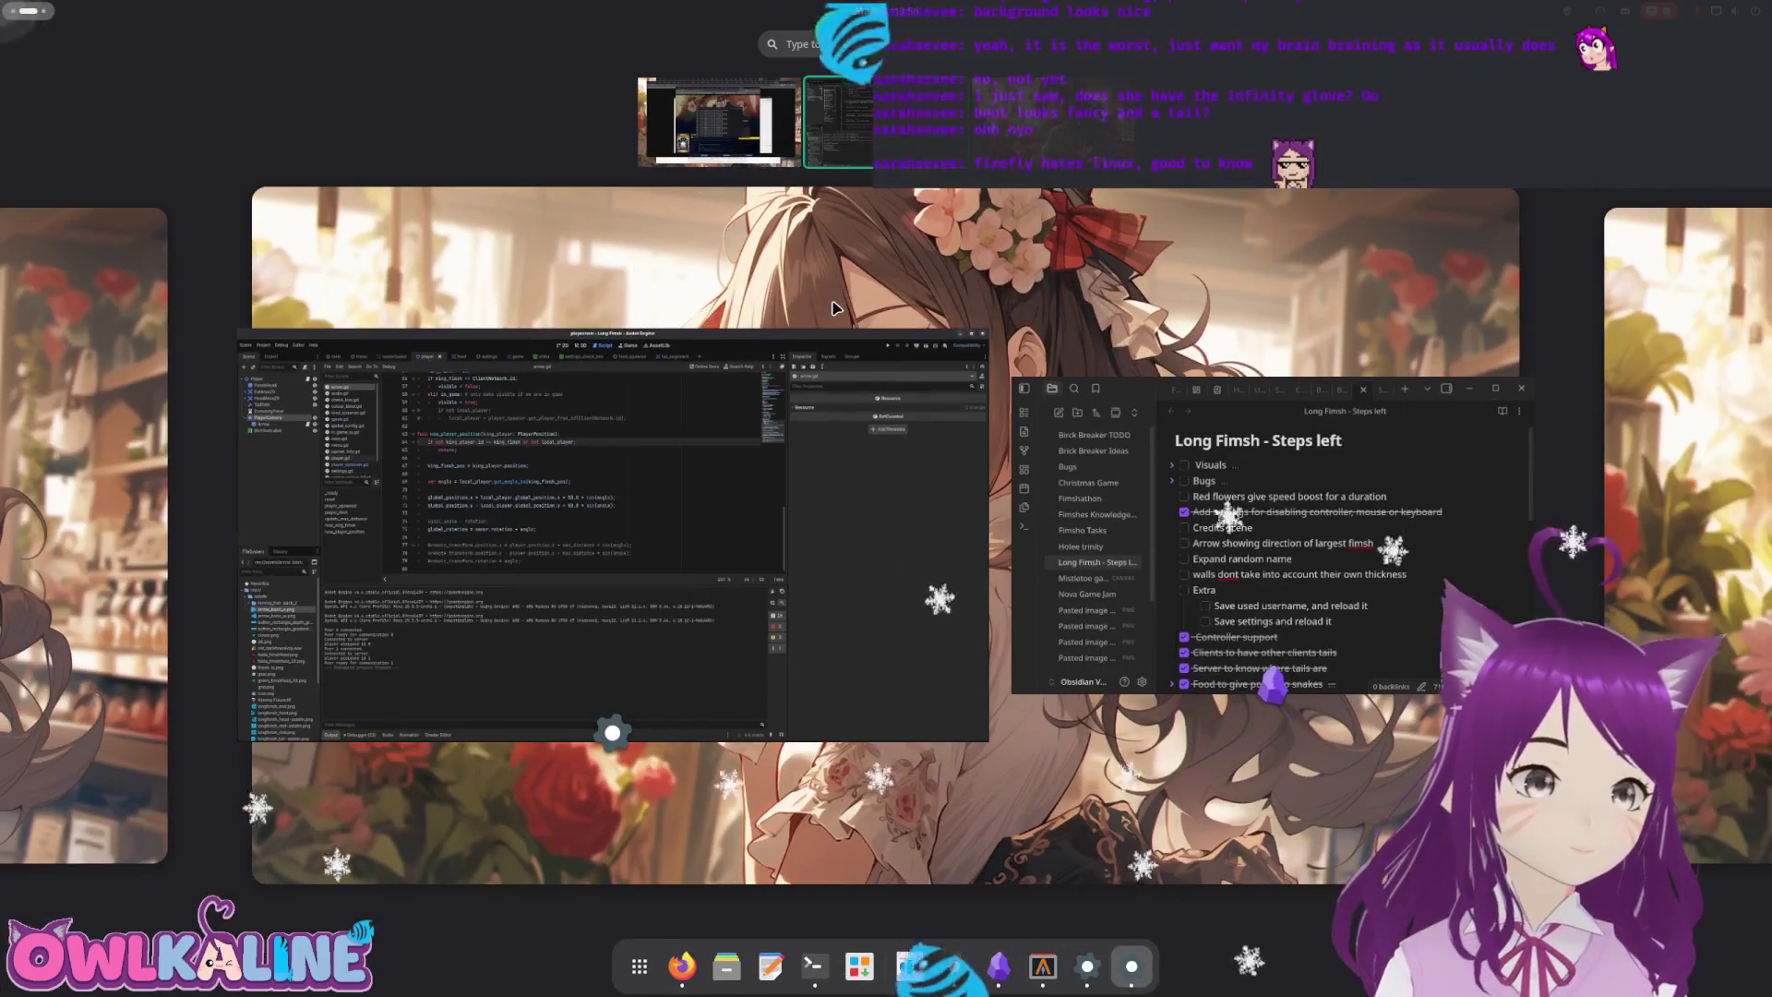
# Bring Godot back full screen and highlight arrow.gd's 50.0 cos/sin arrow offset lines.
pyautogui.click(576, 237)
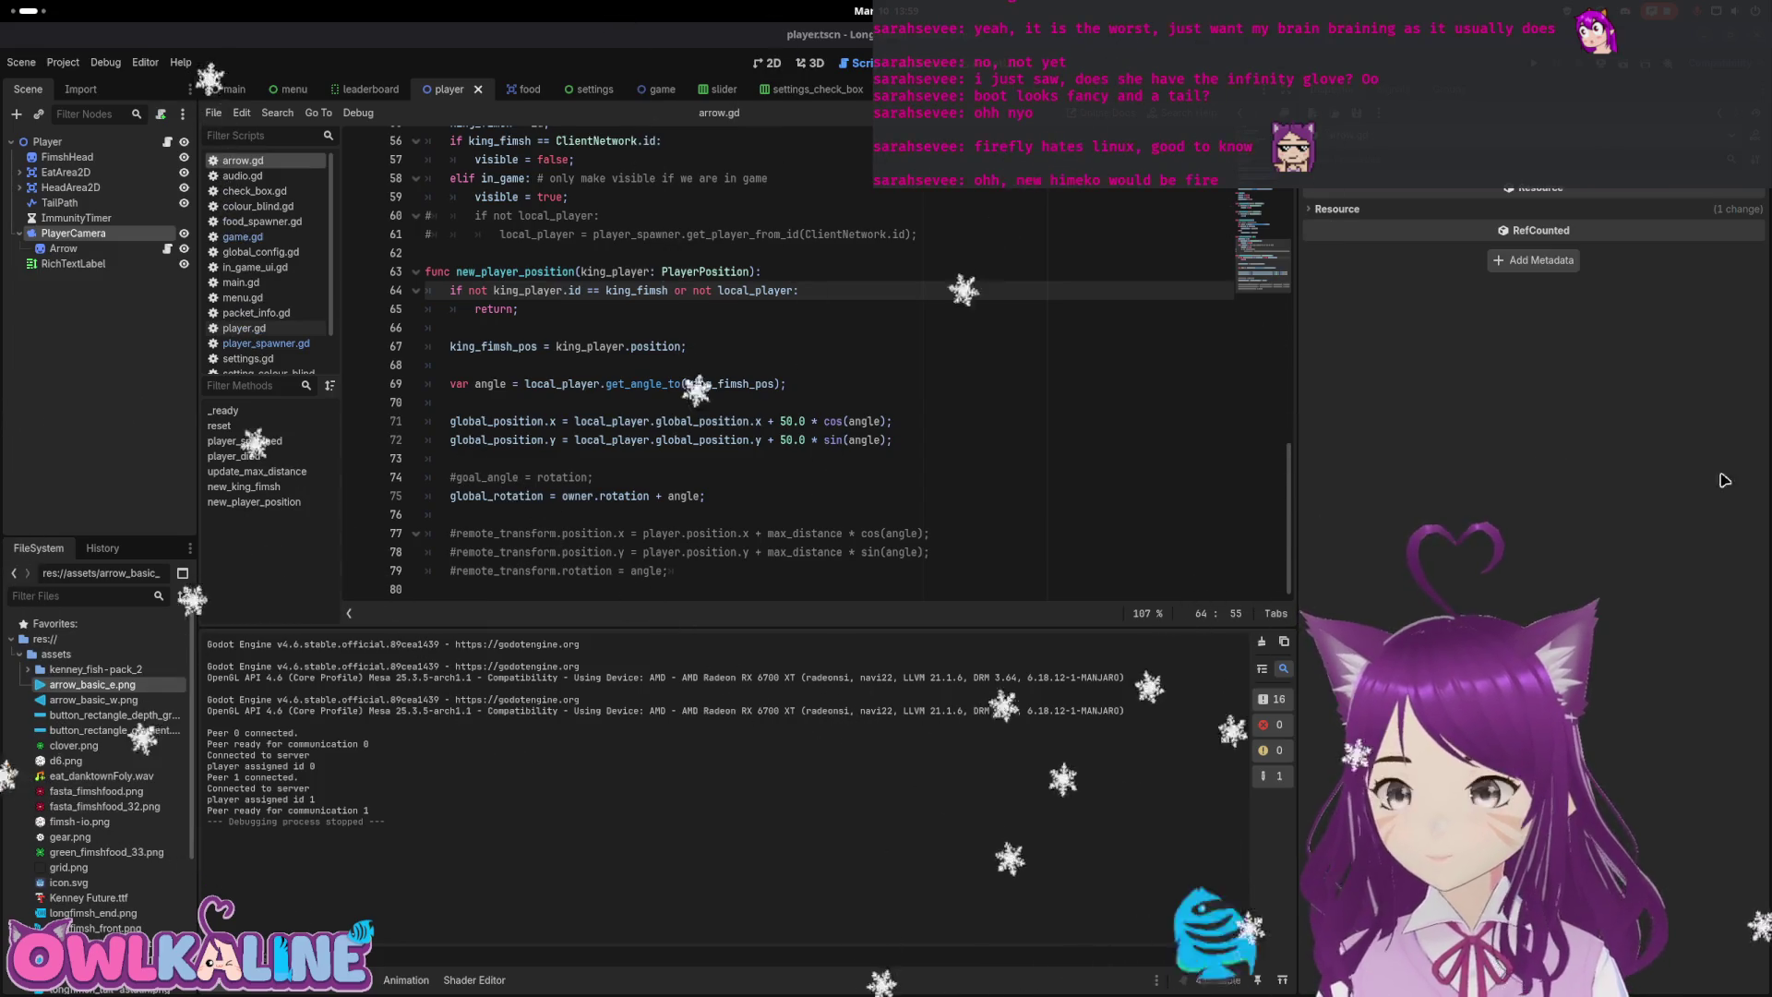
pyautogui.moveTo(1009, 461); pyautogui.dragTo(587, 421)
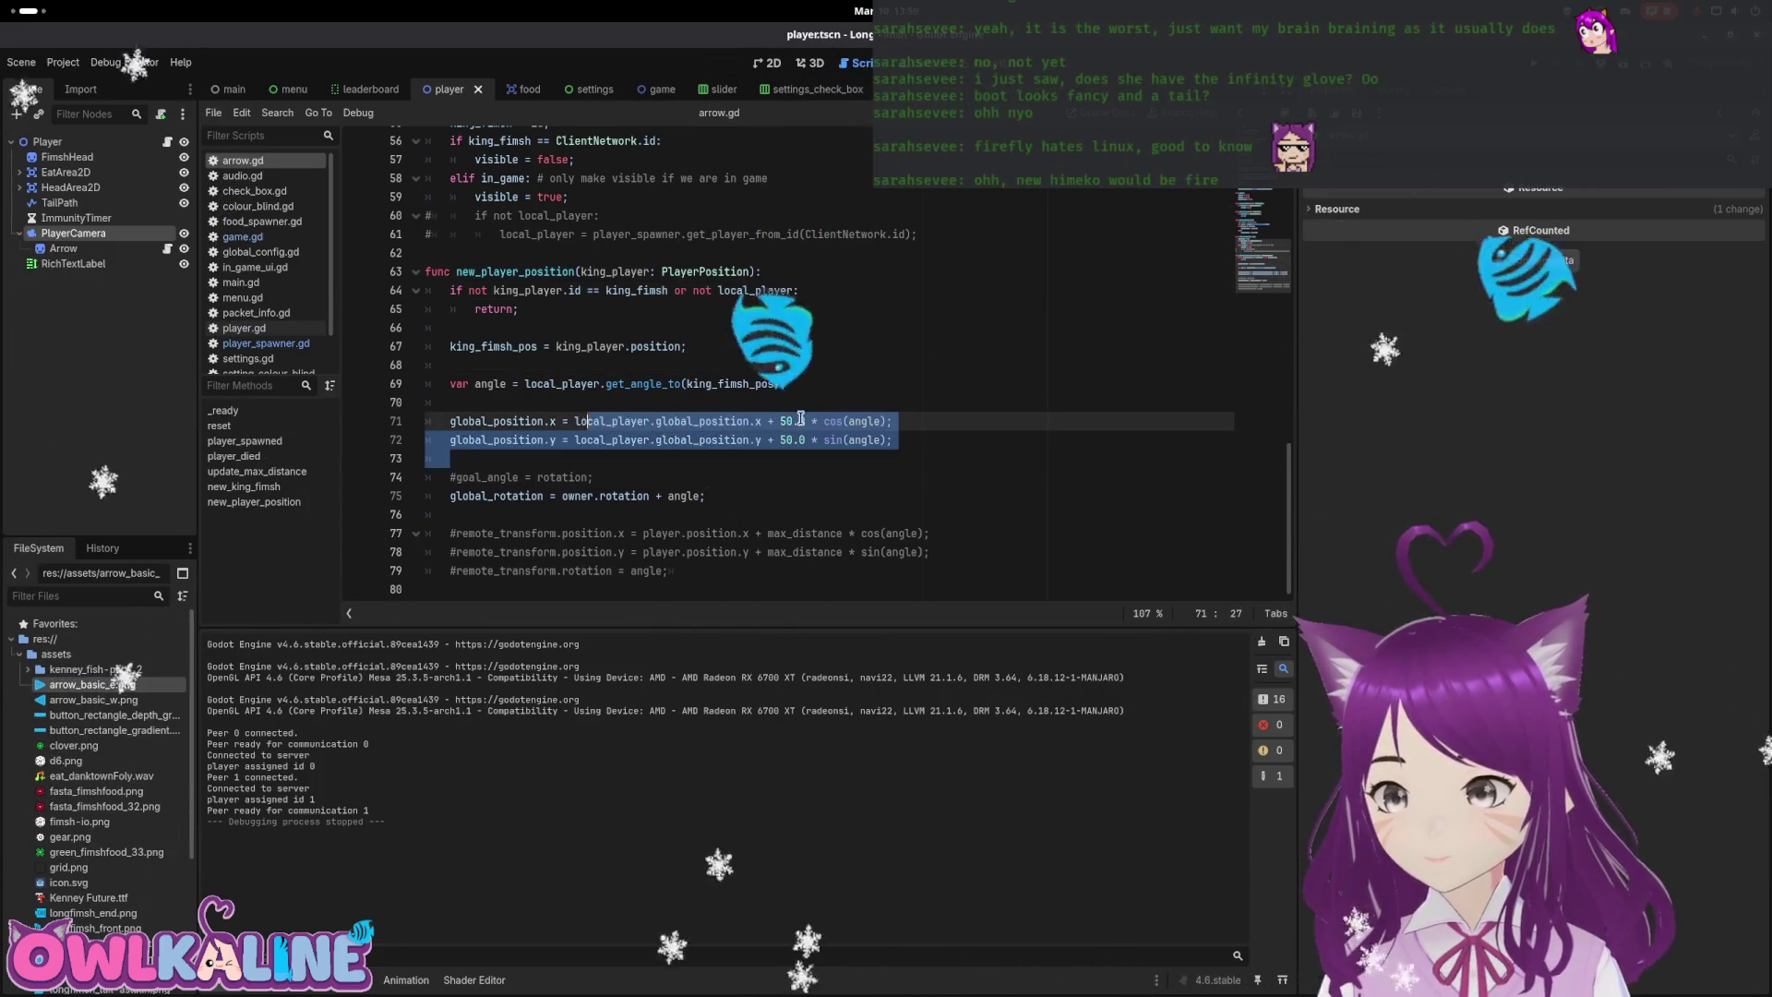
pyautogui.click(854, 357)
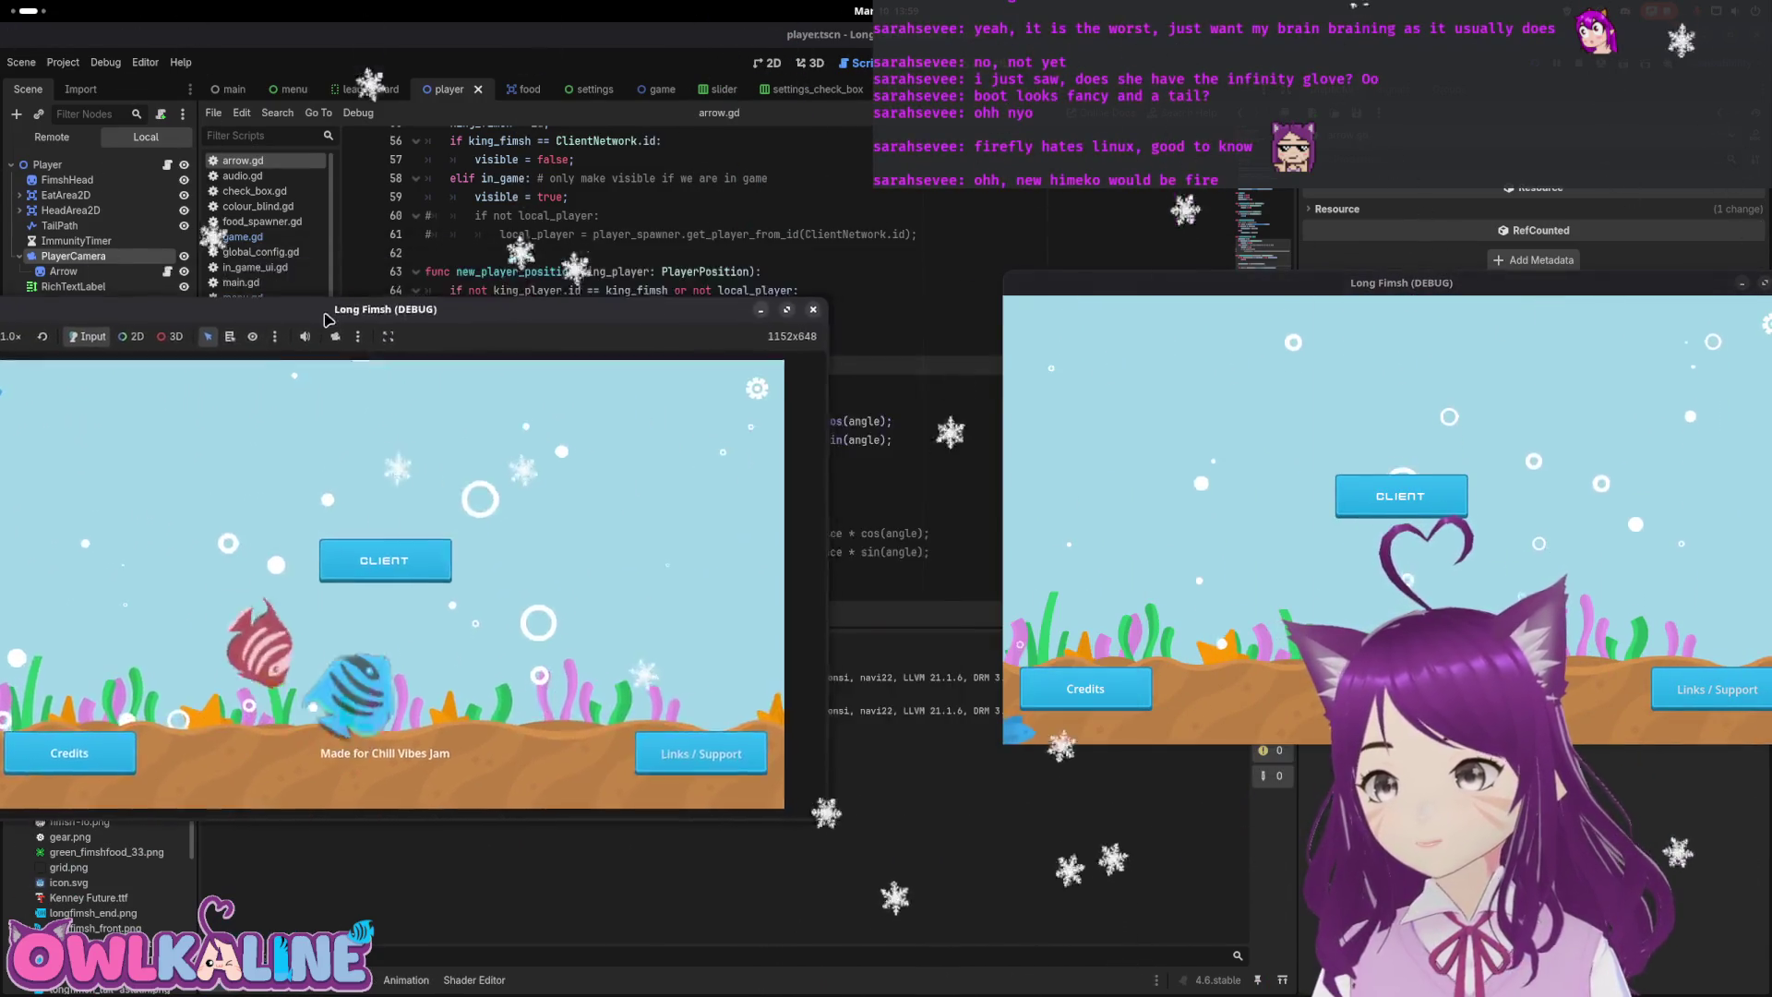
pyautogui.click(1178, 508)
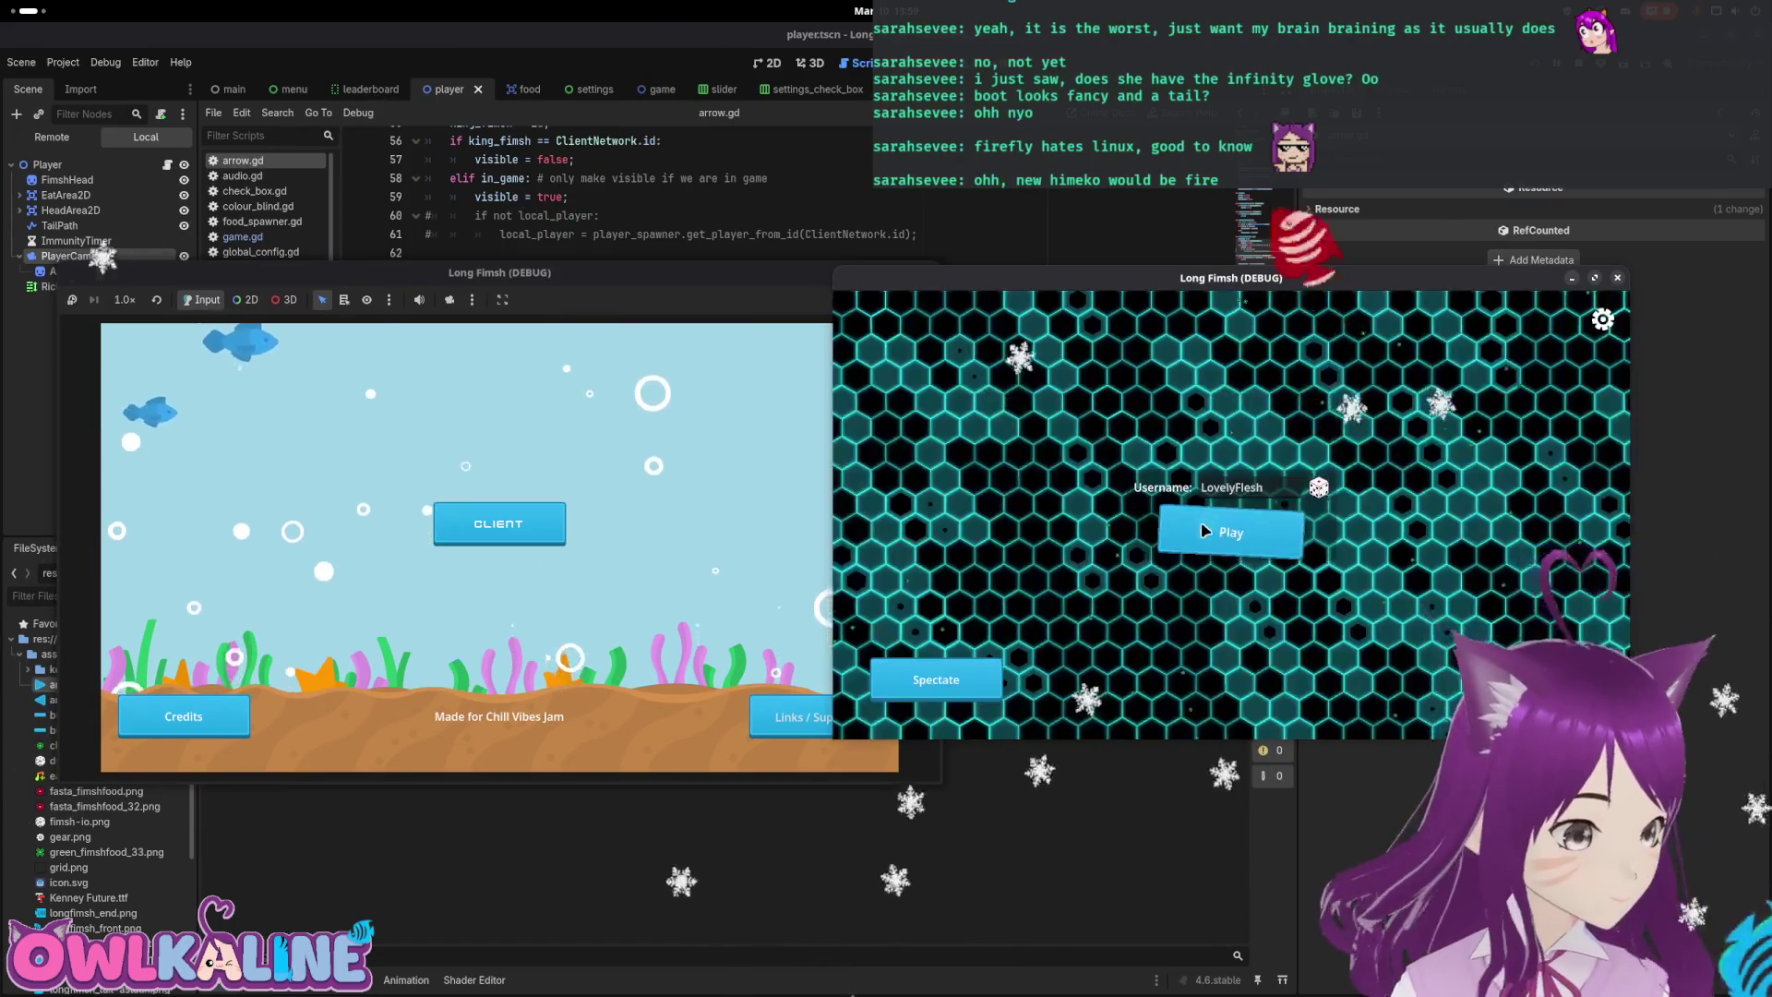
pyautogui.click(554, 522)
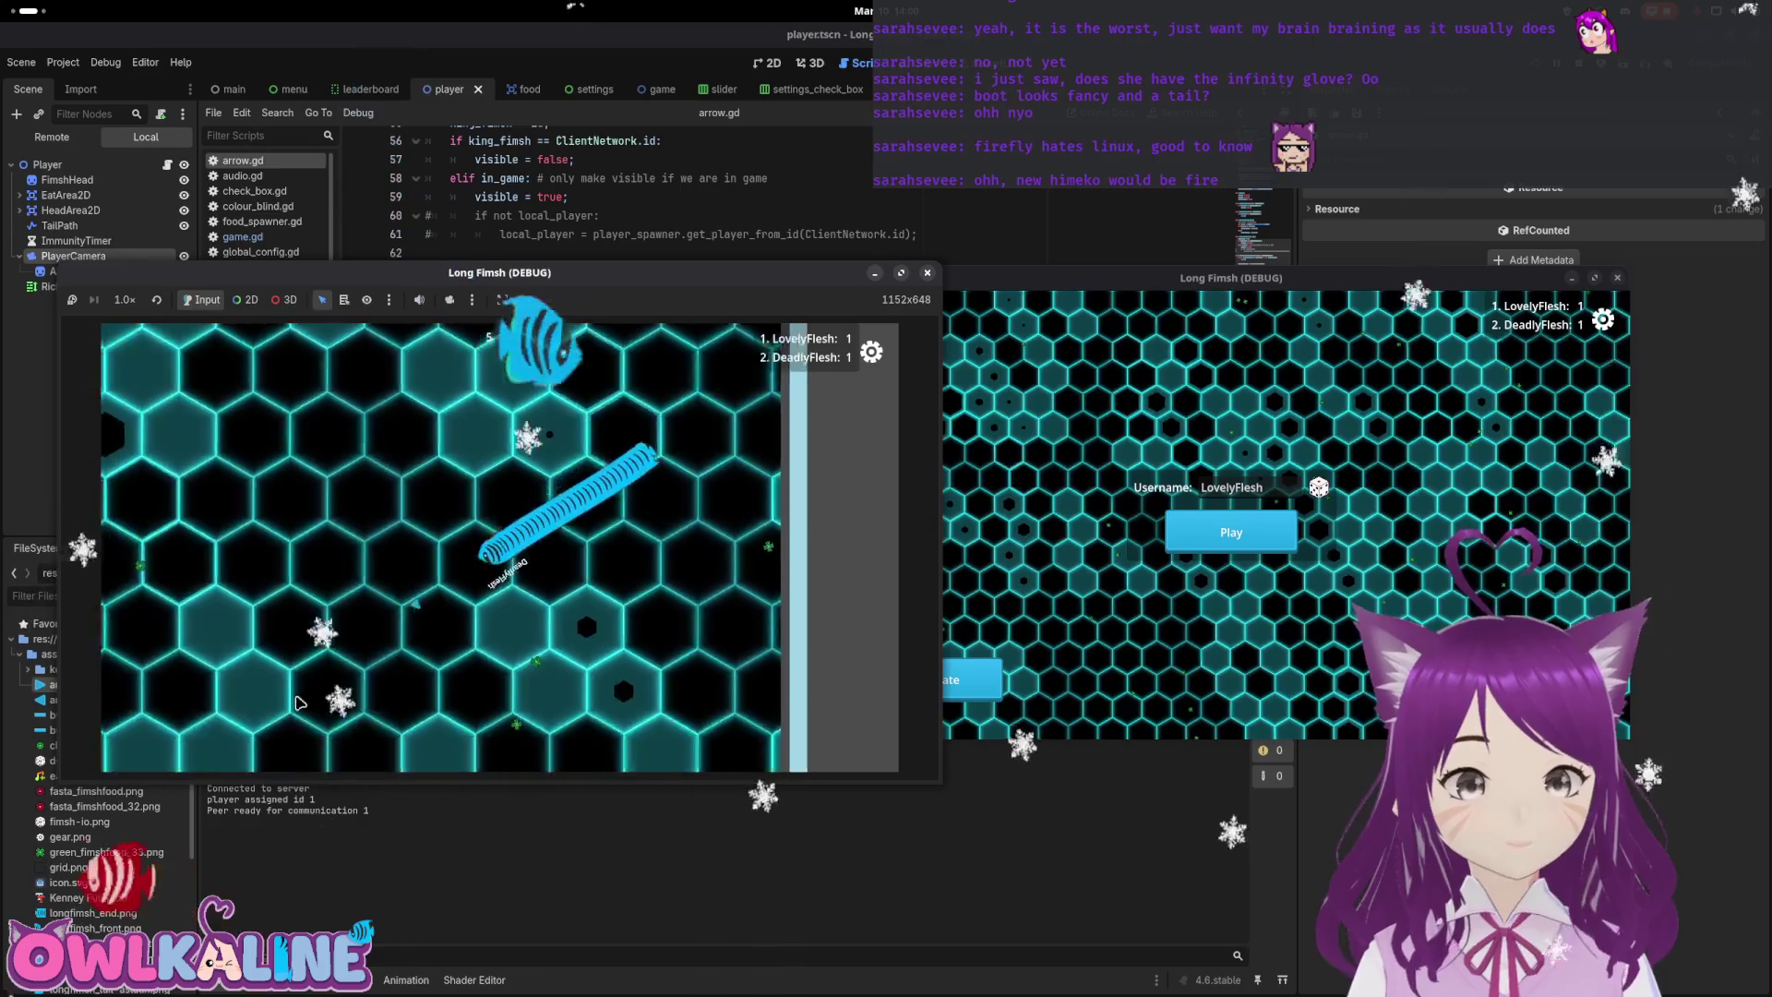
pyautogui.click(1232, 544)
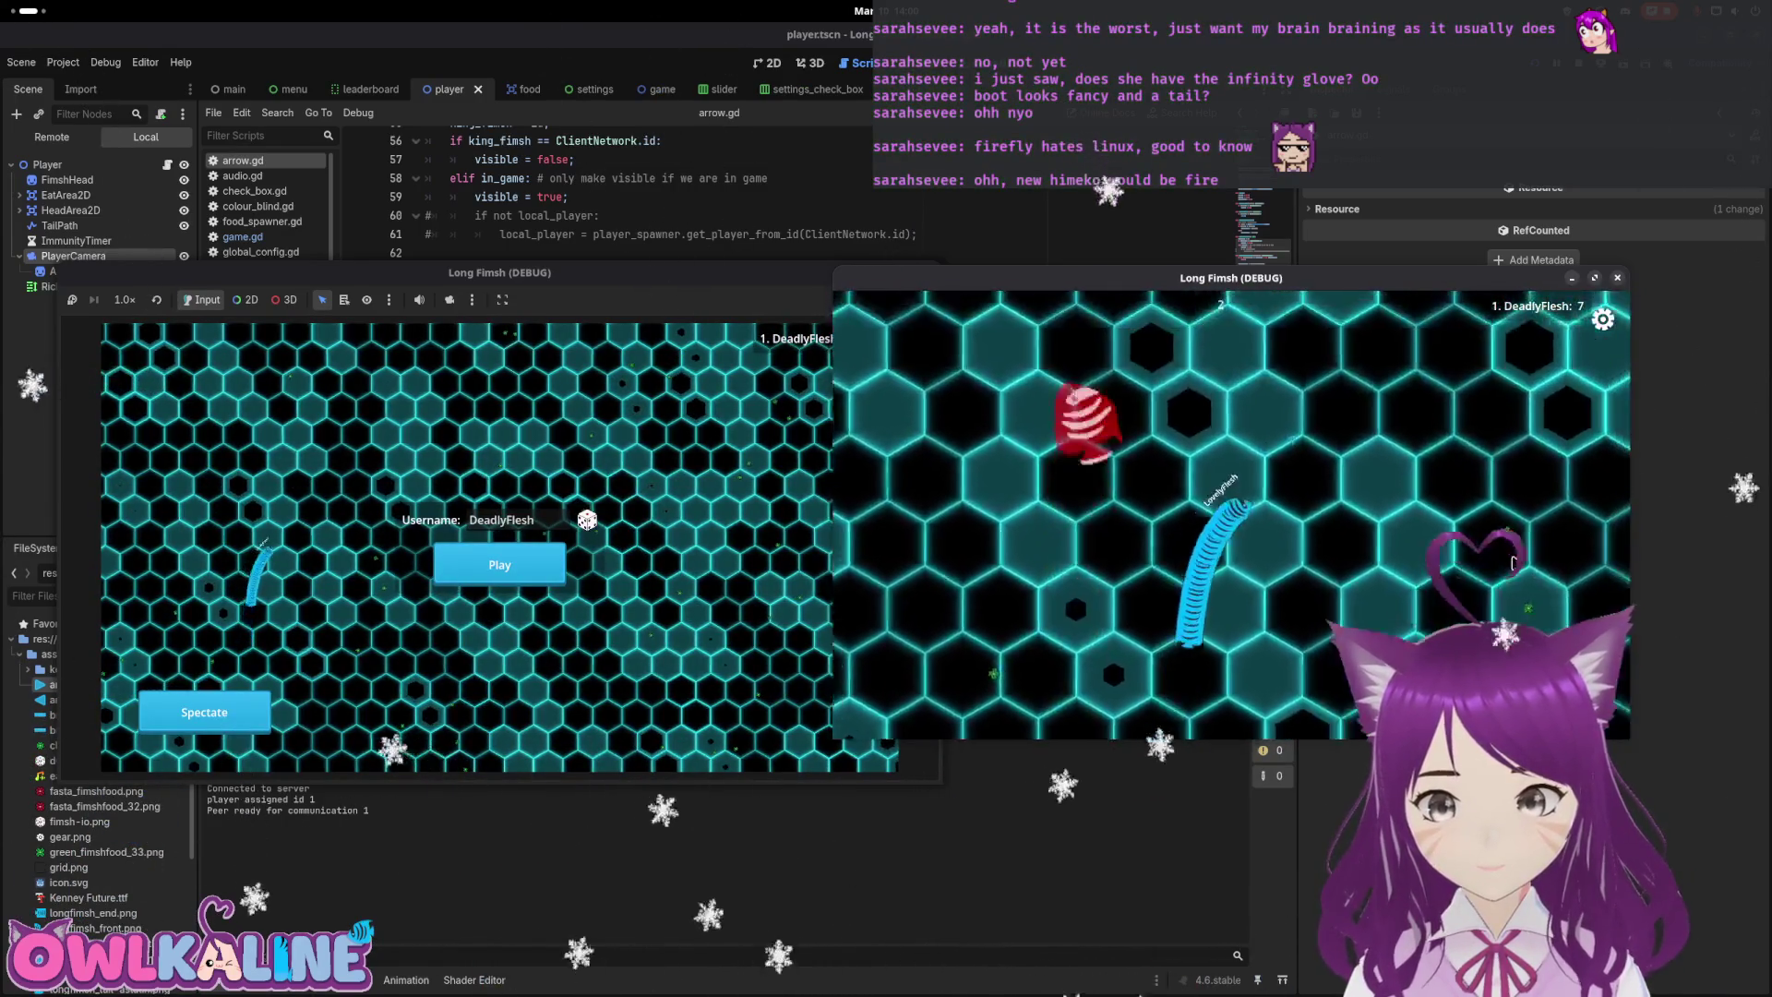
pyautogui.click(500, 564)
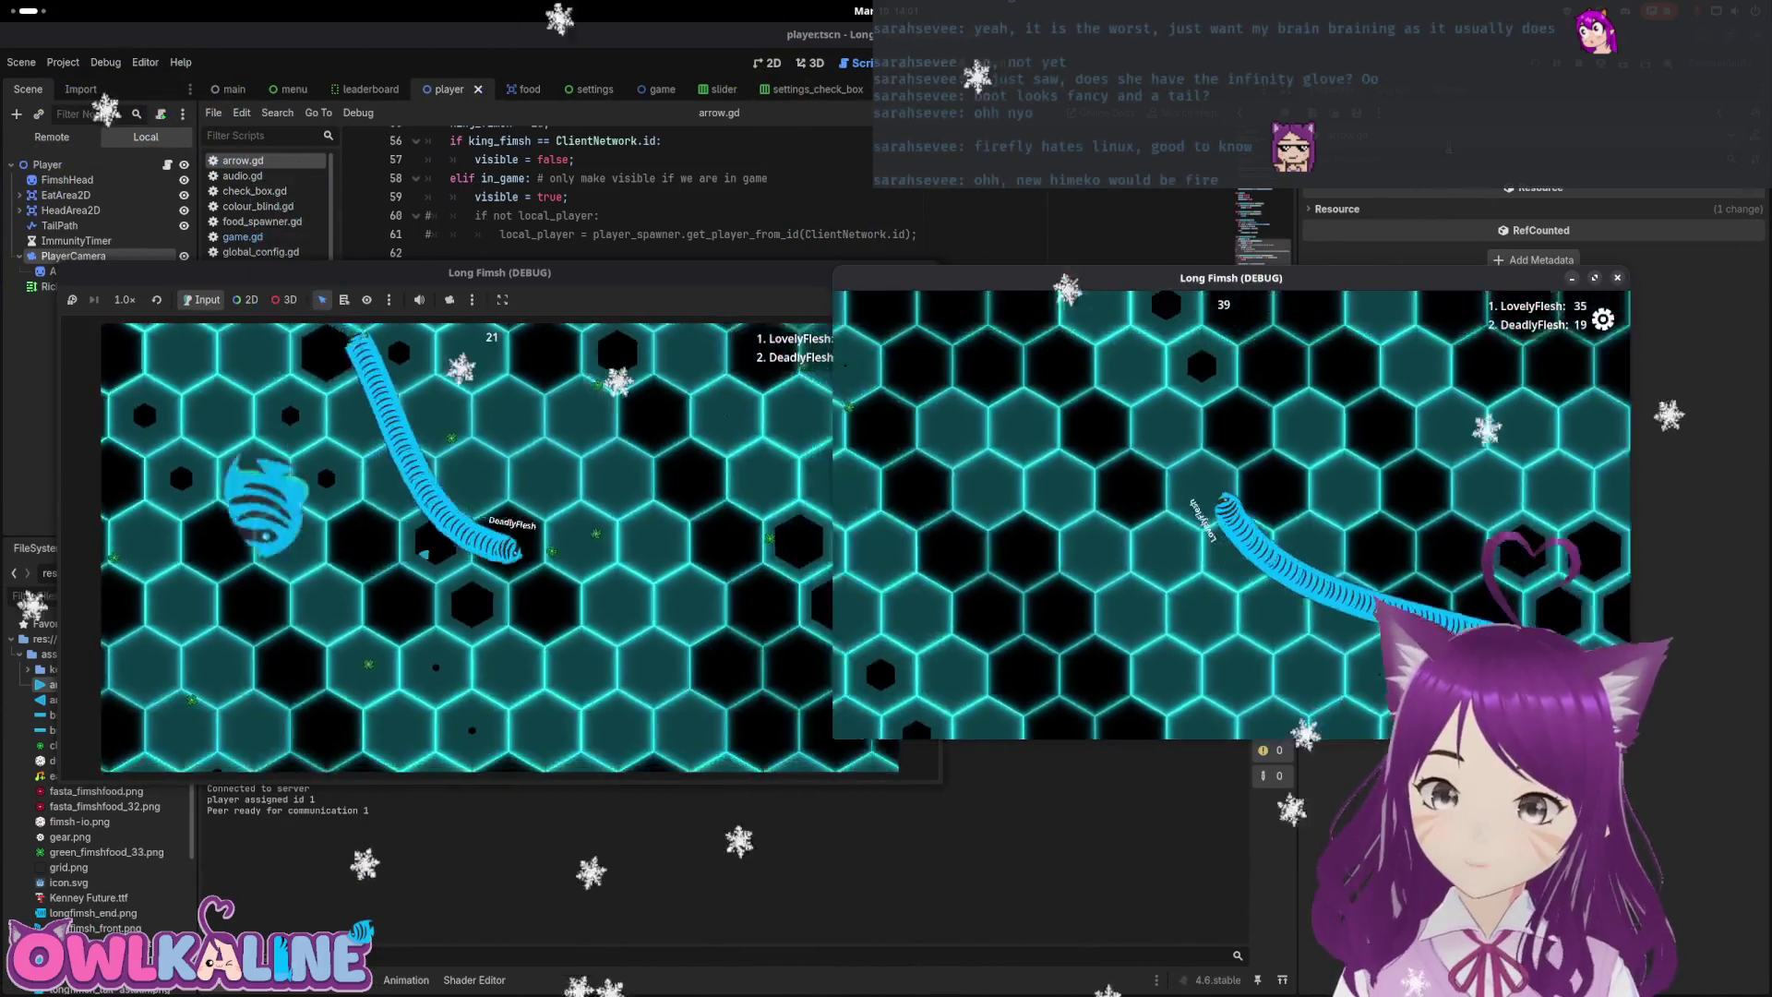
pyautogui.press('F8')
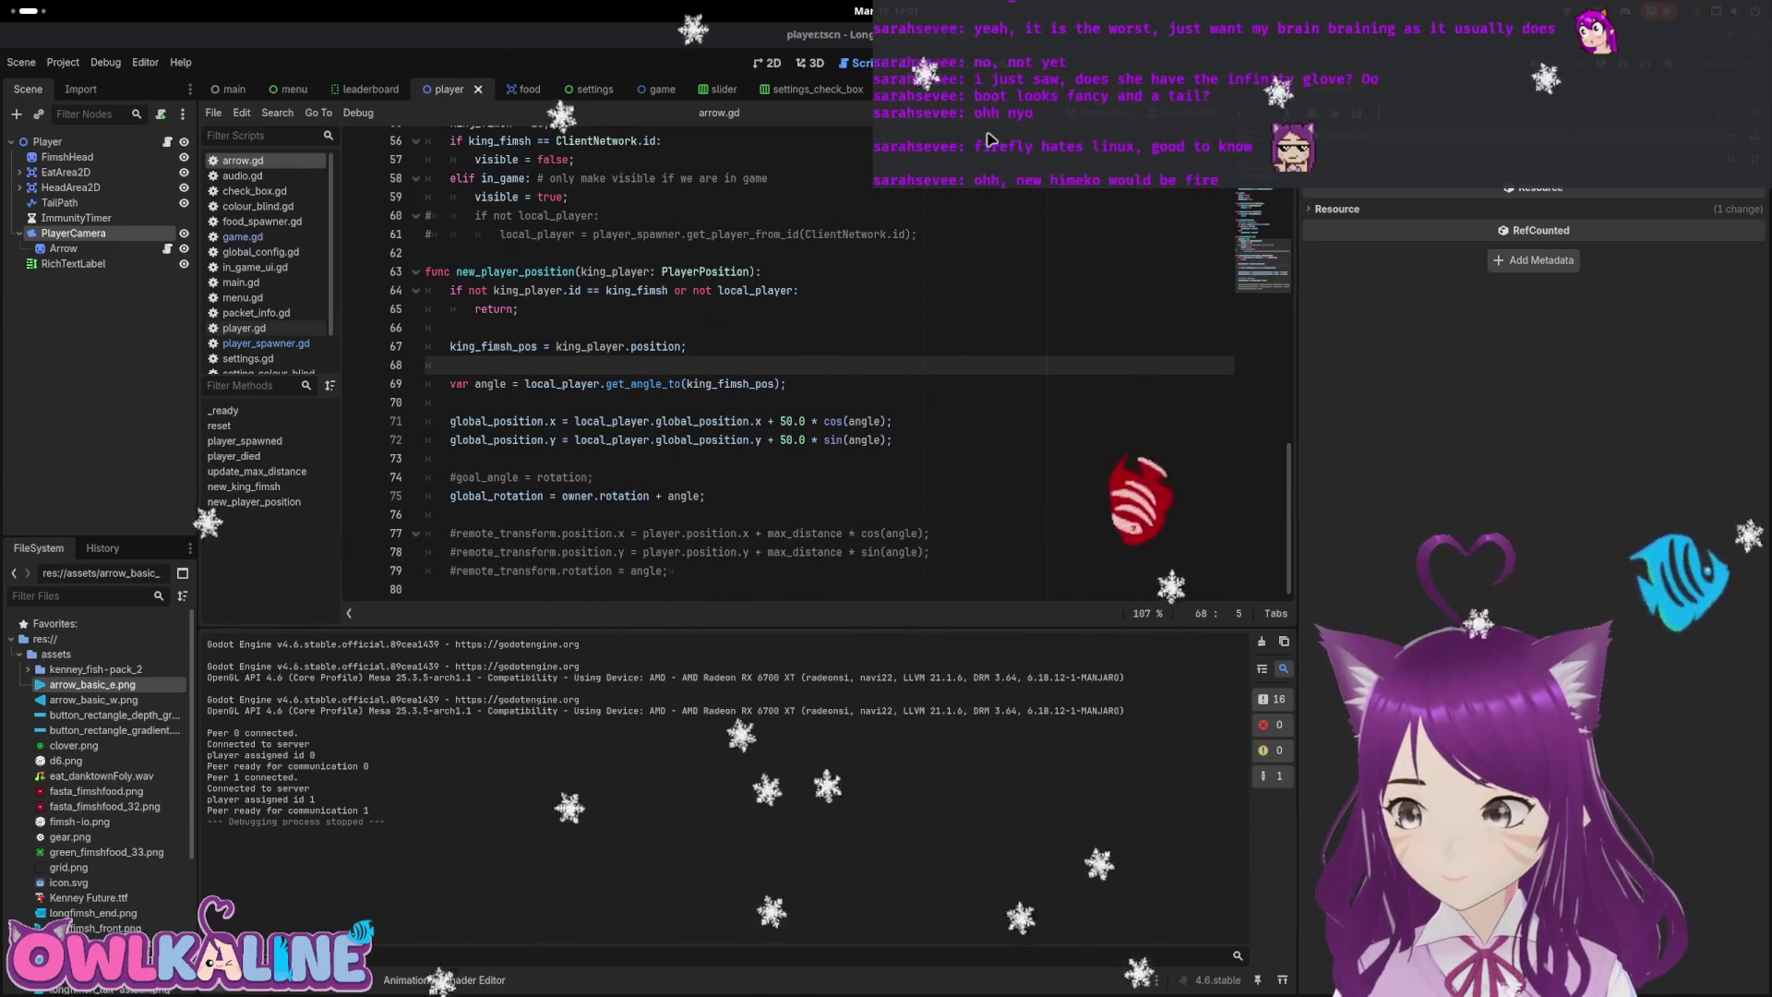
# Review lines 70 and 75 of arrow.gd, then run the Long Fimsh project with F5.
pyautogui.click(725, 397)
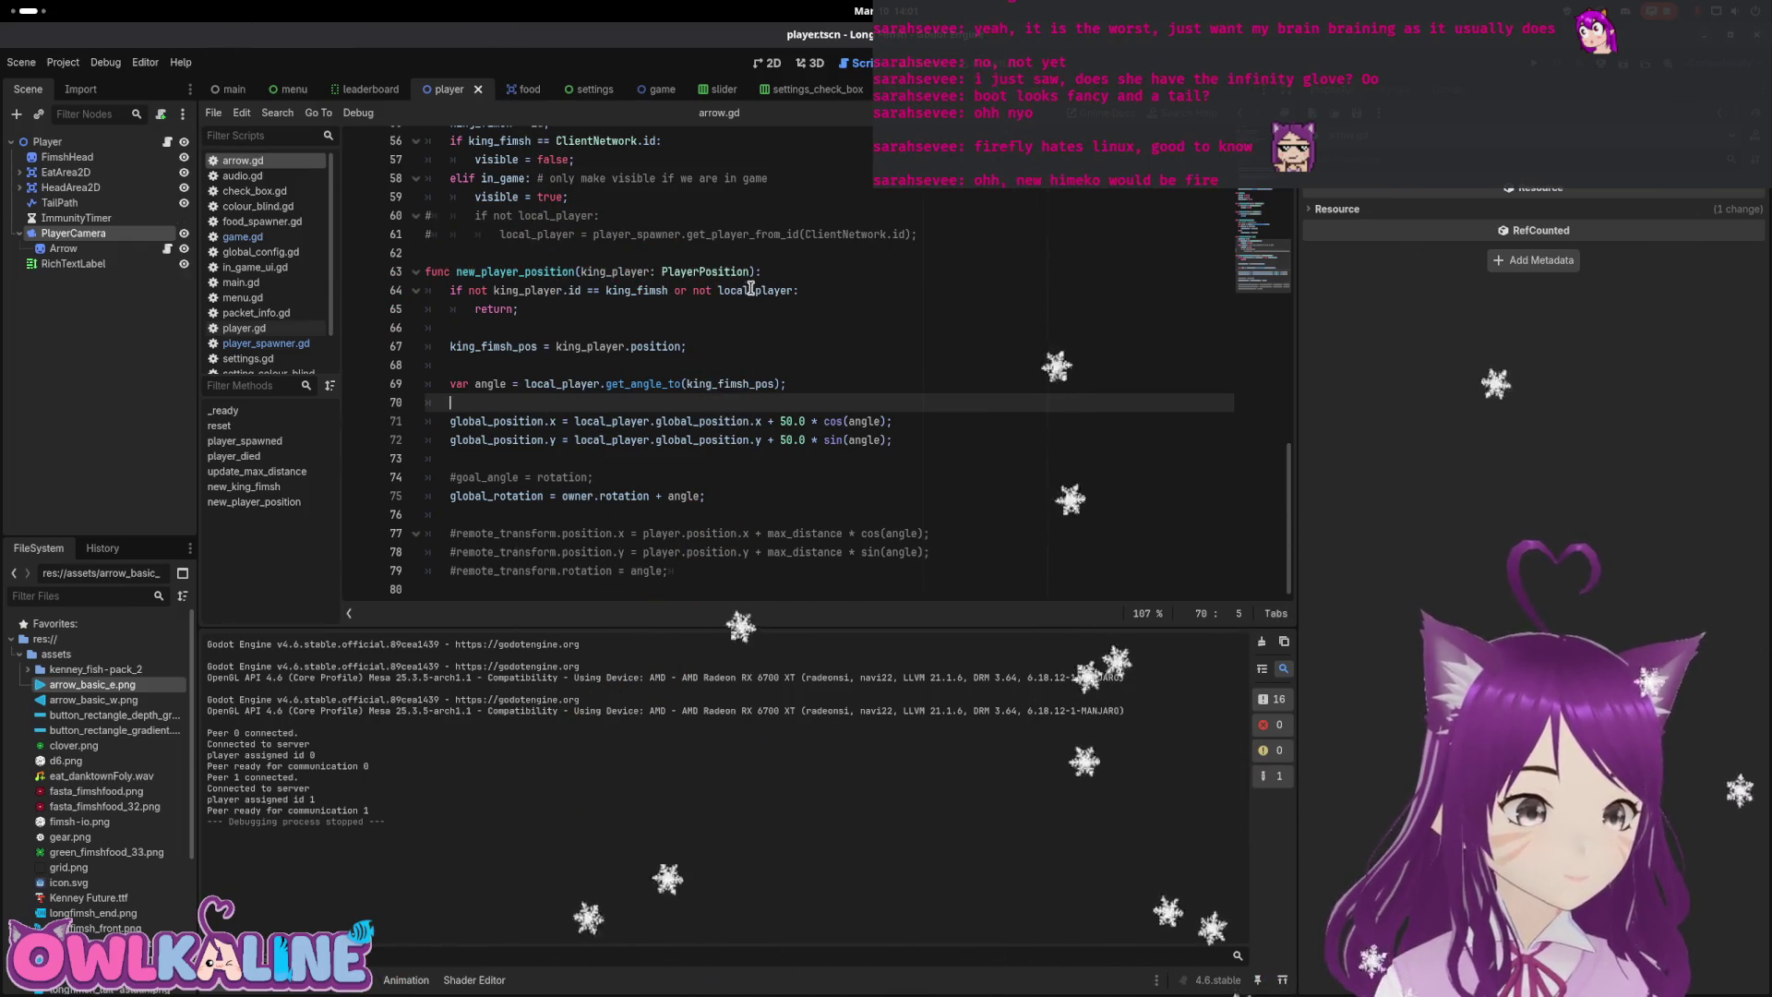
pyautogui.click(565, 496)
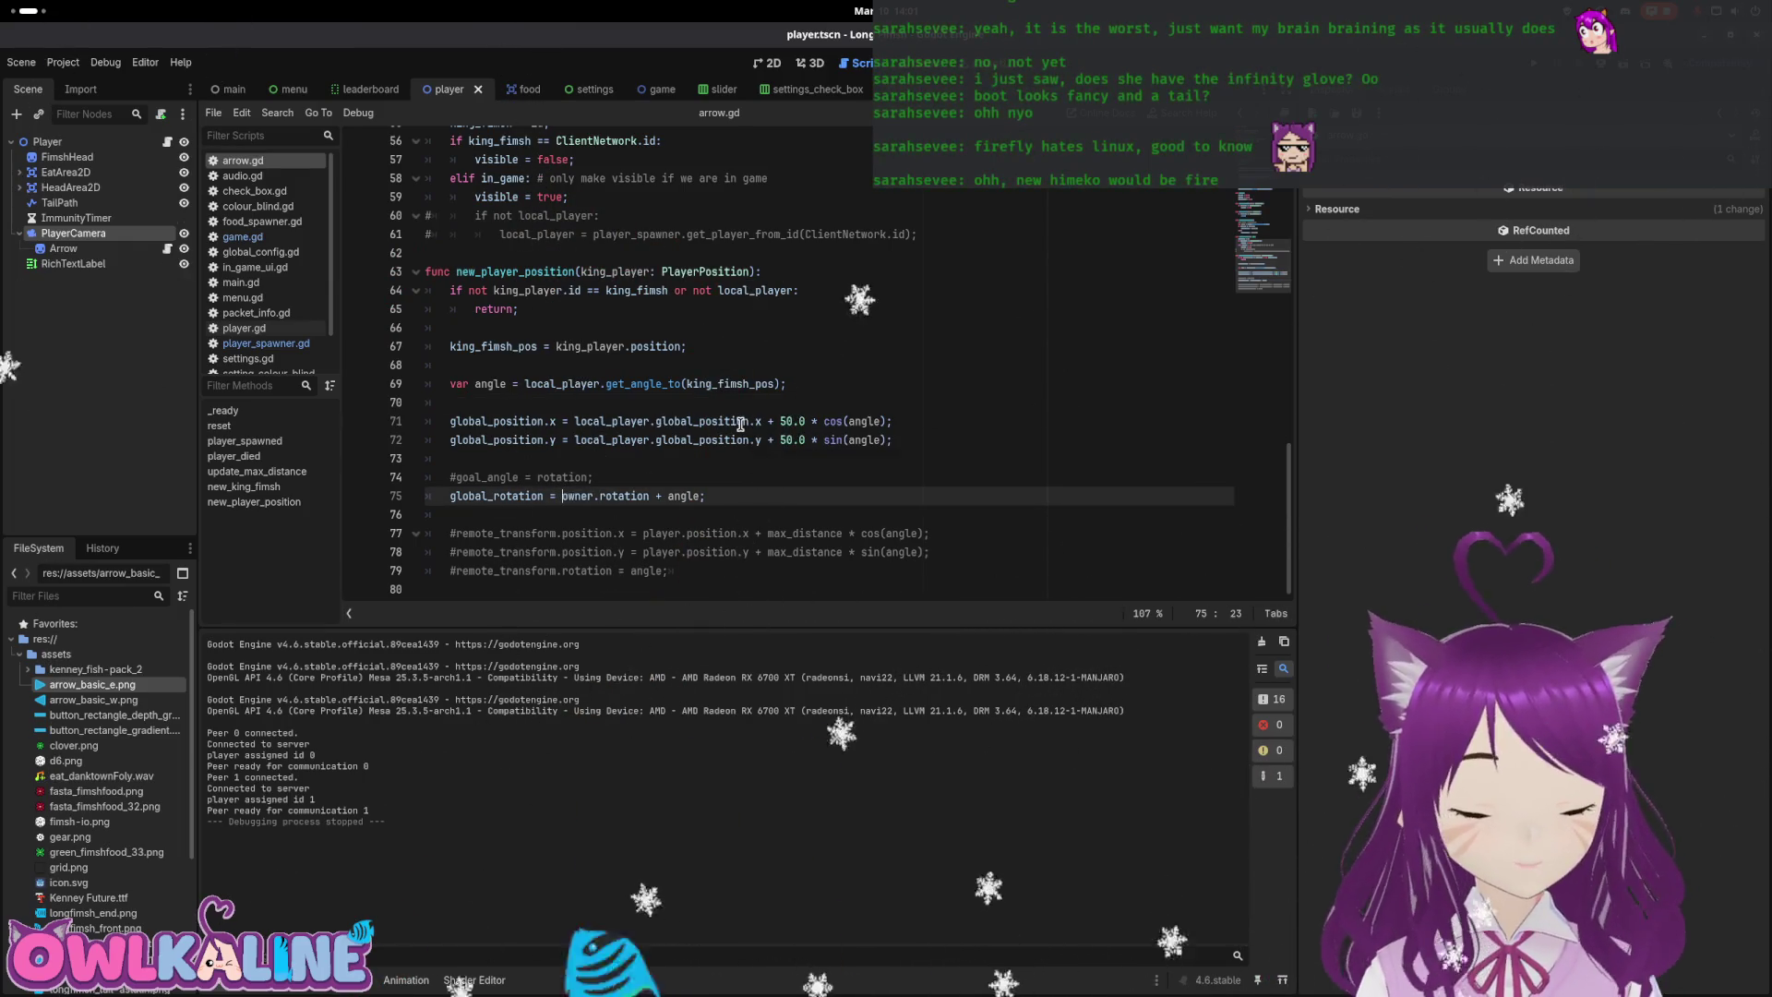
pyautogui.press('F5')
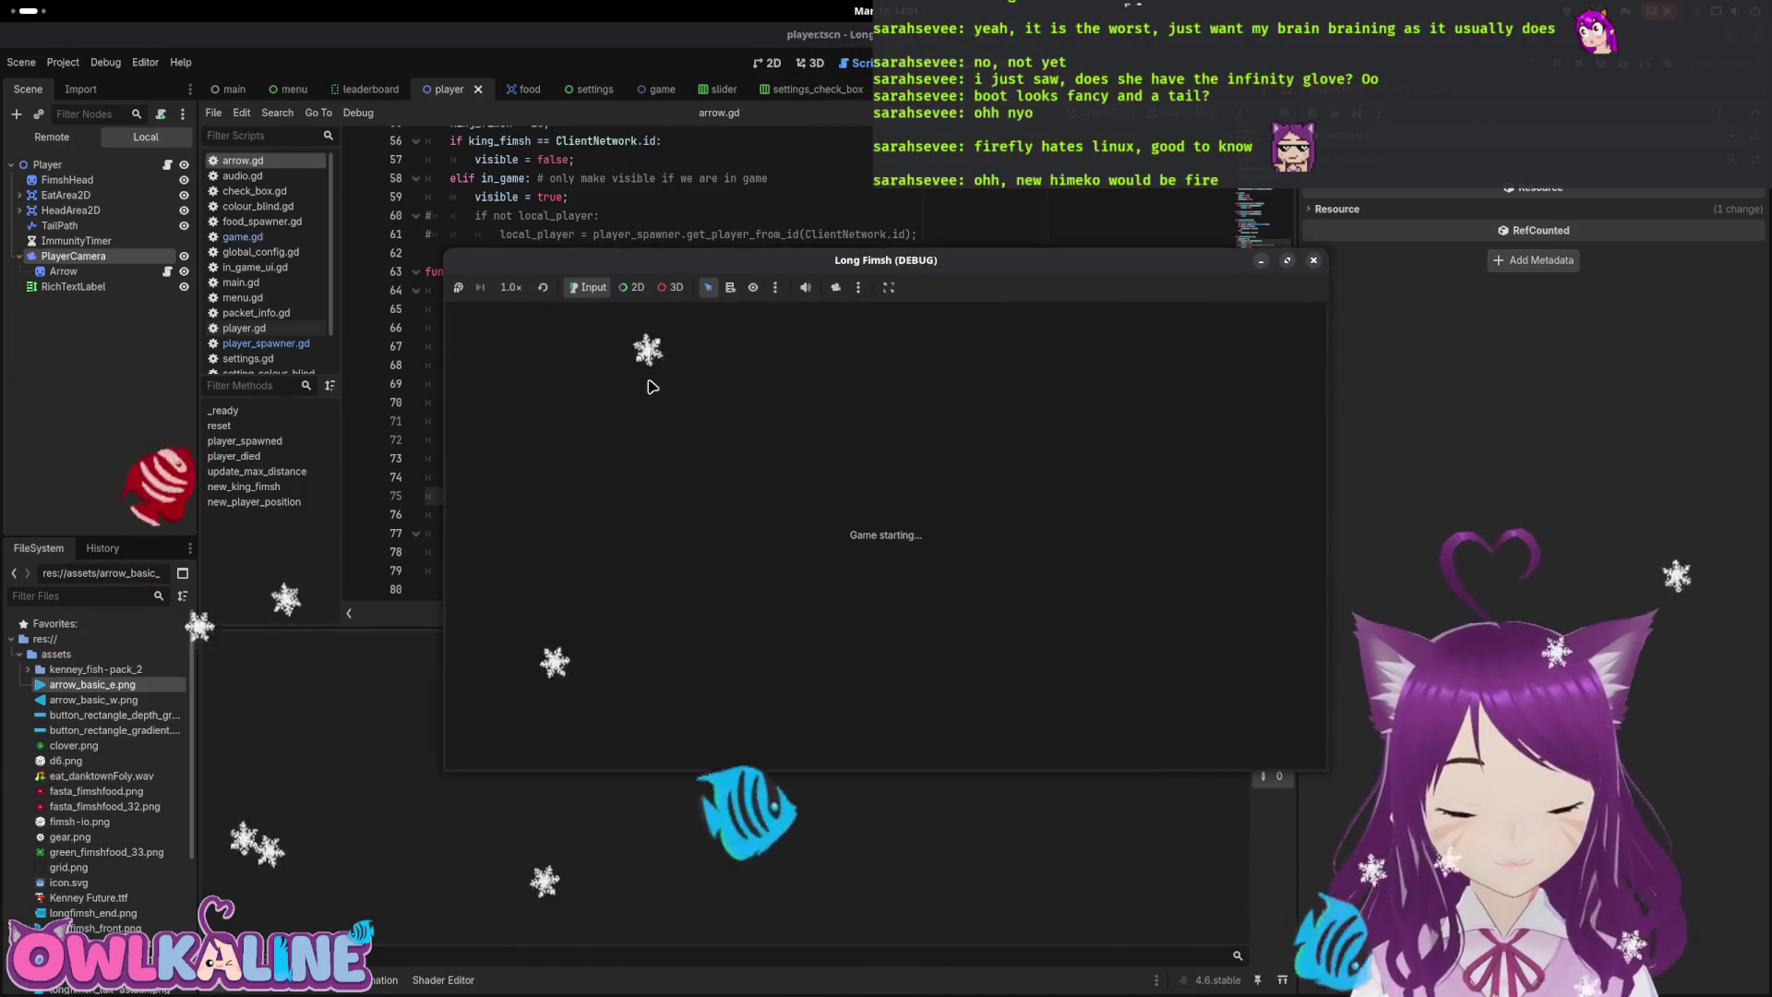
# Join the game as CLIENT in the second debug window, play, then stop the run with F8.
pyautogui.moveTo(899, 505); pyautogui.dragTo(498, 508)
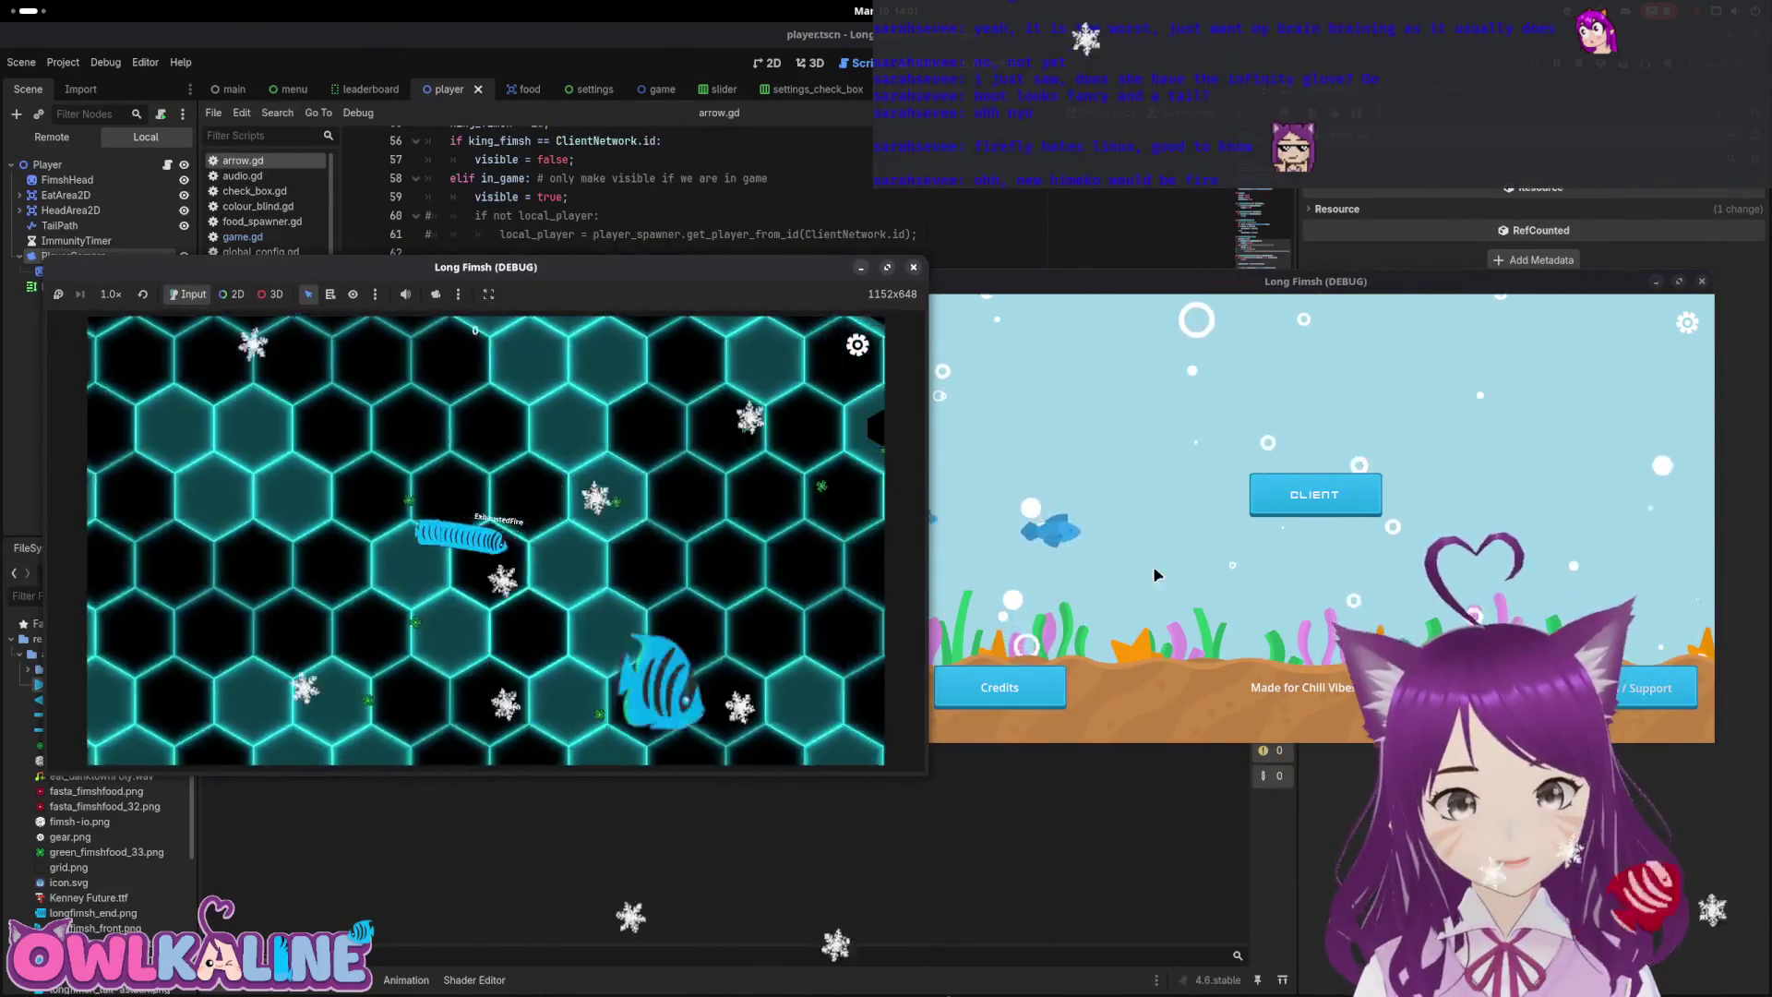
pyautogui.click(1302, 503)
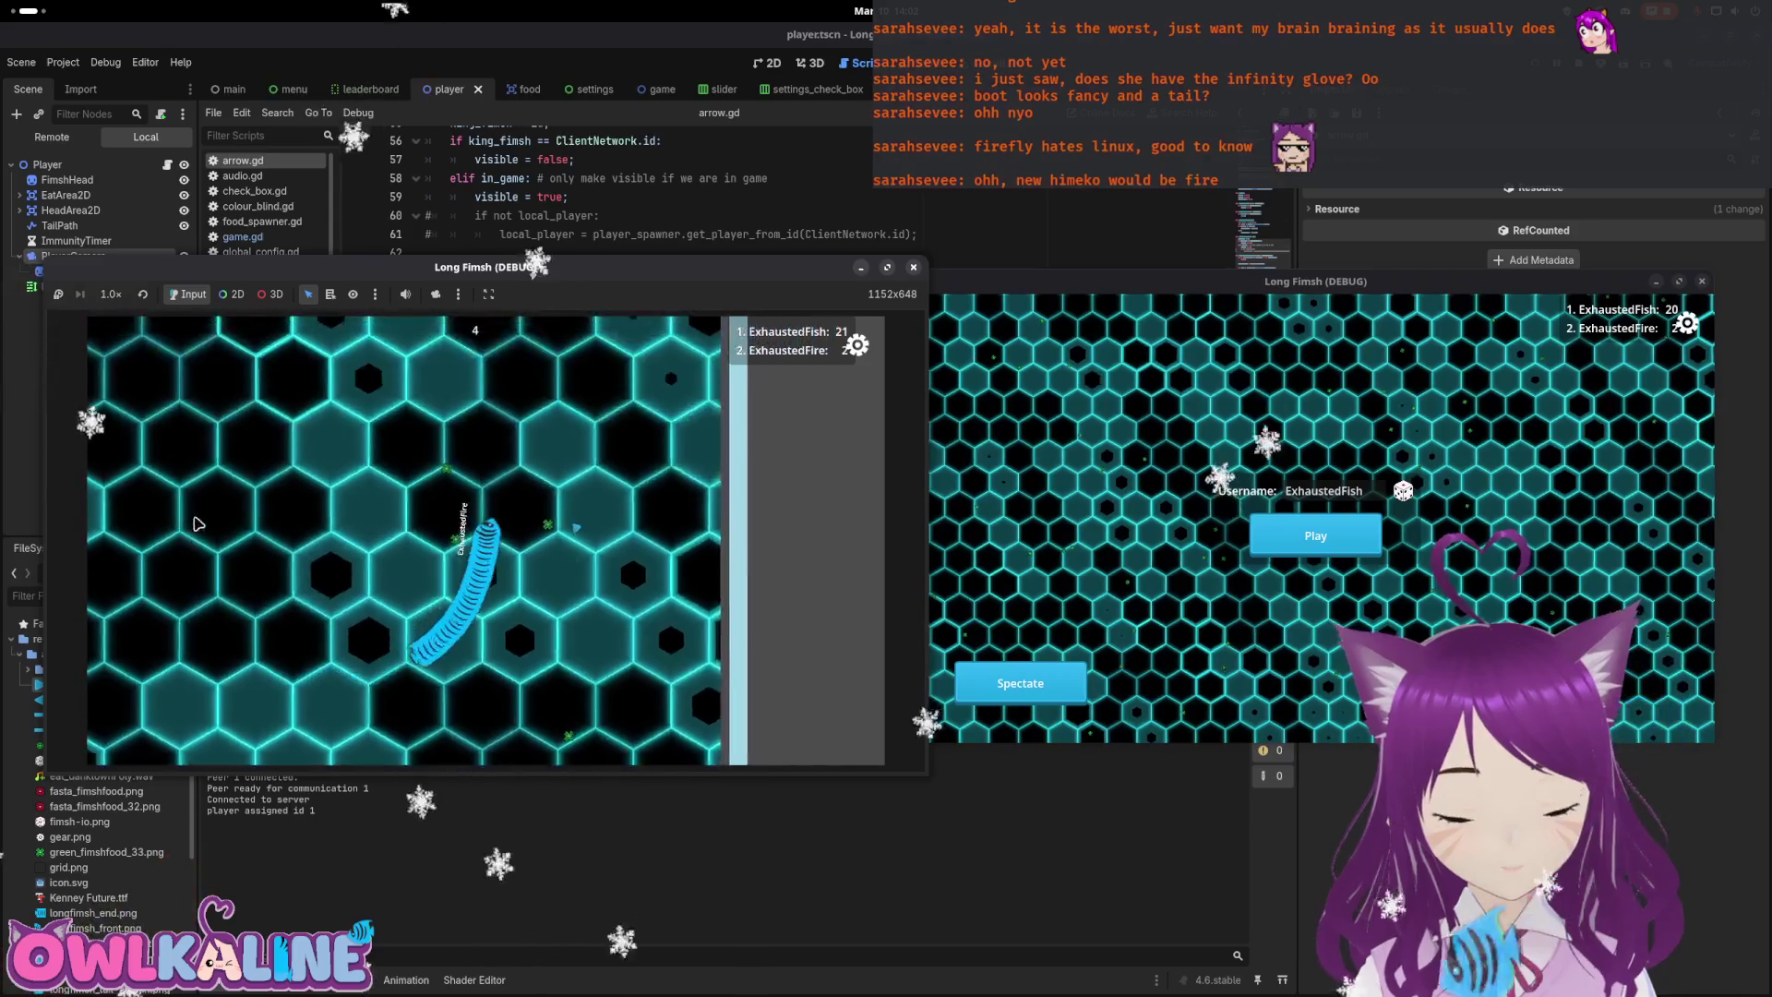
pyautogui.click(1293, 543)
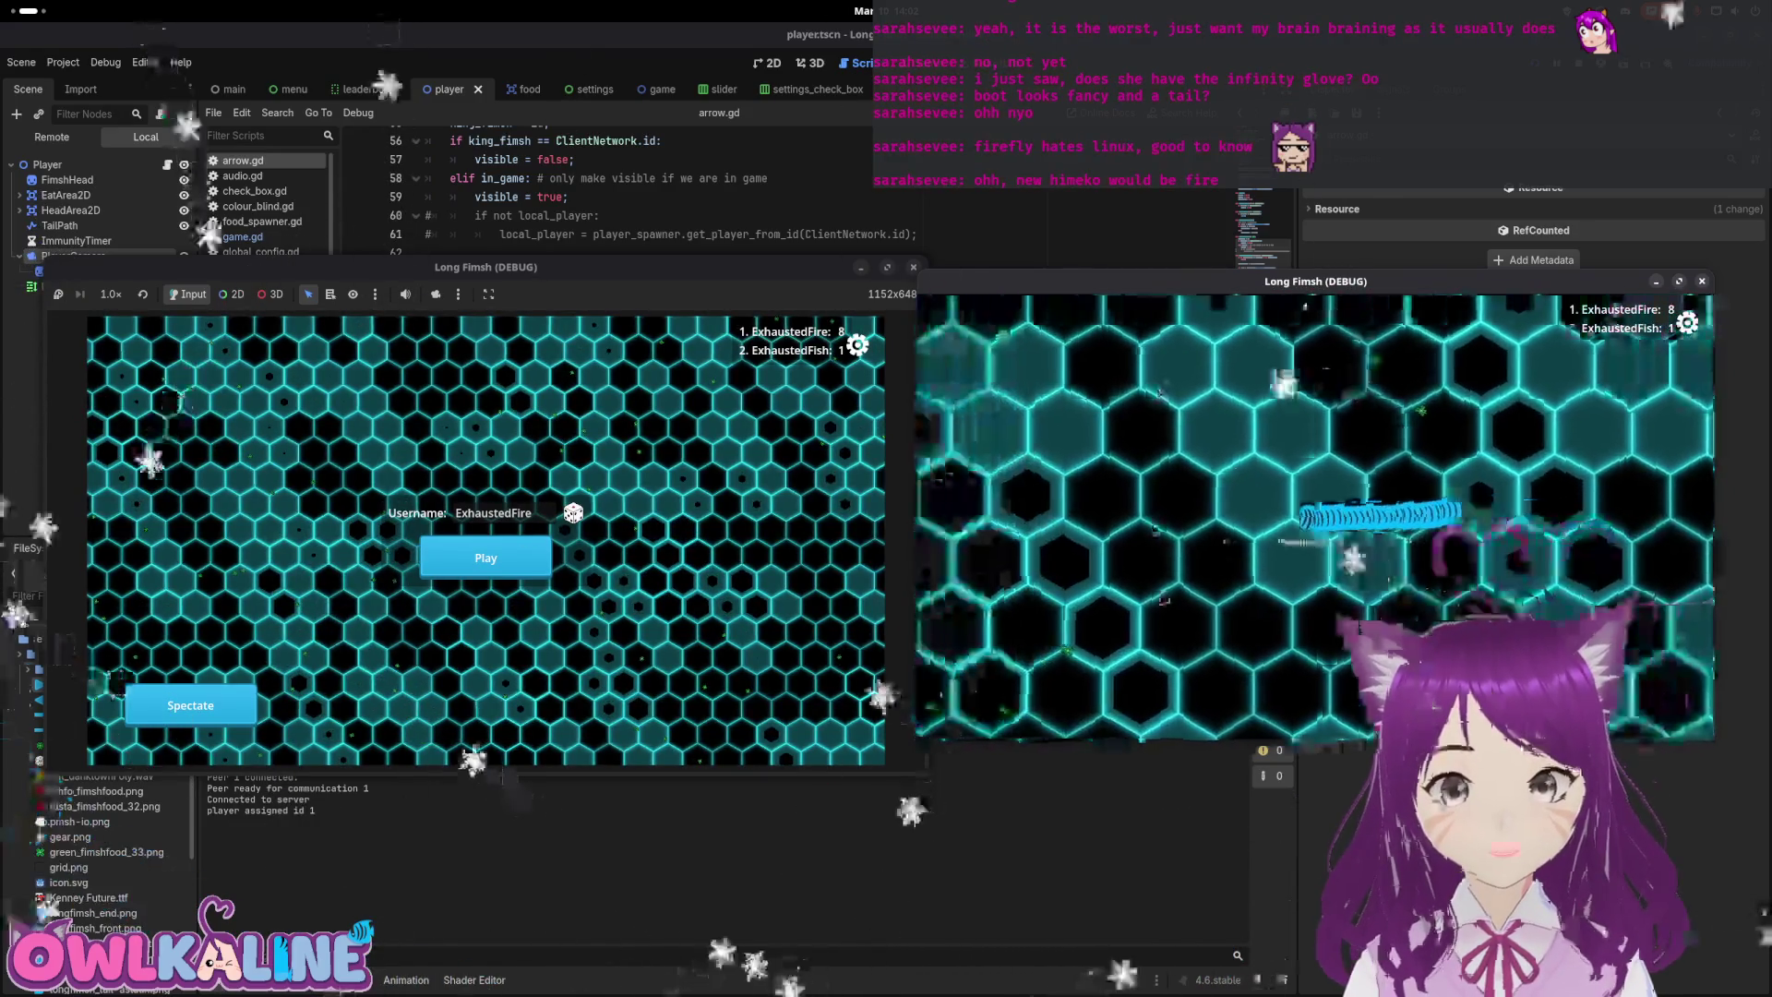
pyautogui.press('F8')
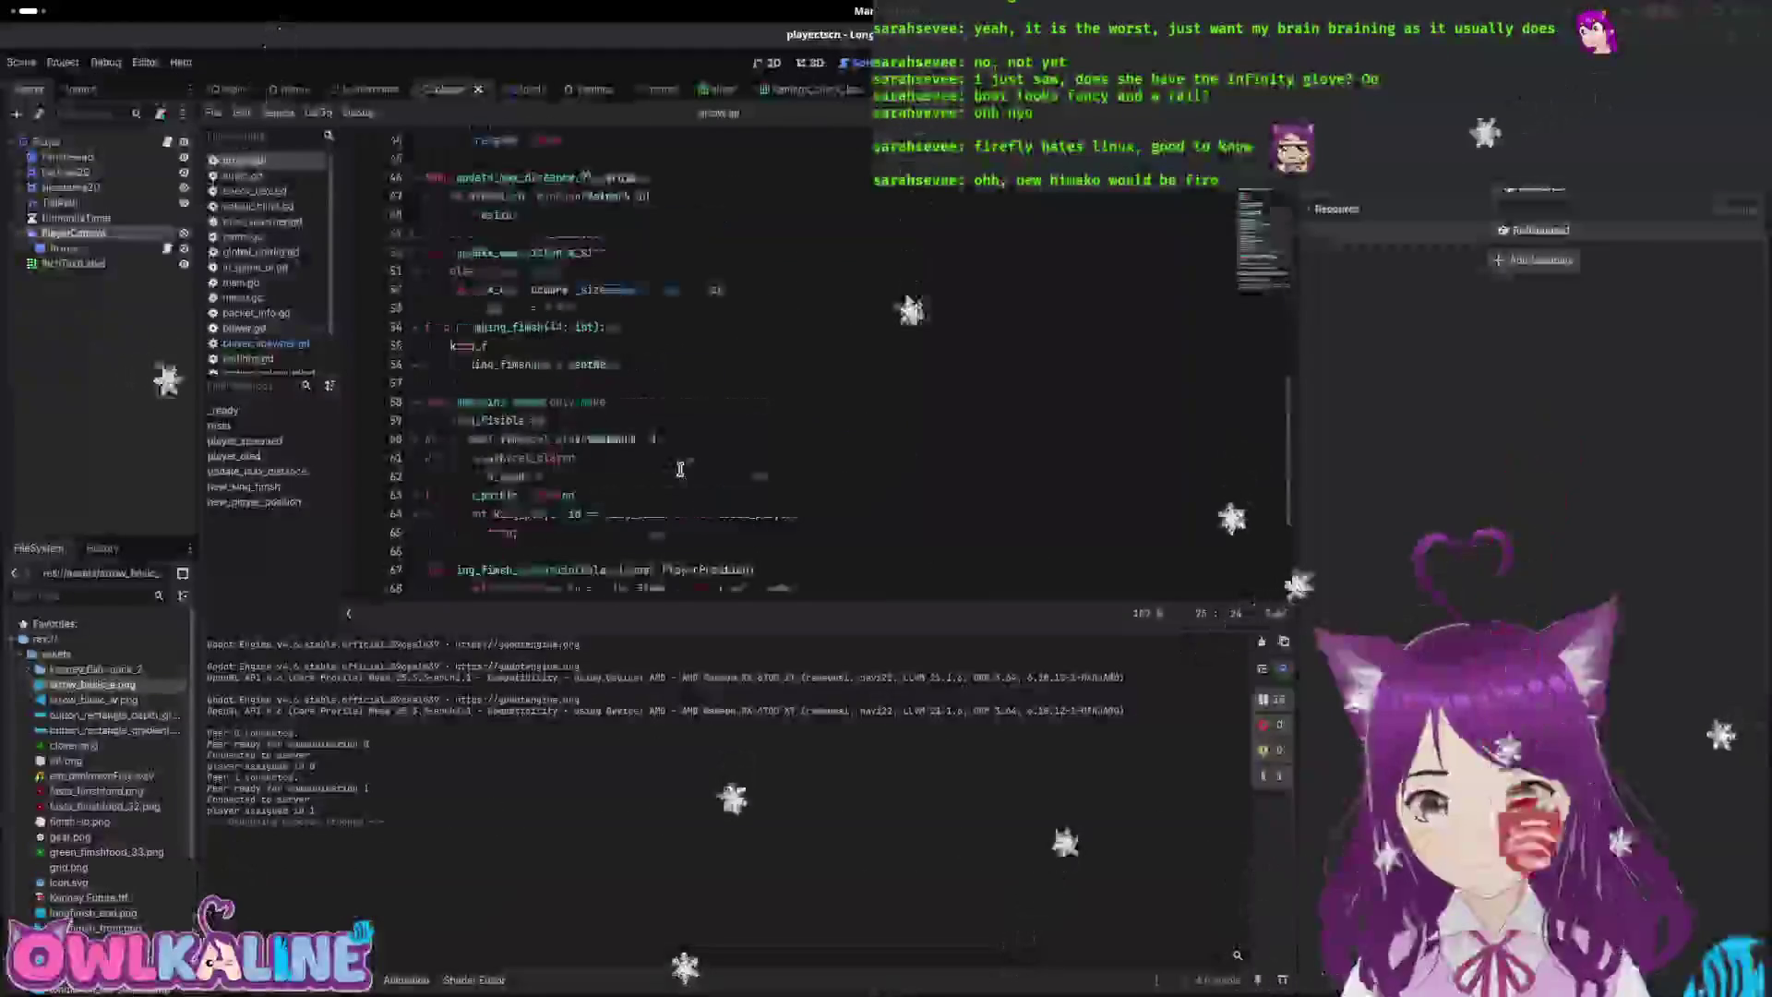
# Replace a character with 'c' on line 43 of arrow.gd and return to the top variable declarations.
pyautogui.click(663, 458)
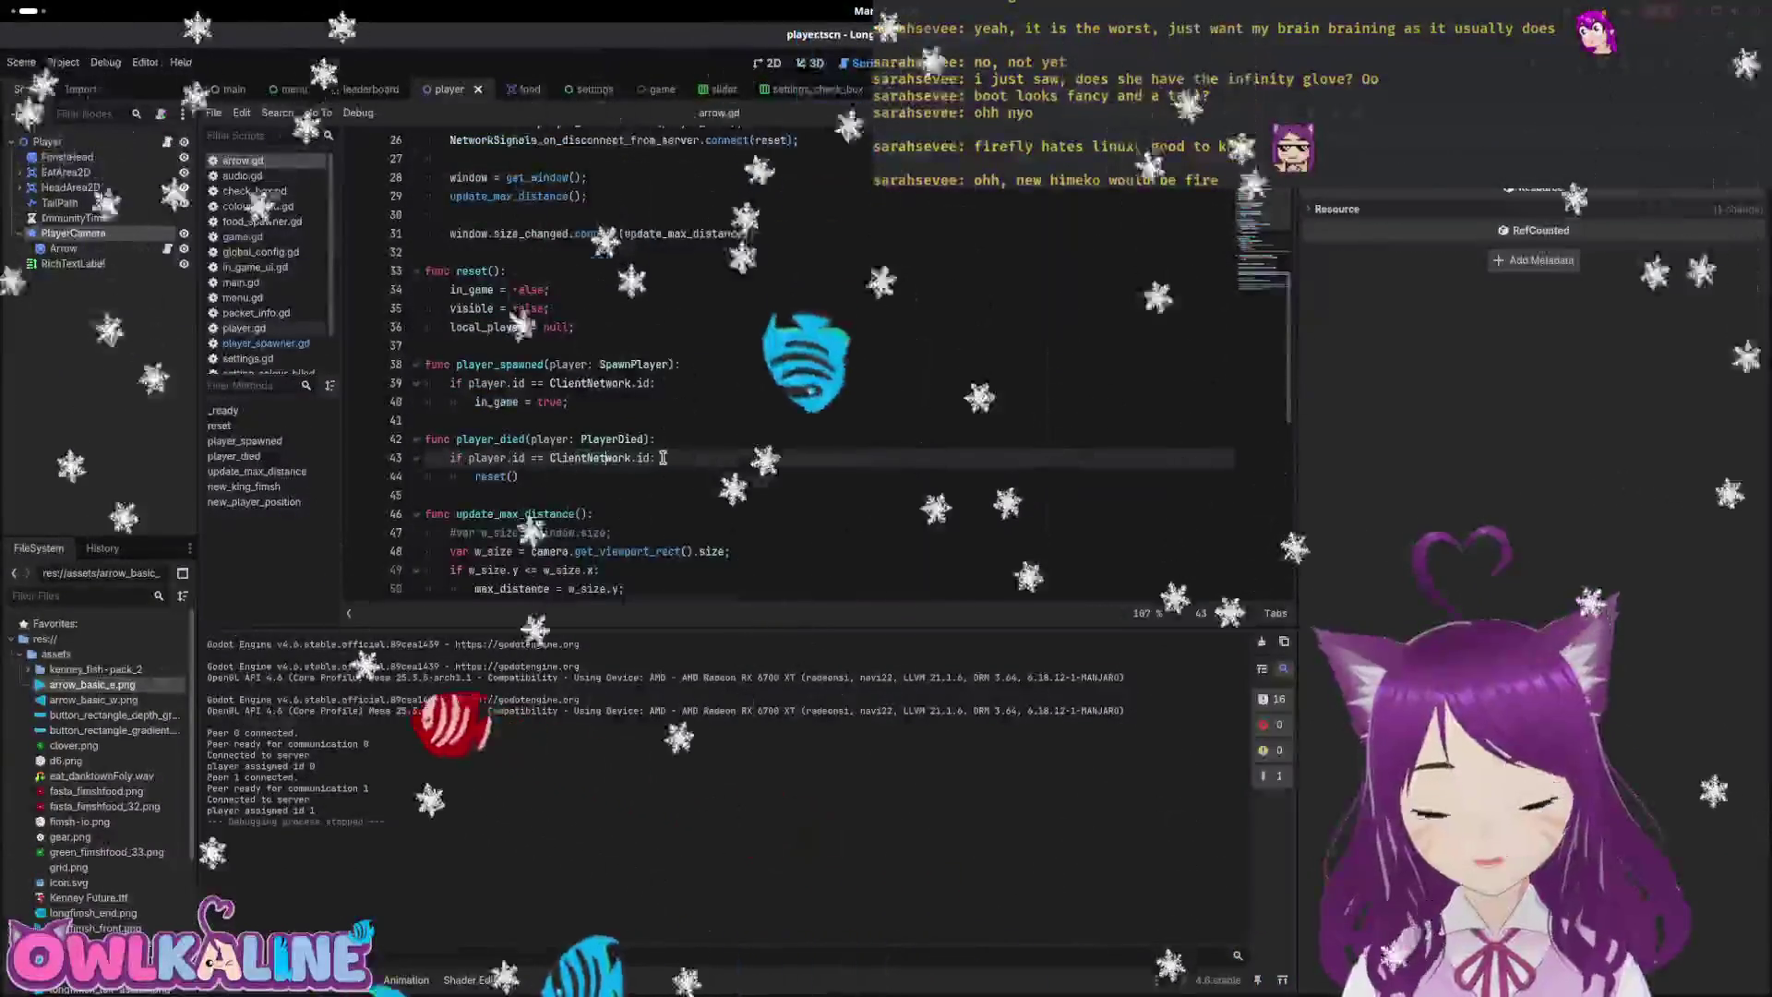
pyautogui.press('BackSpace')
pyautogui.write('c')
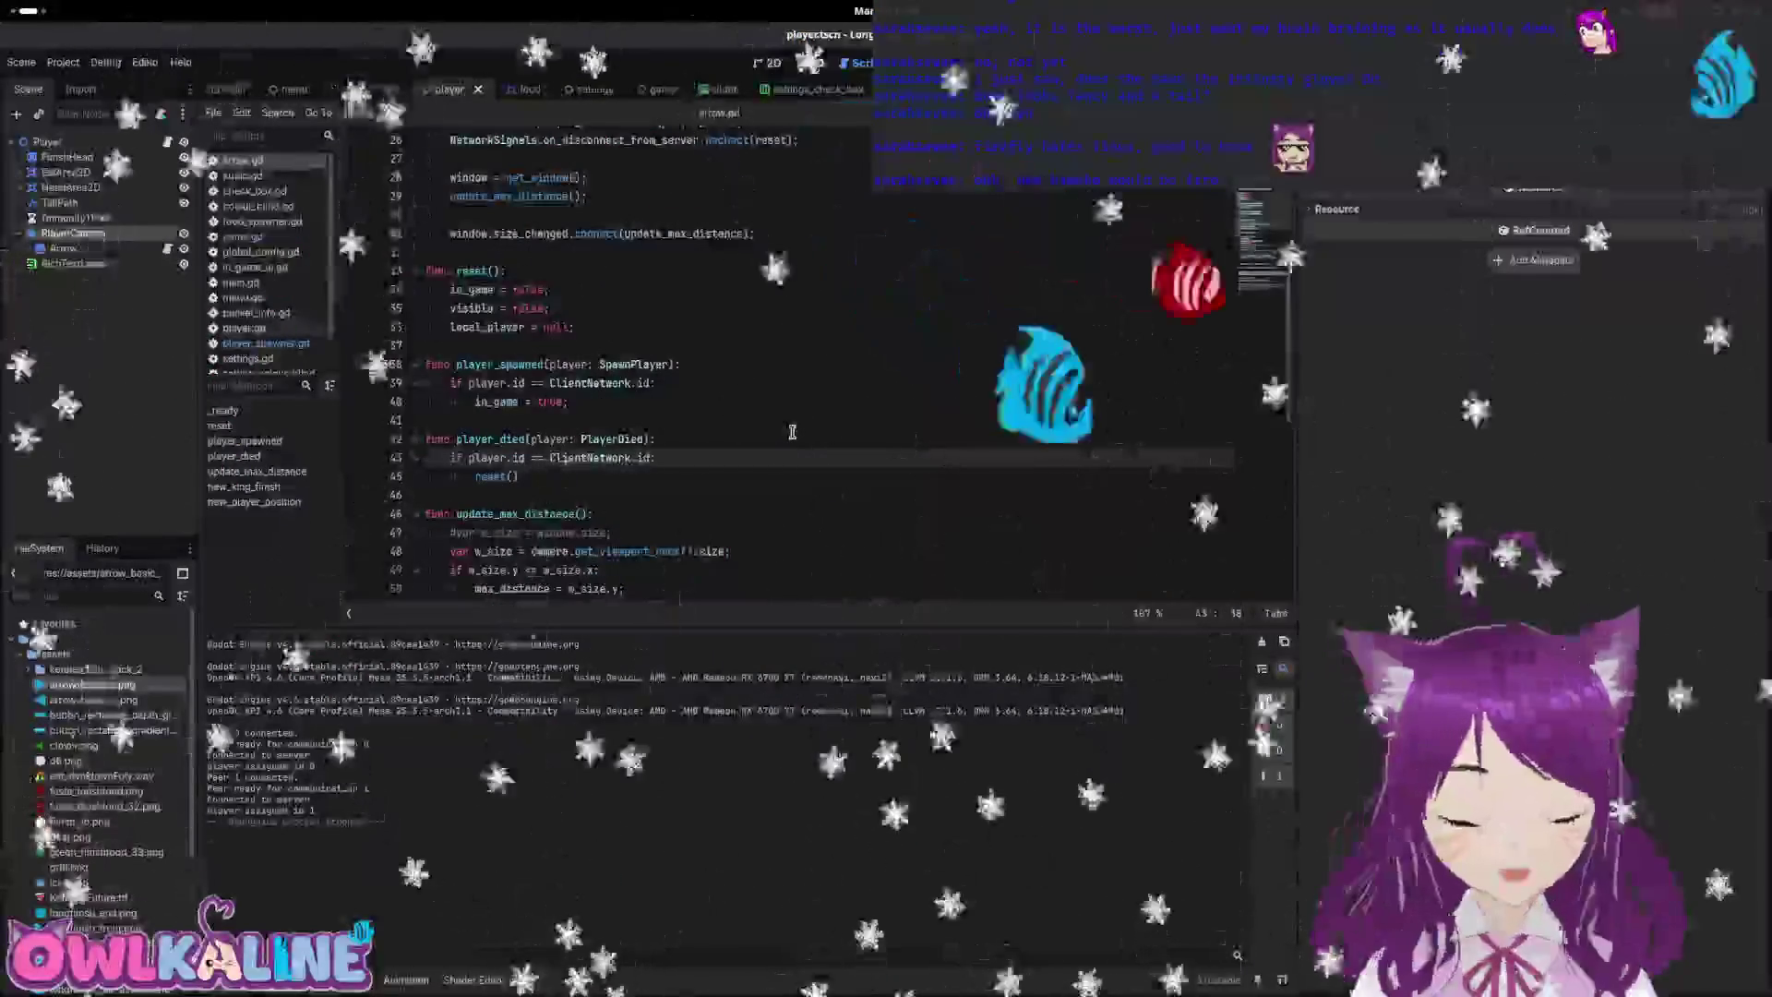
pyautogui.scroll(8, 739, 369)
pyautogui.click(562, 308)
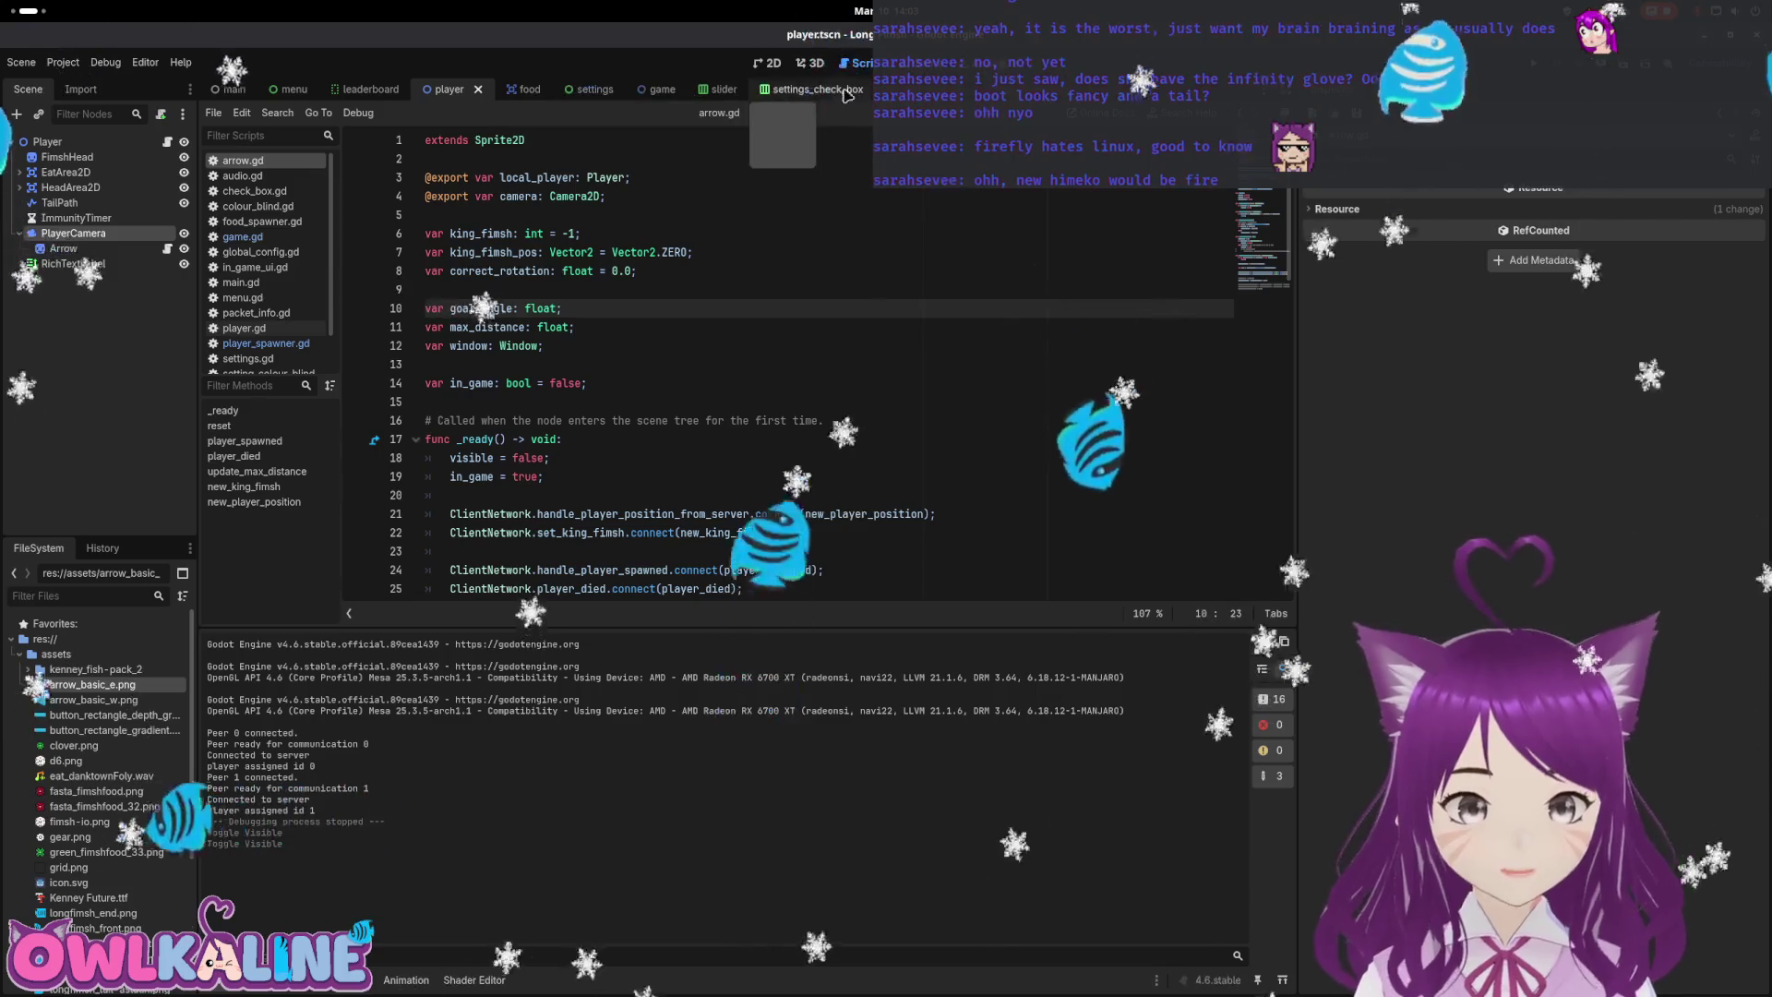
# In the FileSystem dock, collapse assets and expand Scenes down to the Static folder.
pyautogui.click(20, 654)
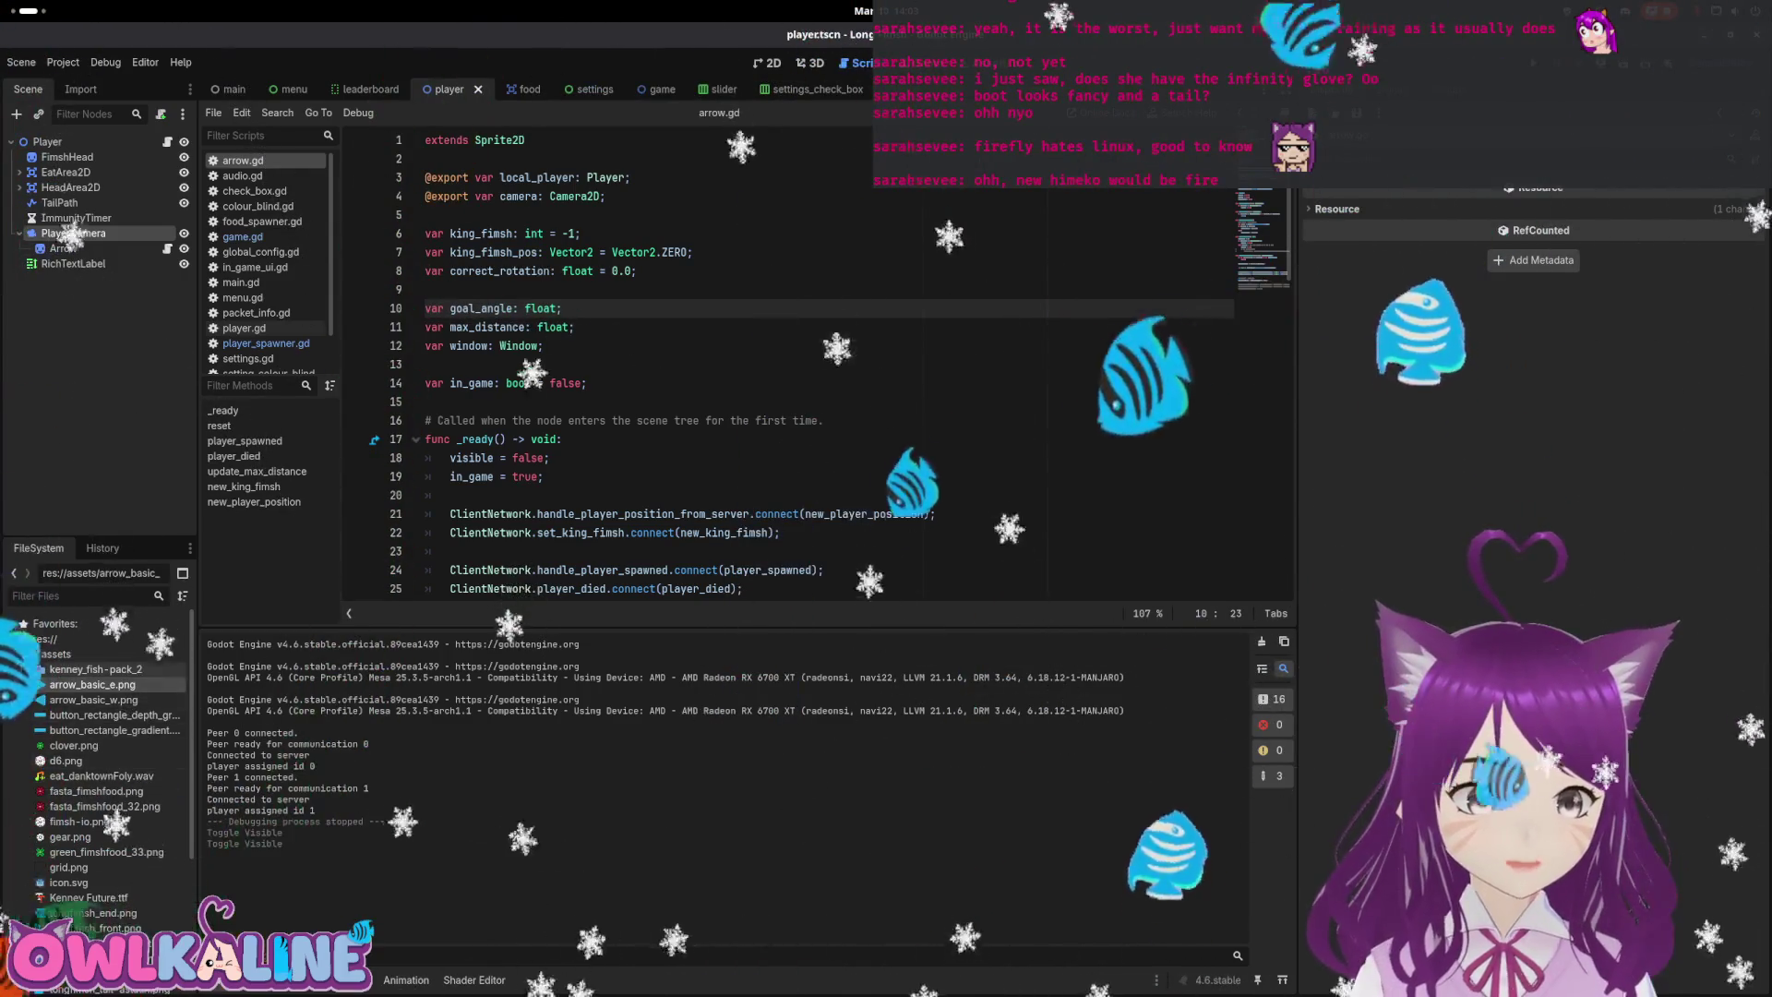
pyautogui.click(19, 714)
pyautogui.scroll(-5, 58, 736)
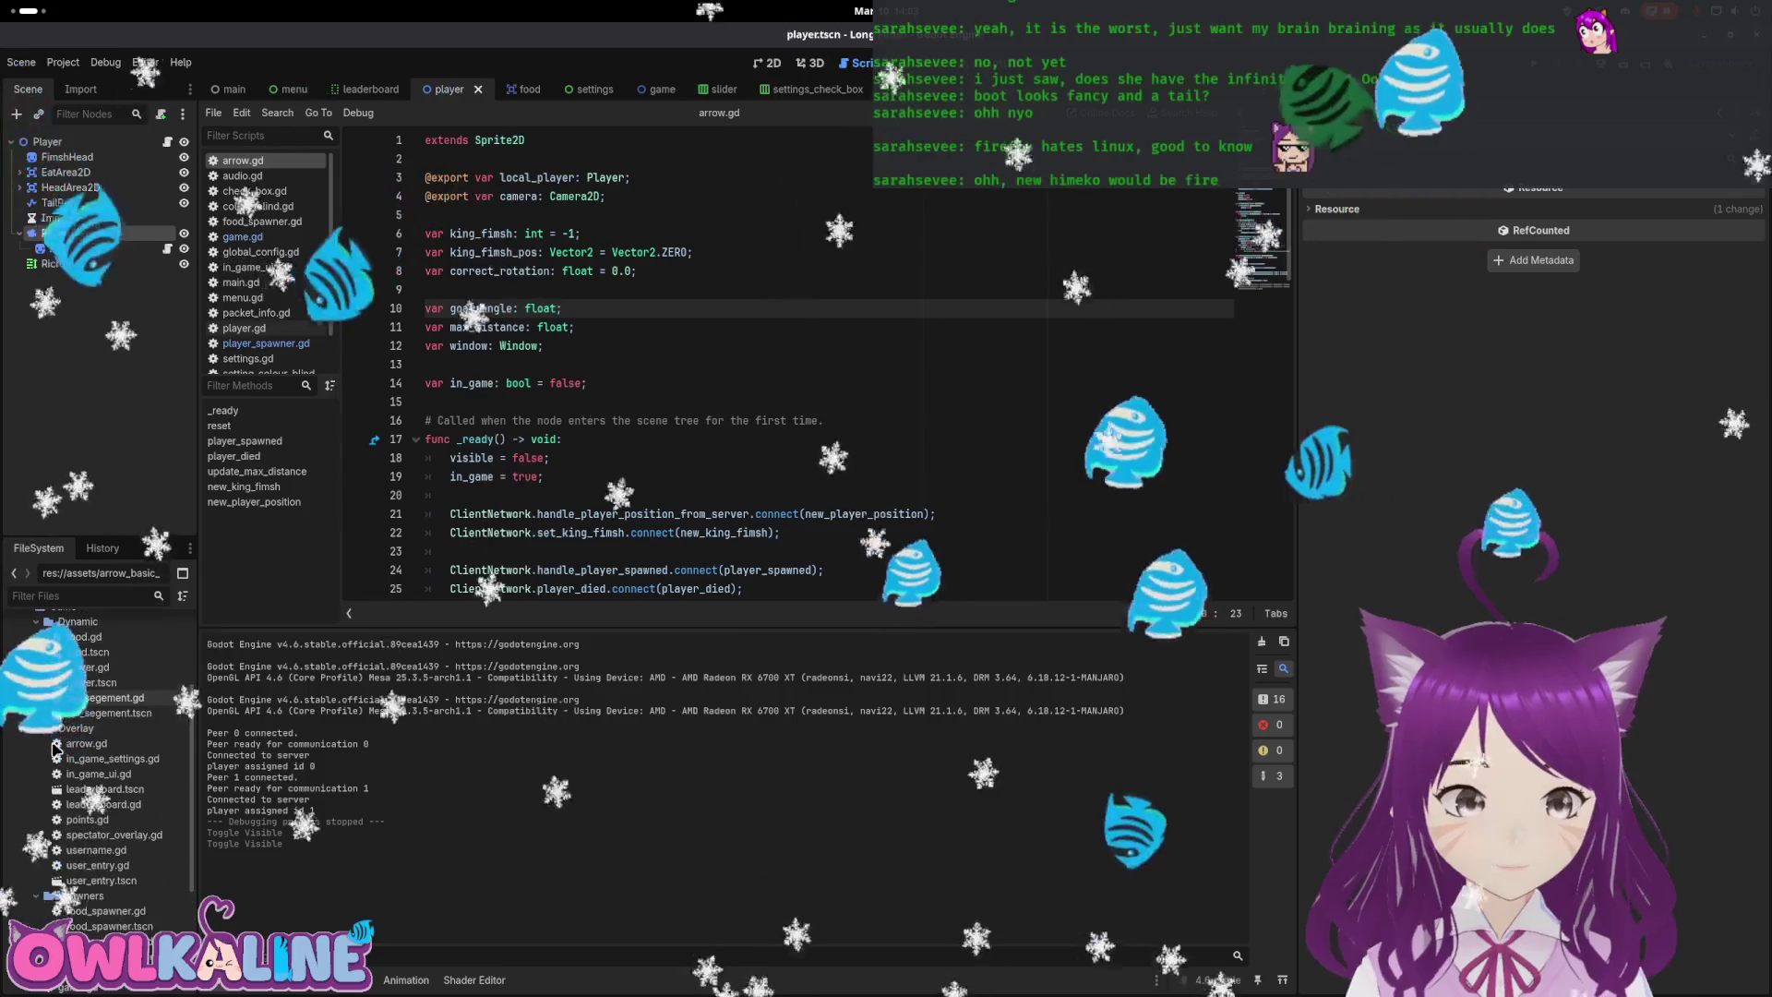
pyautogui.scroll(-3, 32, 889)
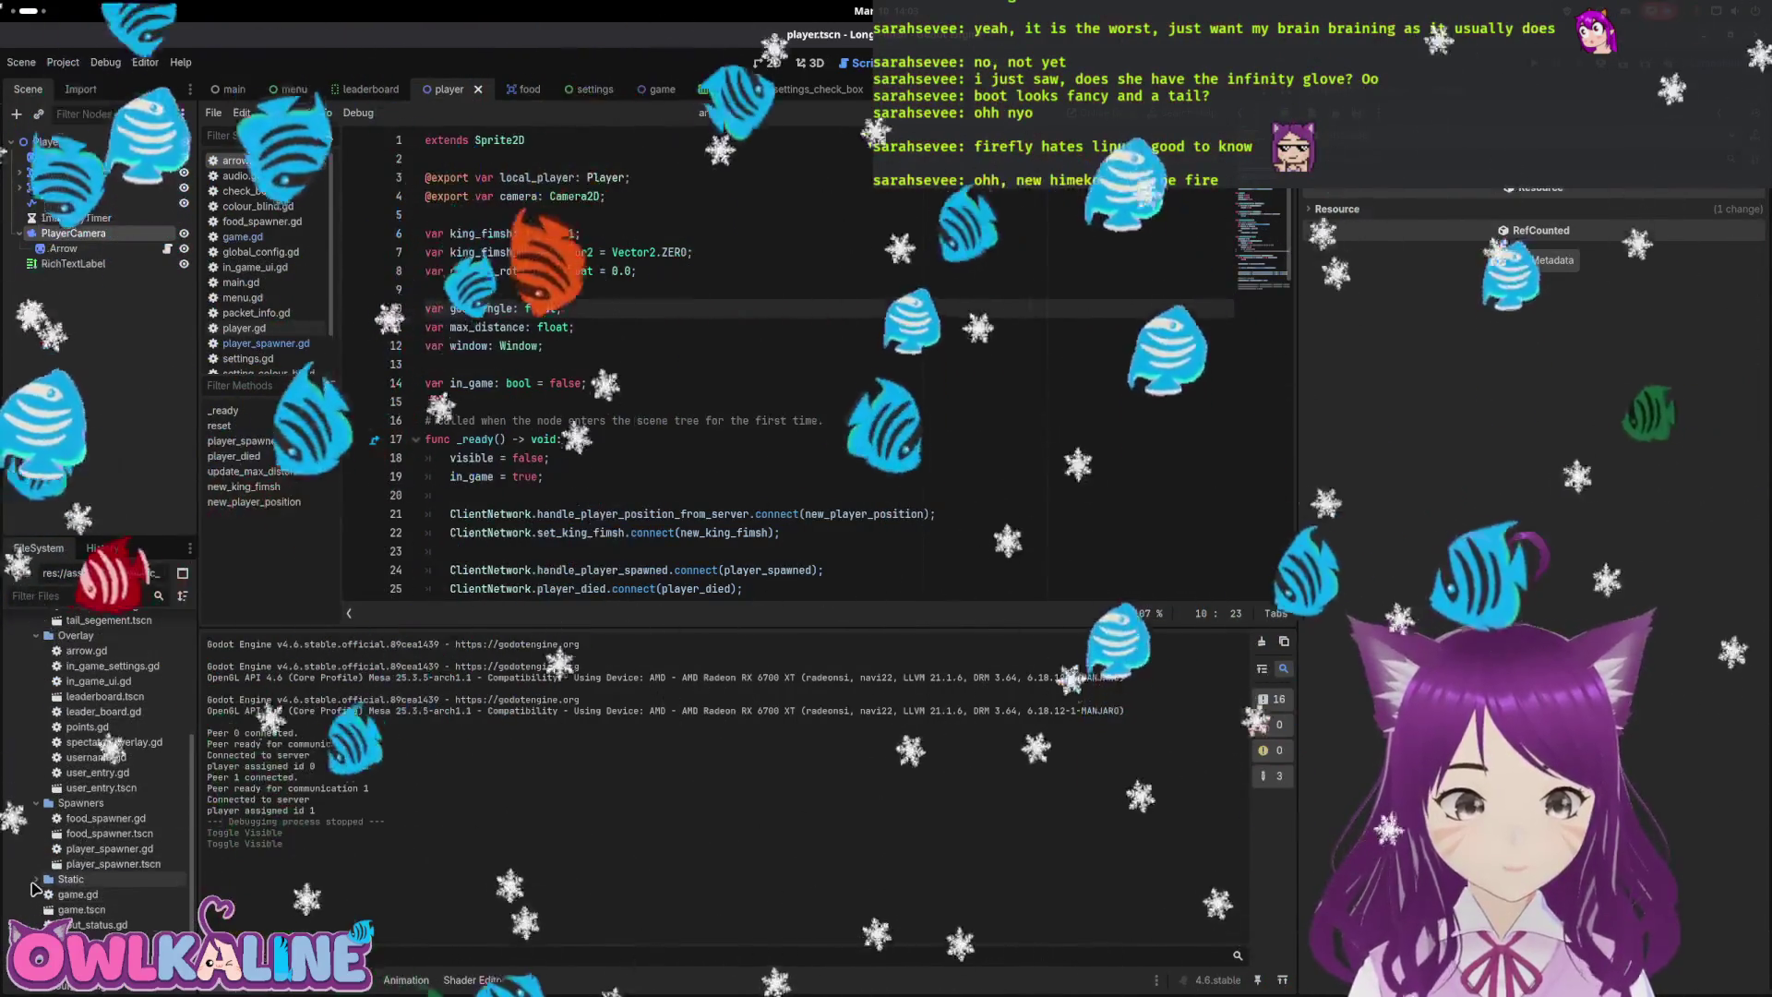
# Open boundry.gd, inspect the set_left_wall call in _ready, then open wall.gd.
pyautogui.scroll(-2, 56, 867)
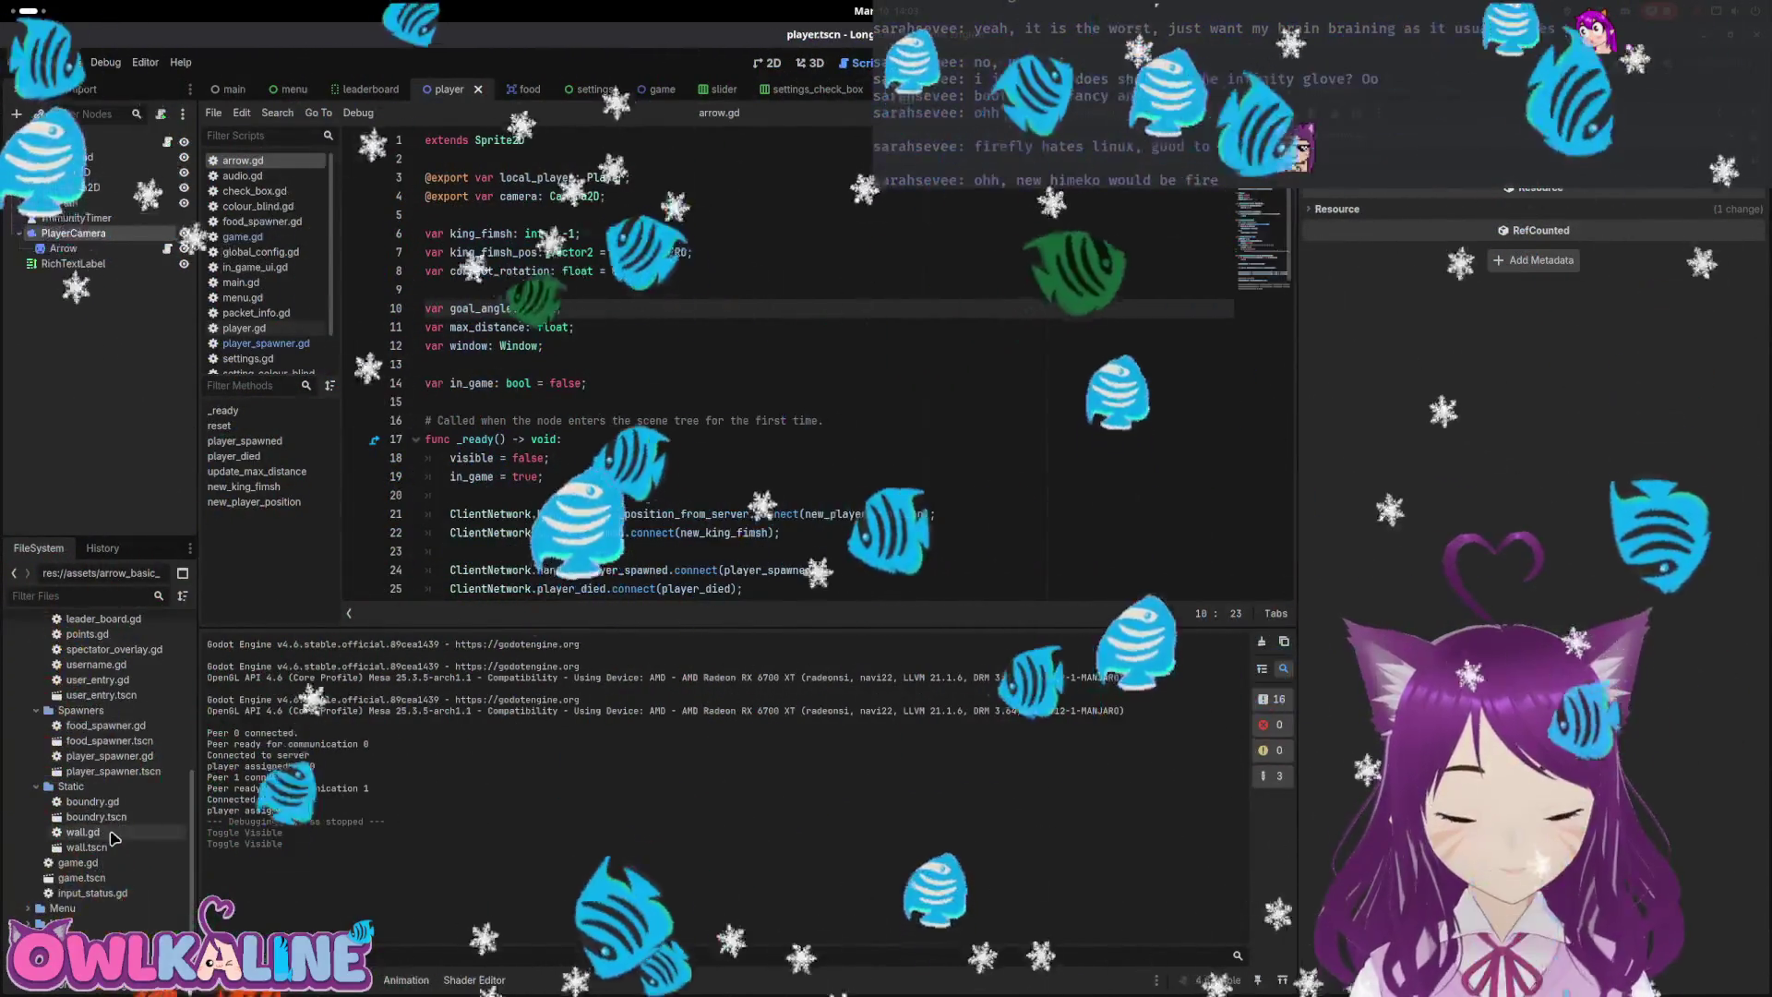
pyautogui.doubleClick(92, 801)
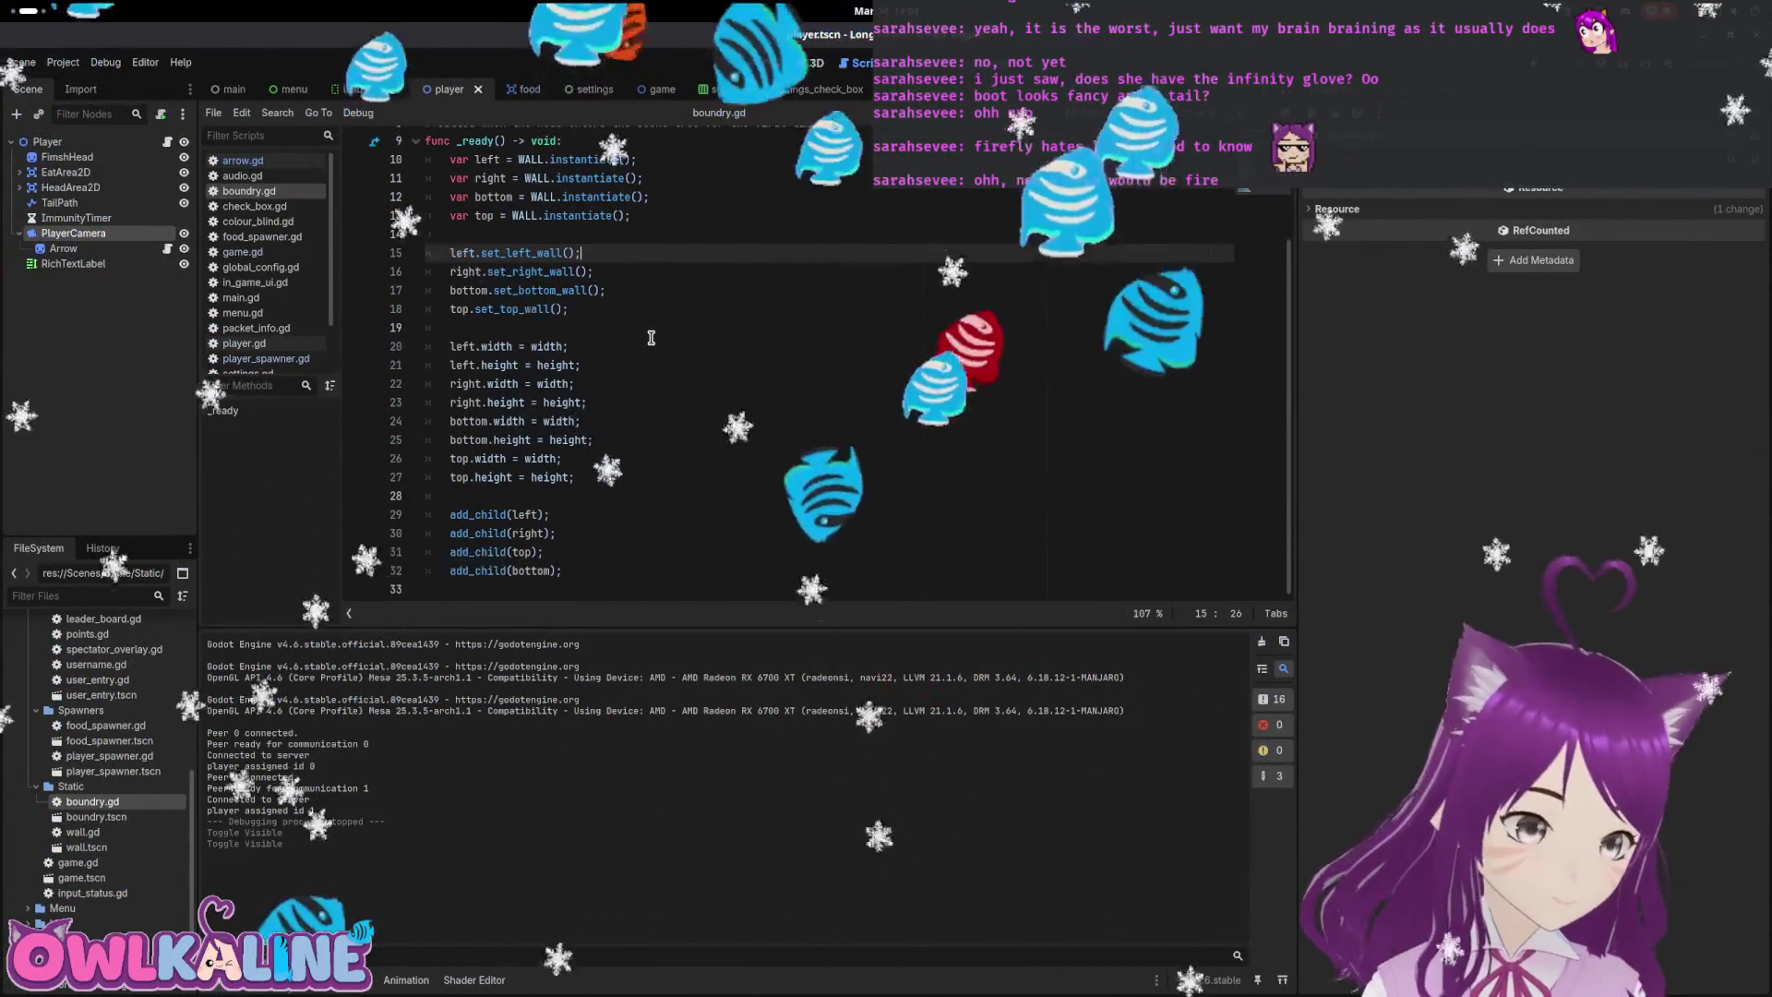
pyautogui.scroll(3, 641, 360)
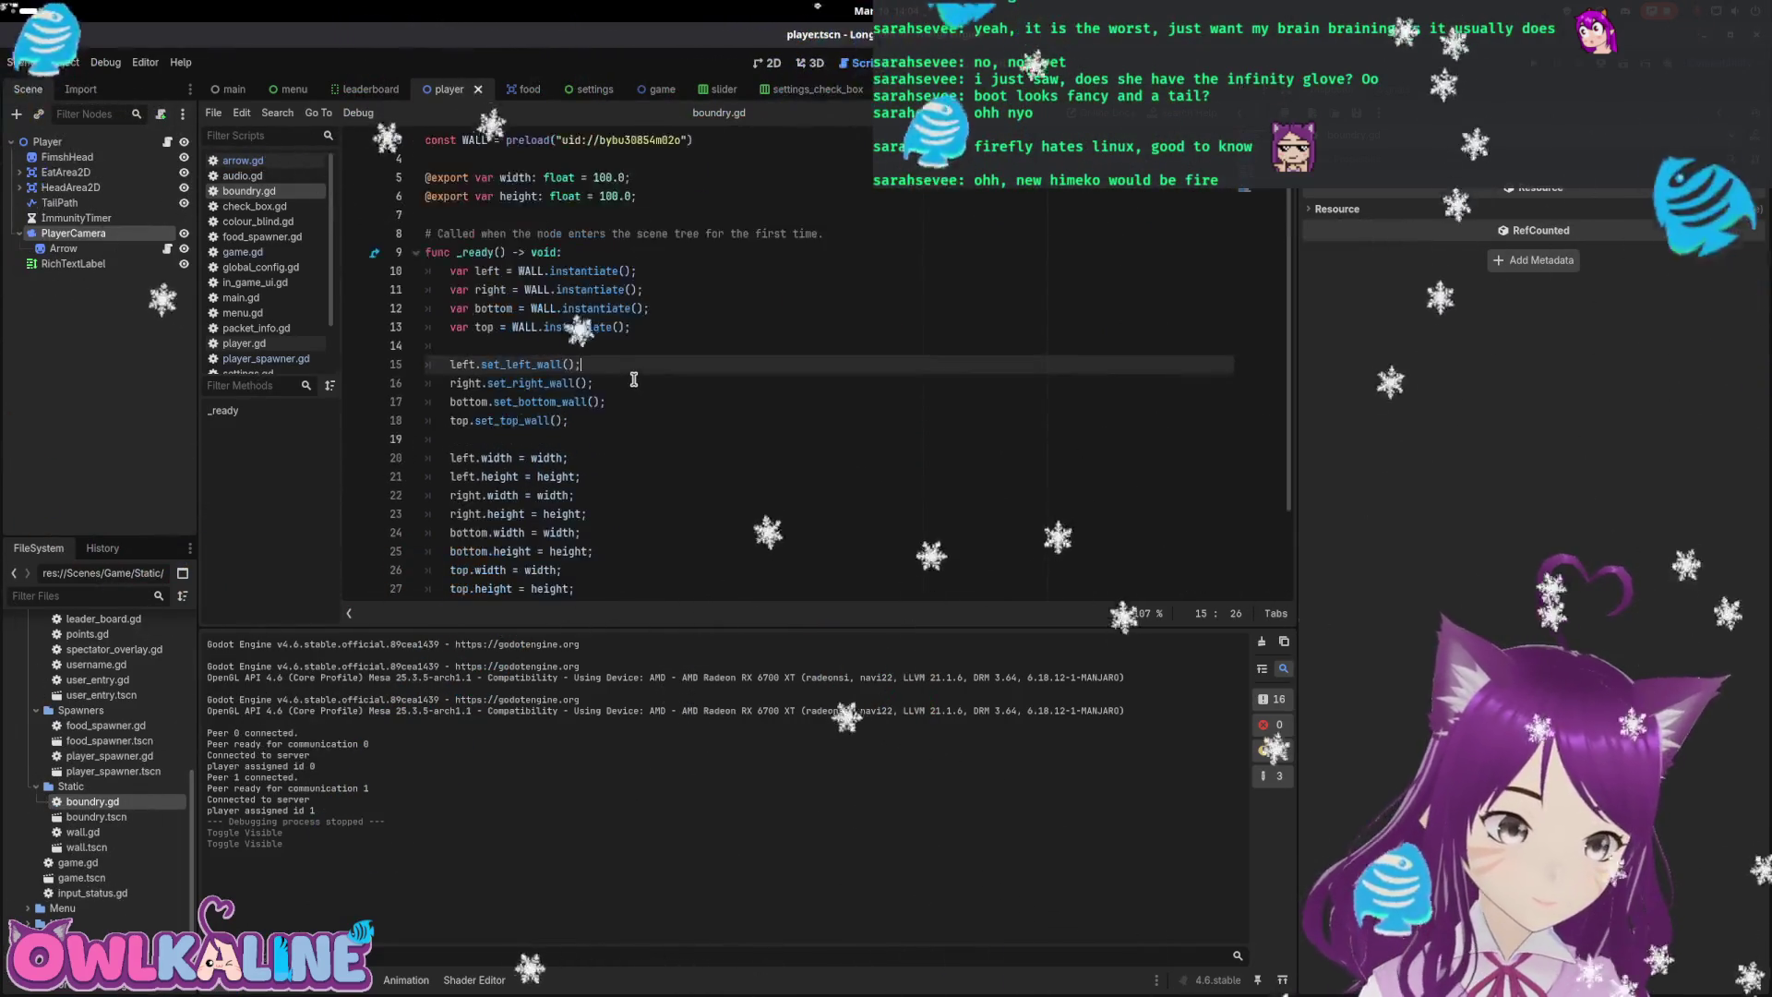
pyautogui.scroll(-2, 632, 461)
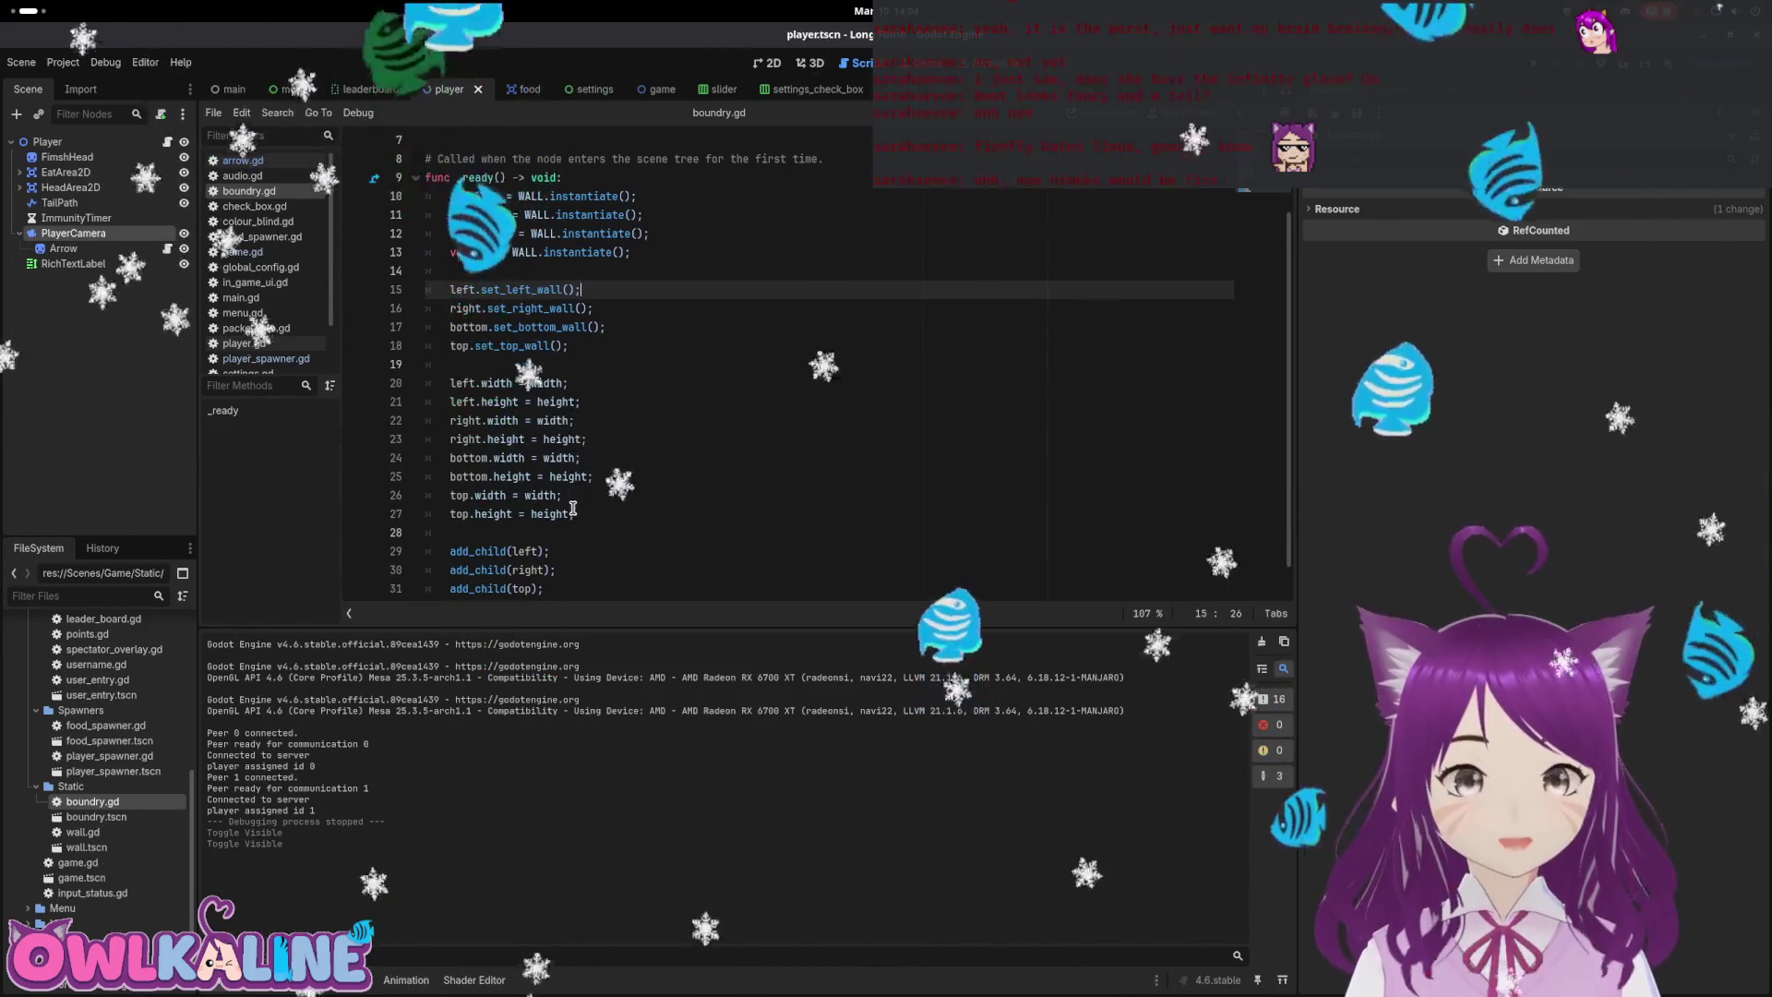
pyautogui.doubleClick(522, 289)
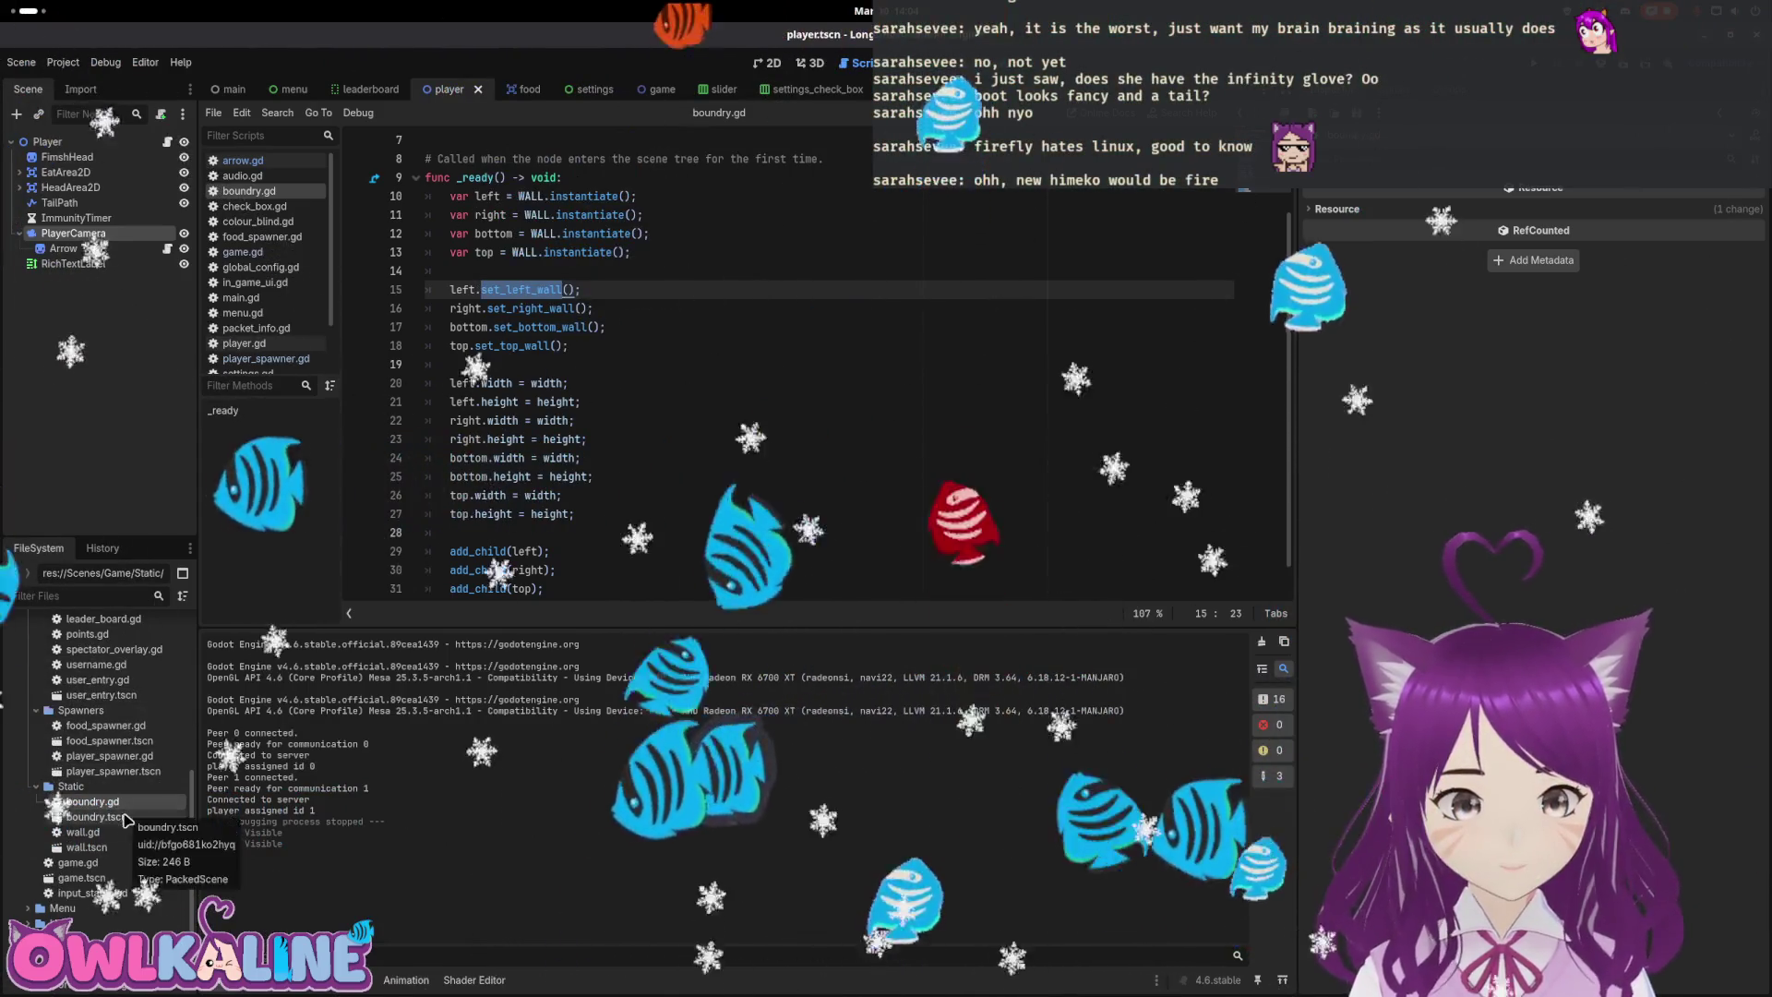
pyautogui.doubleClick(84, 831)
# Change the Top wall position on line 35 of wall.gd to Vector2(0.0+thickness, top).
pyautogui.click(603, 403)
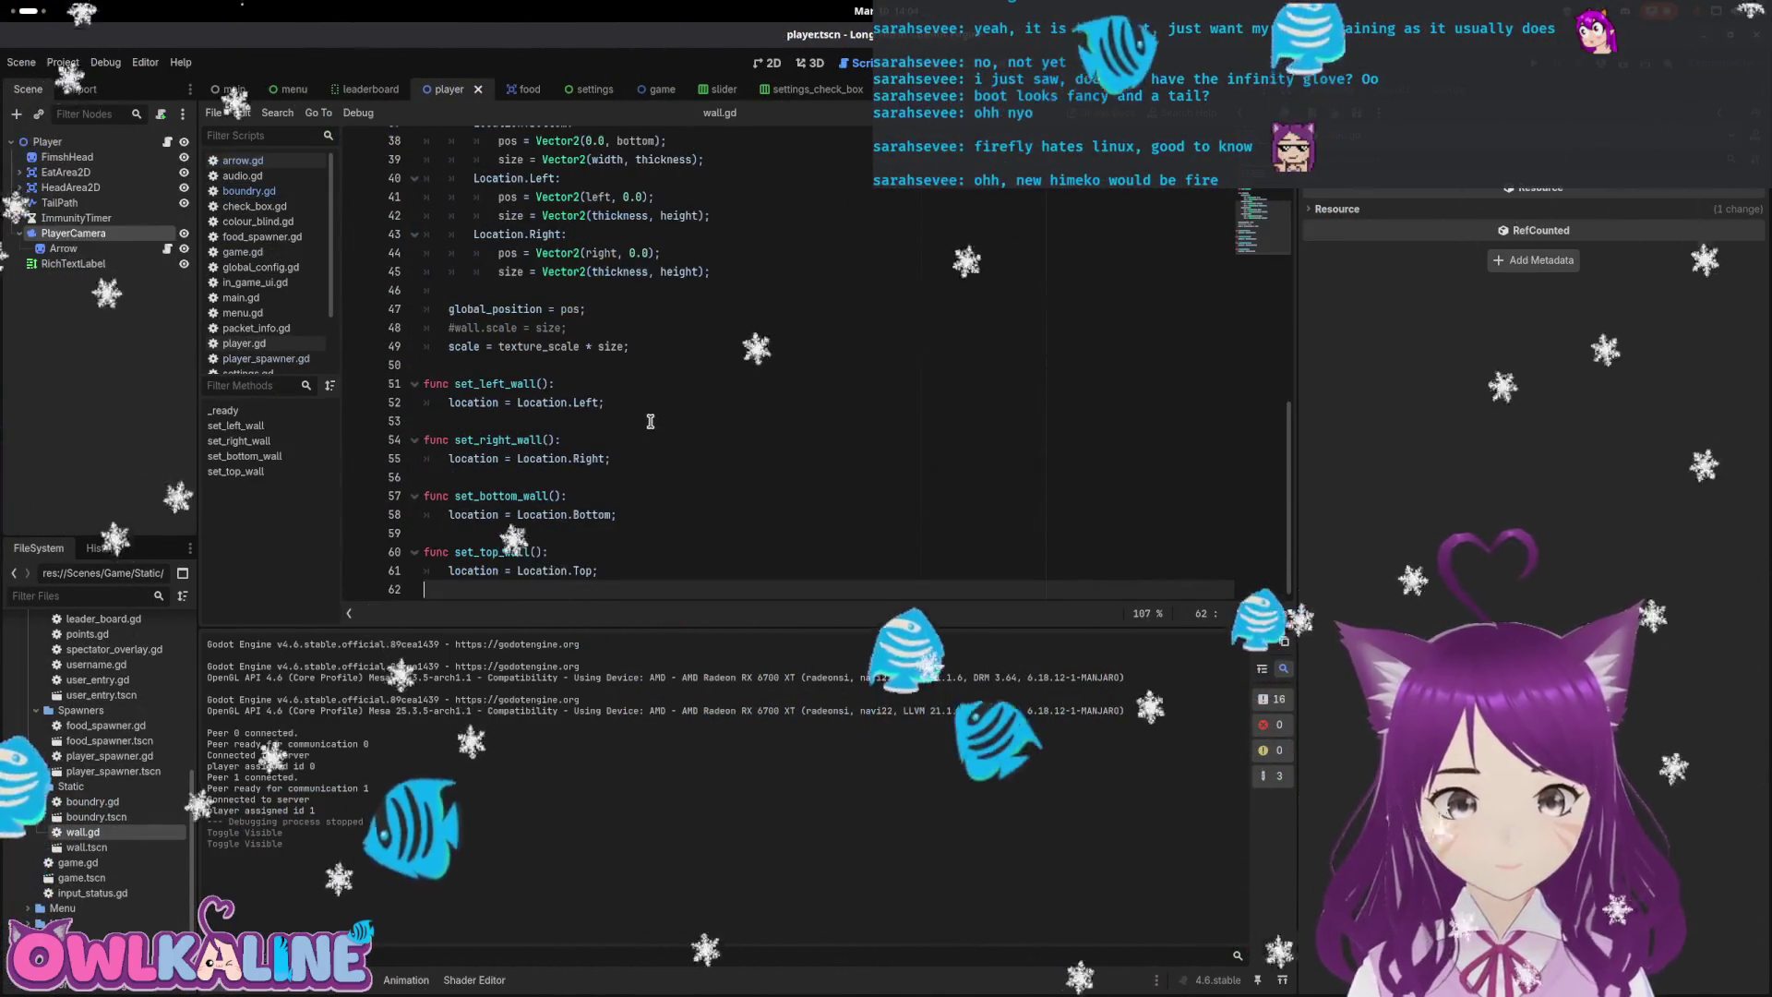
pyautogui.scroll(4, 614, 438)
pyautogui.scroll(1, 623, 449)
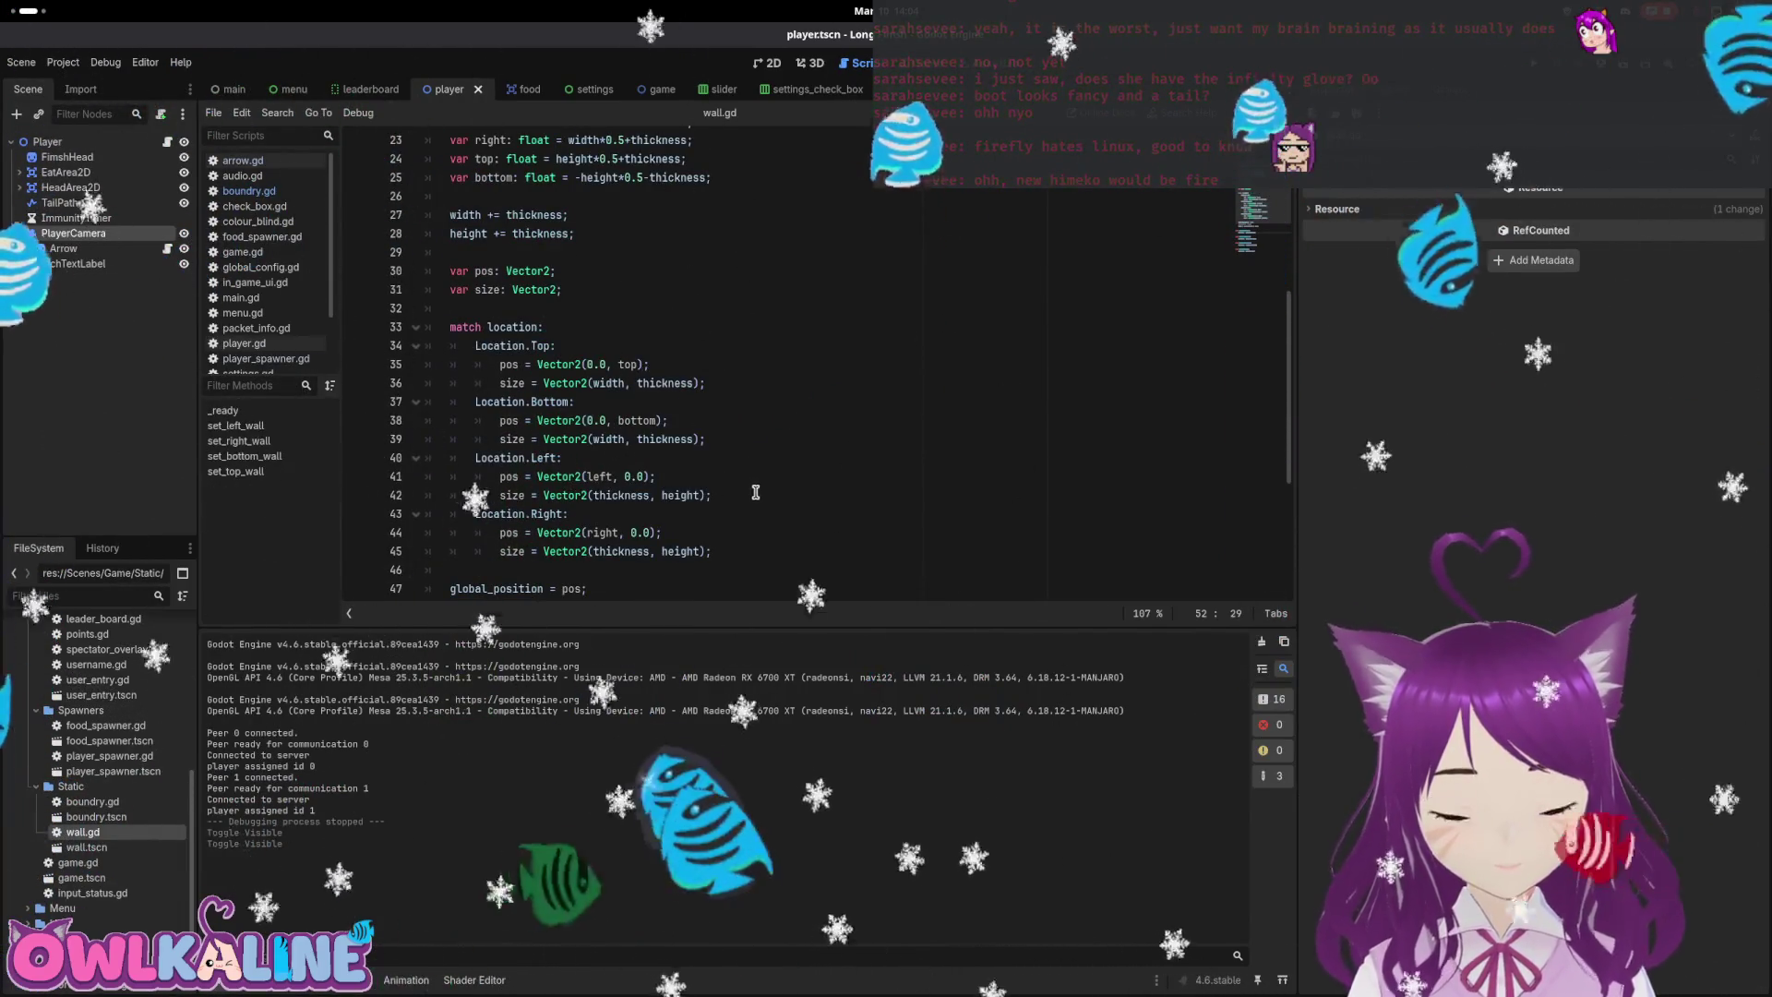
pyautogui.click(607, 365)
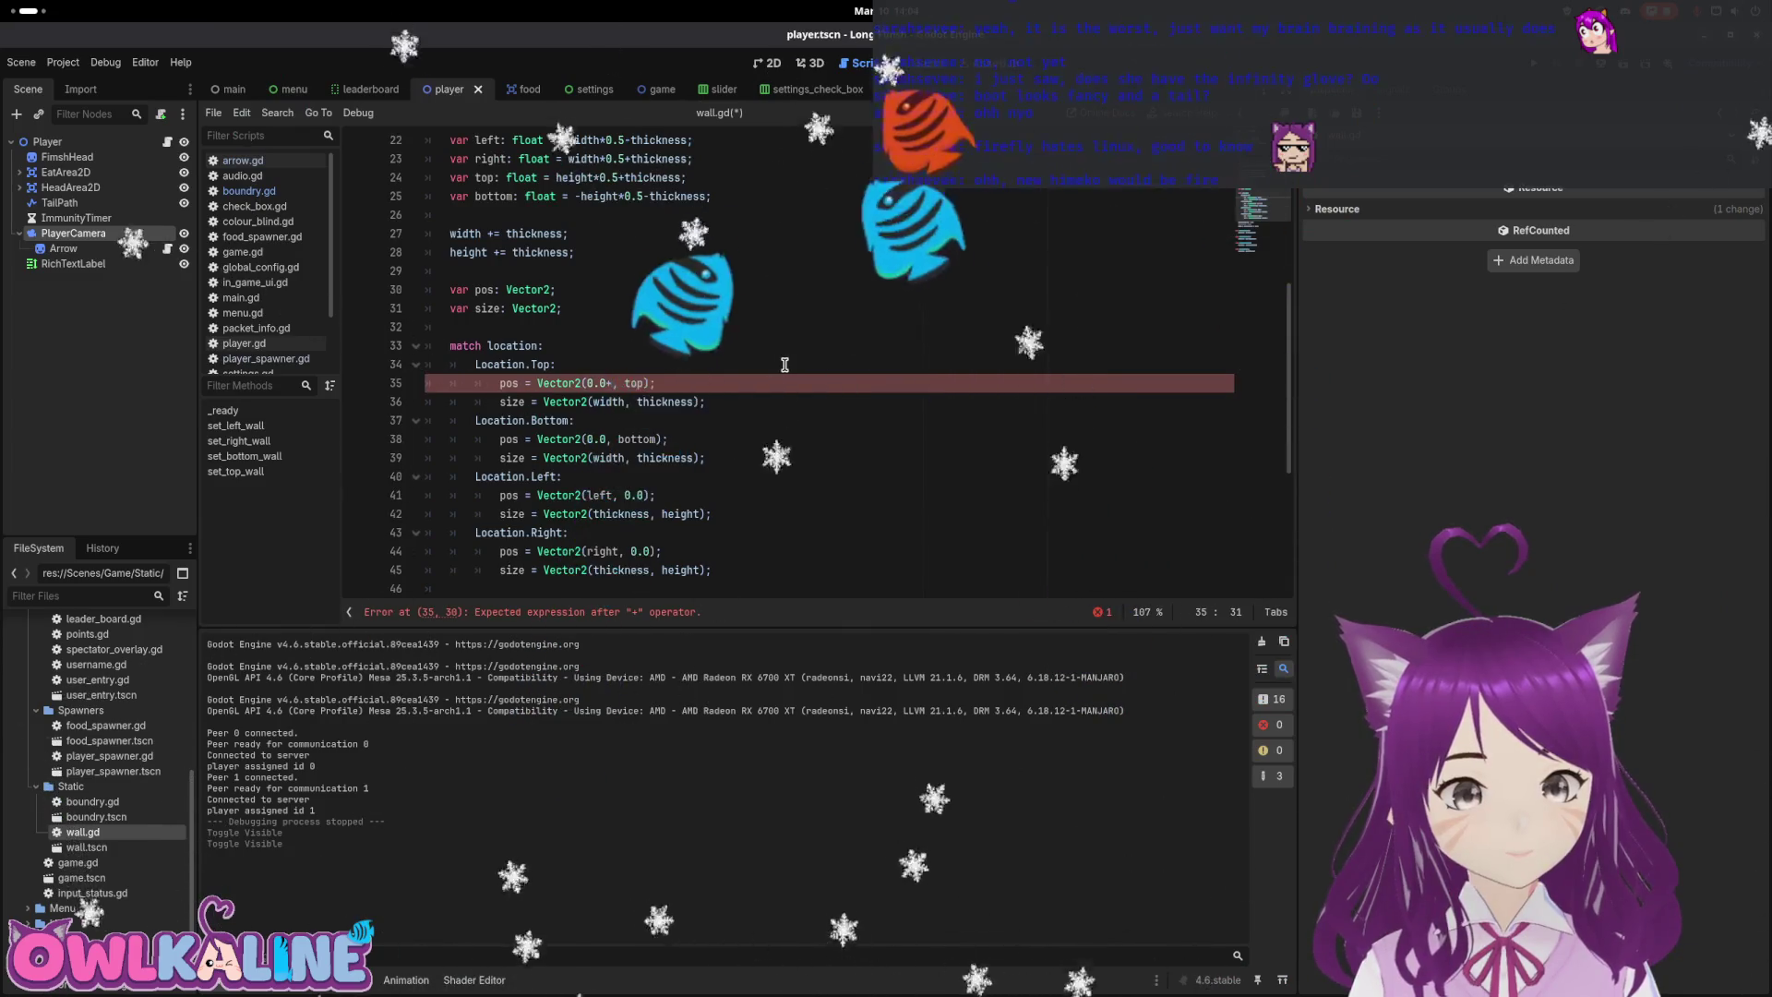
pyautogui.press('Return')
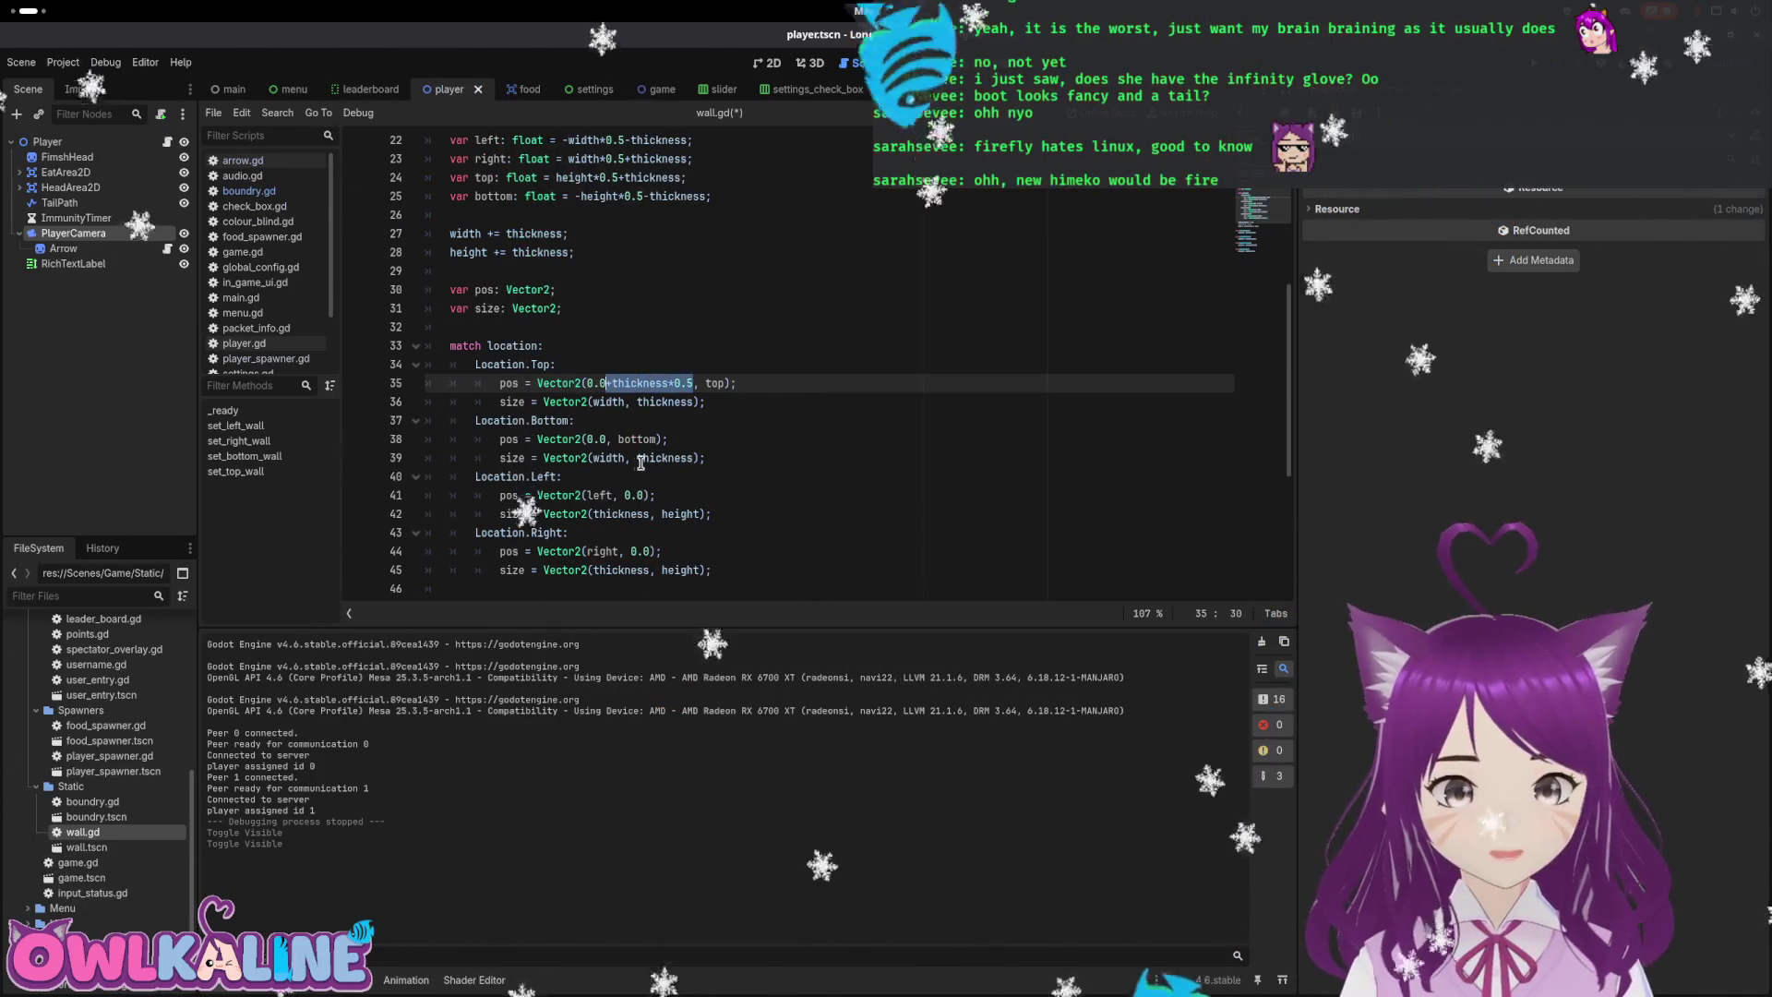
# Save wall.gd, undoing the extra offset pasted into line 38.
pyautogui.click(607, 438)
pyautogui.hotkey('ctrl', 'v')
pyautogui.scroll(-1, 626, 420)
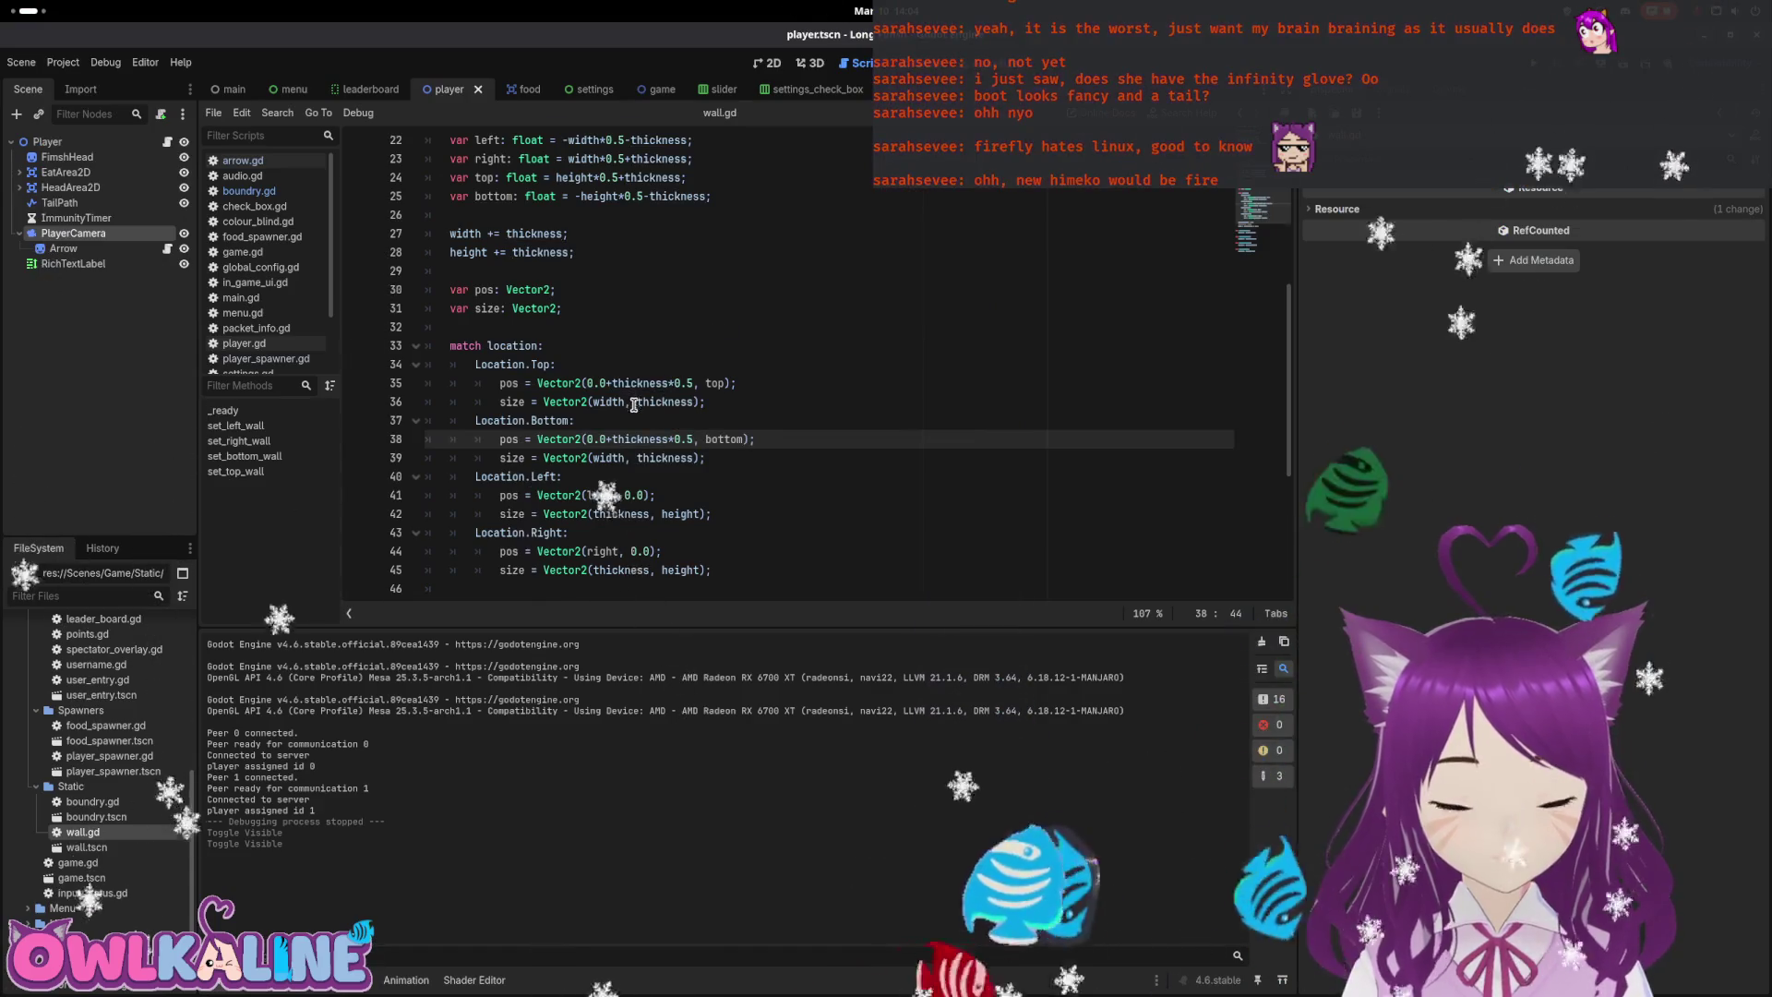
pyautogui.hotkey('ctrl', 's')
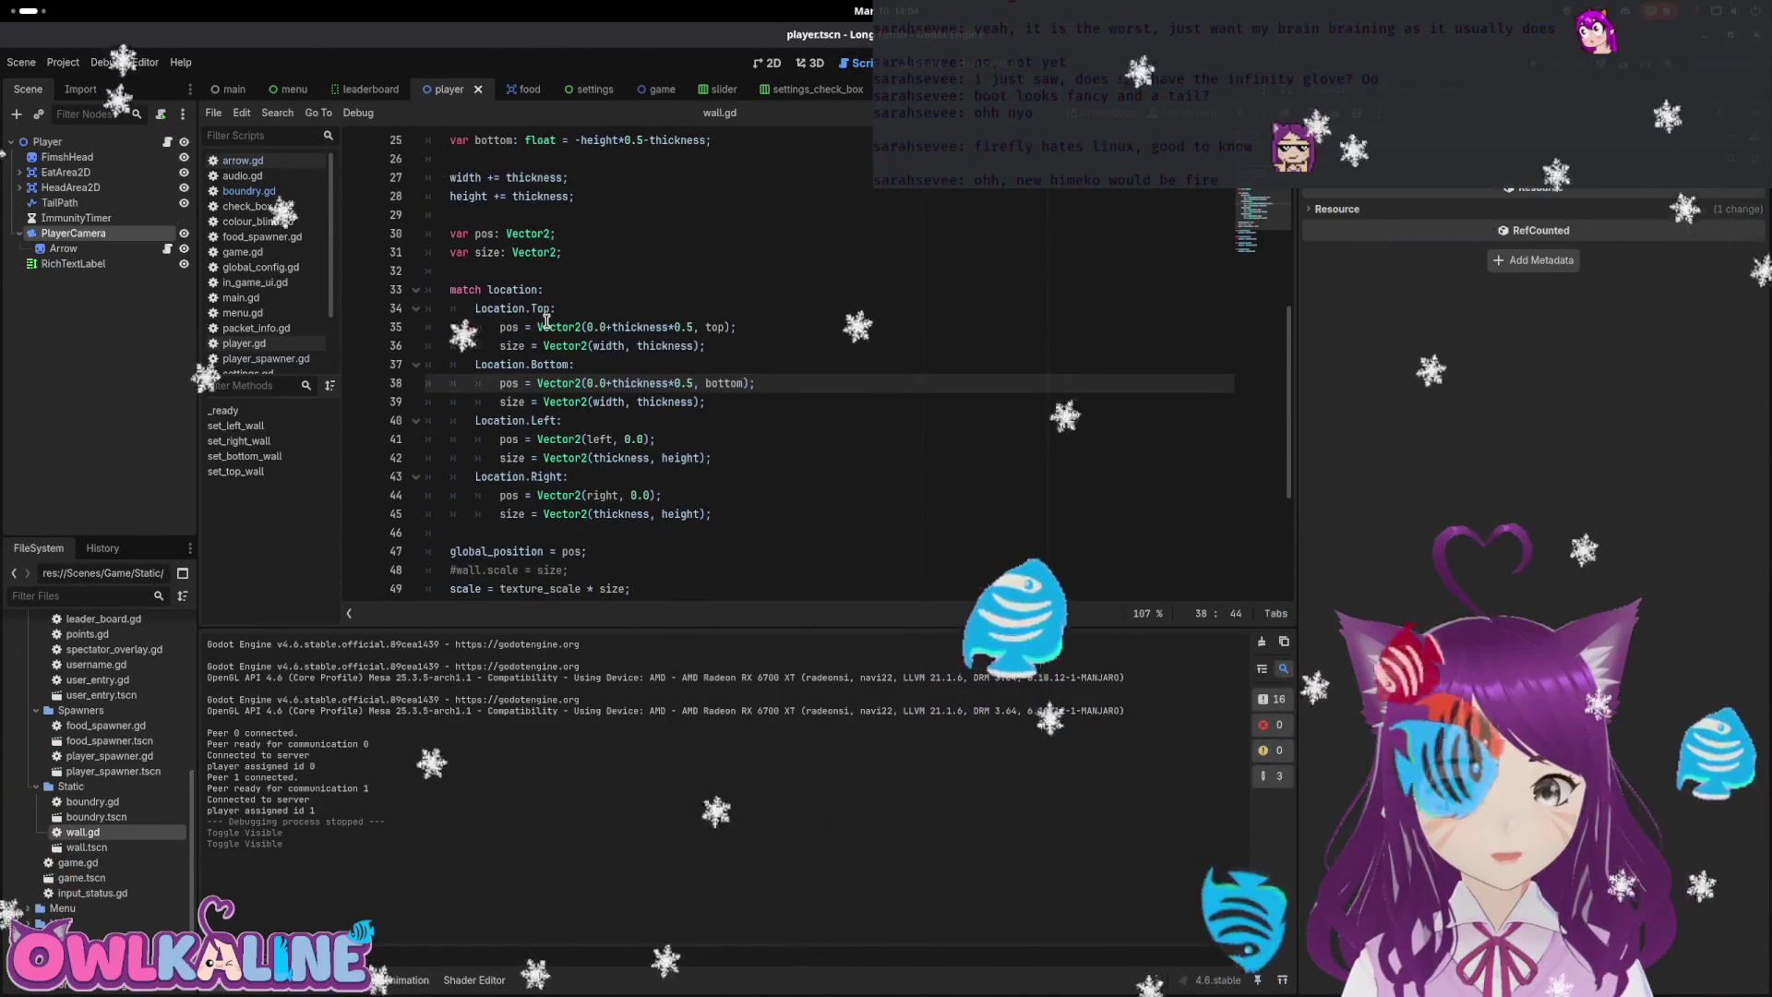
pyautogui.moveTo(547, 321)
pyautogui.hotkey('ctrl', 'z')
pyautogui.hotkey('ctrl', 'z')
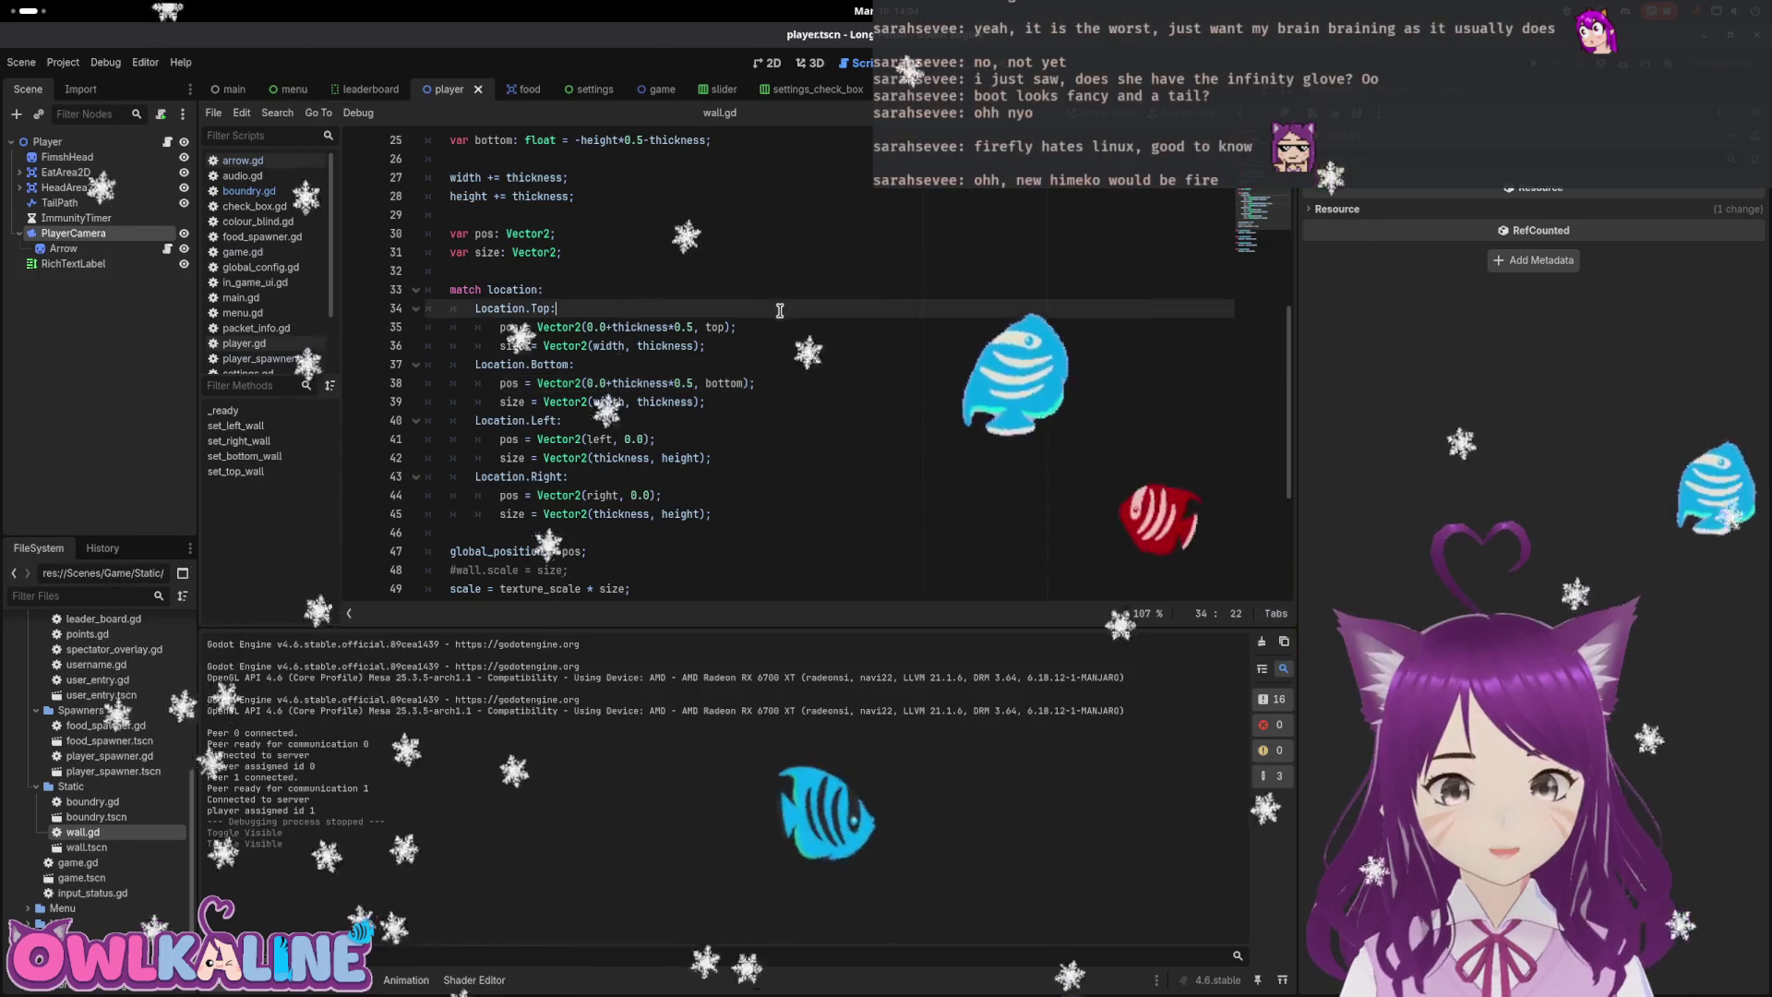
pyautogui.doubleClick(691, 327)
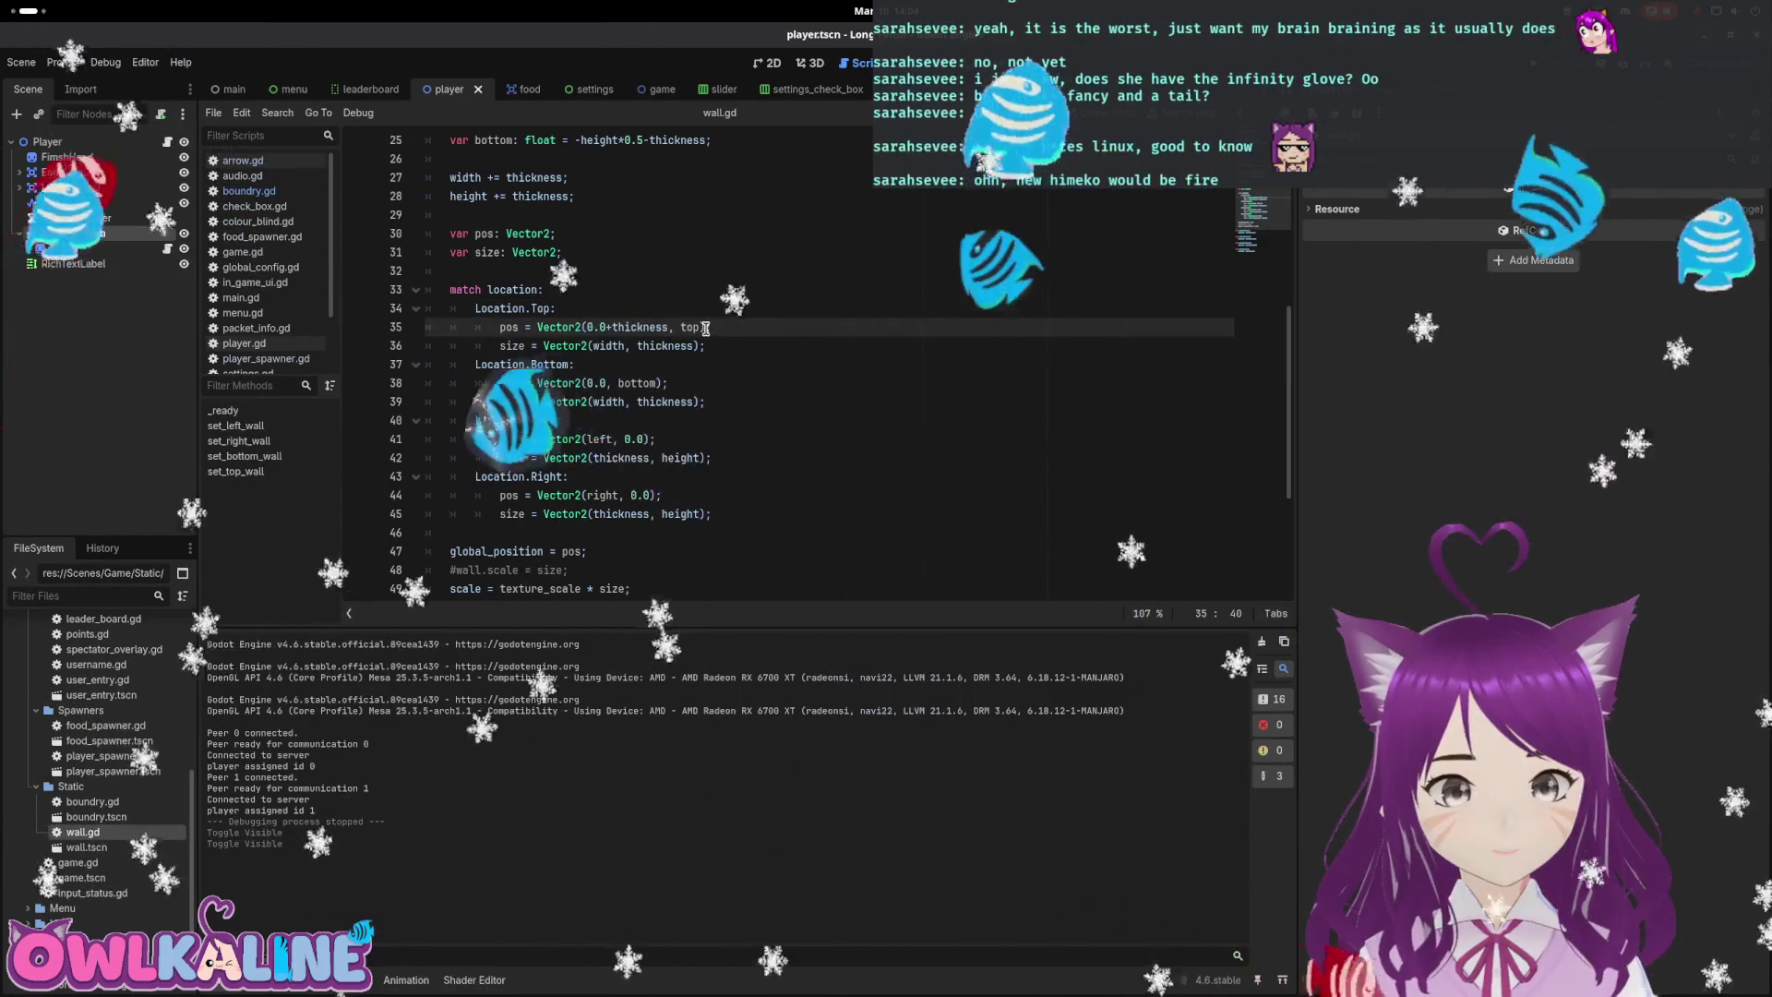
pyautogui.scroll(1, 780, 410)
pyautogui.scroll(4, 779, 409)
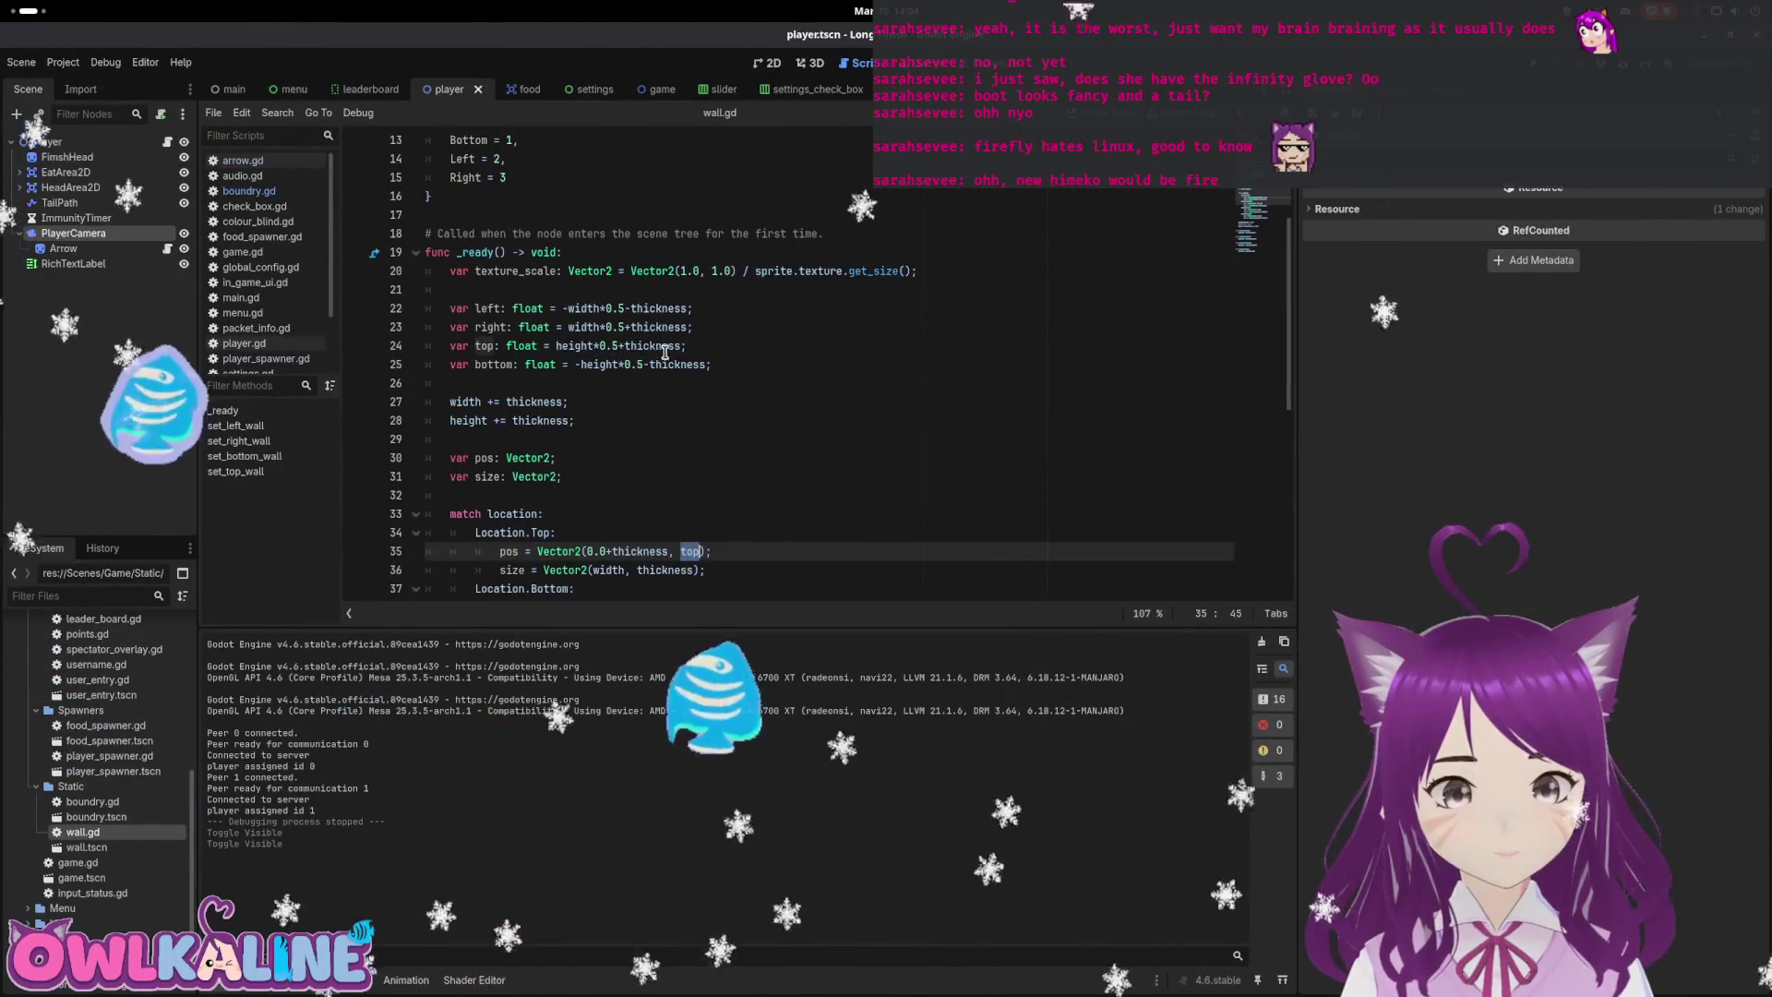
# Make the top wall offset subtract thickness*0.5 and save wall.gd.
pyautogui.click(624, 345)
pyautogui.press('BackSpace')
pyautogui.write('-')
pyautogui.press('End')
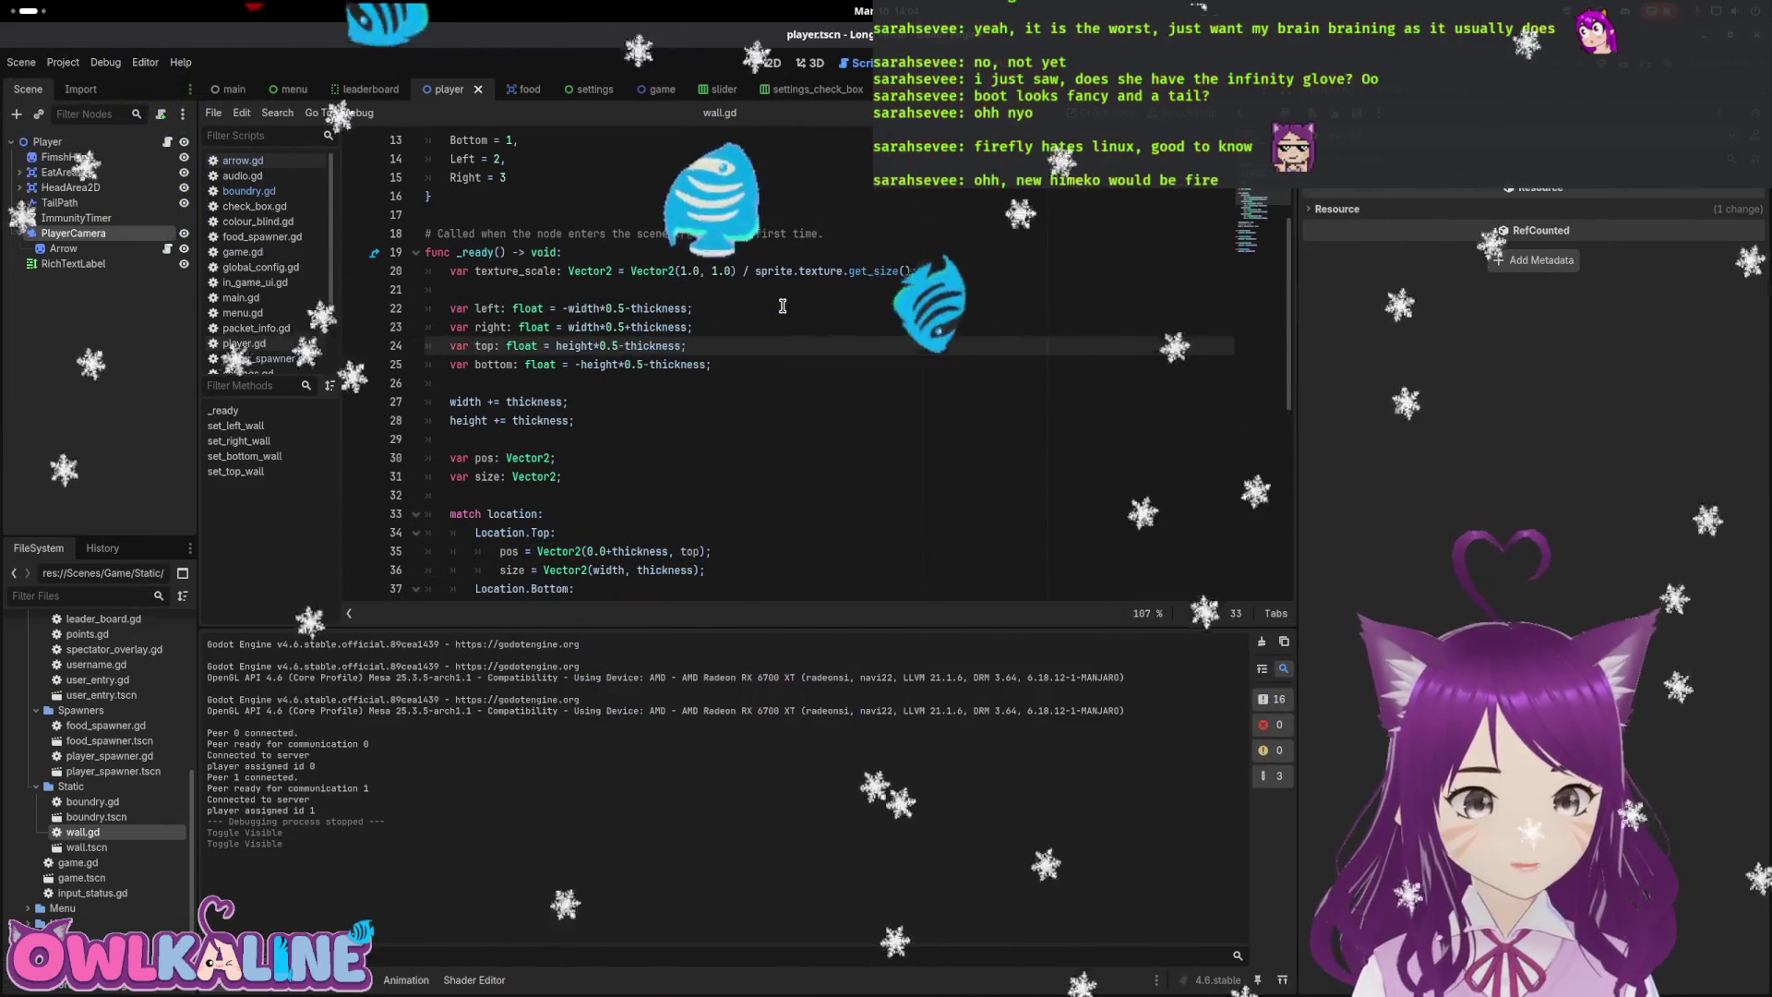
pyautogui.press('Left')
pyautogui.write('*0')
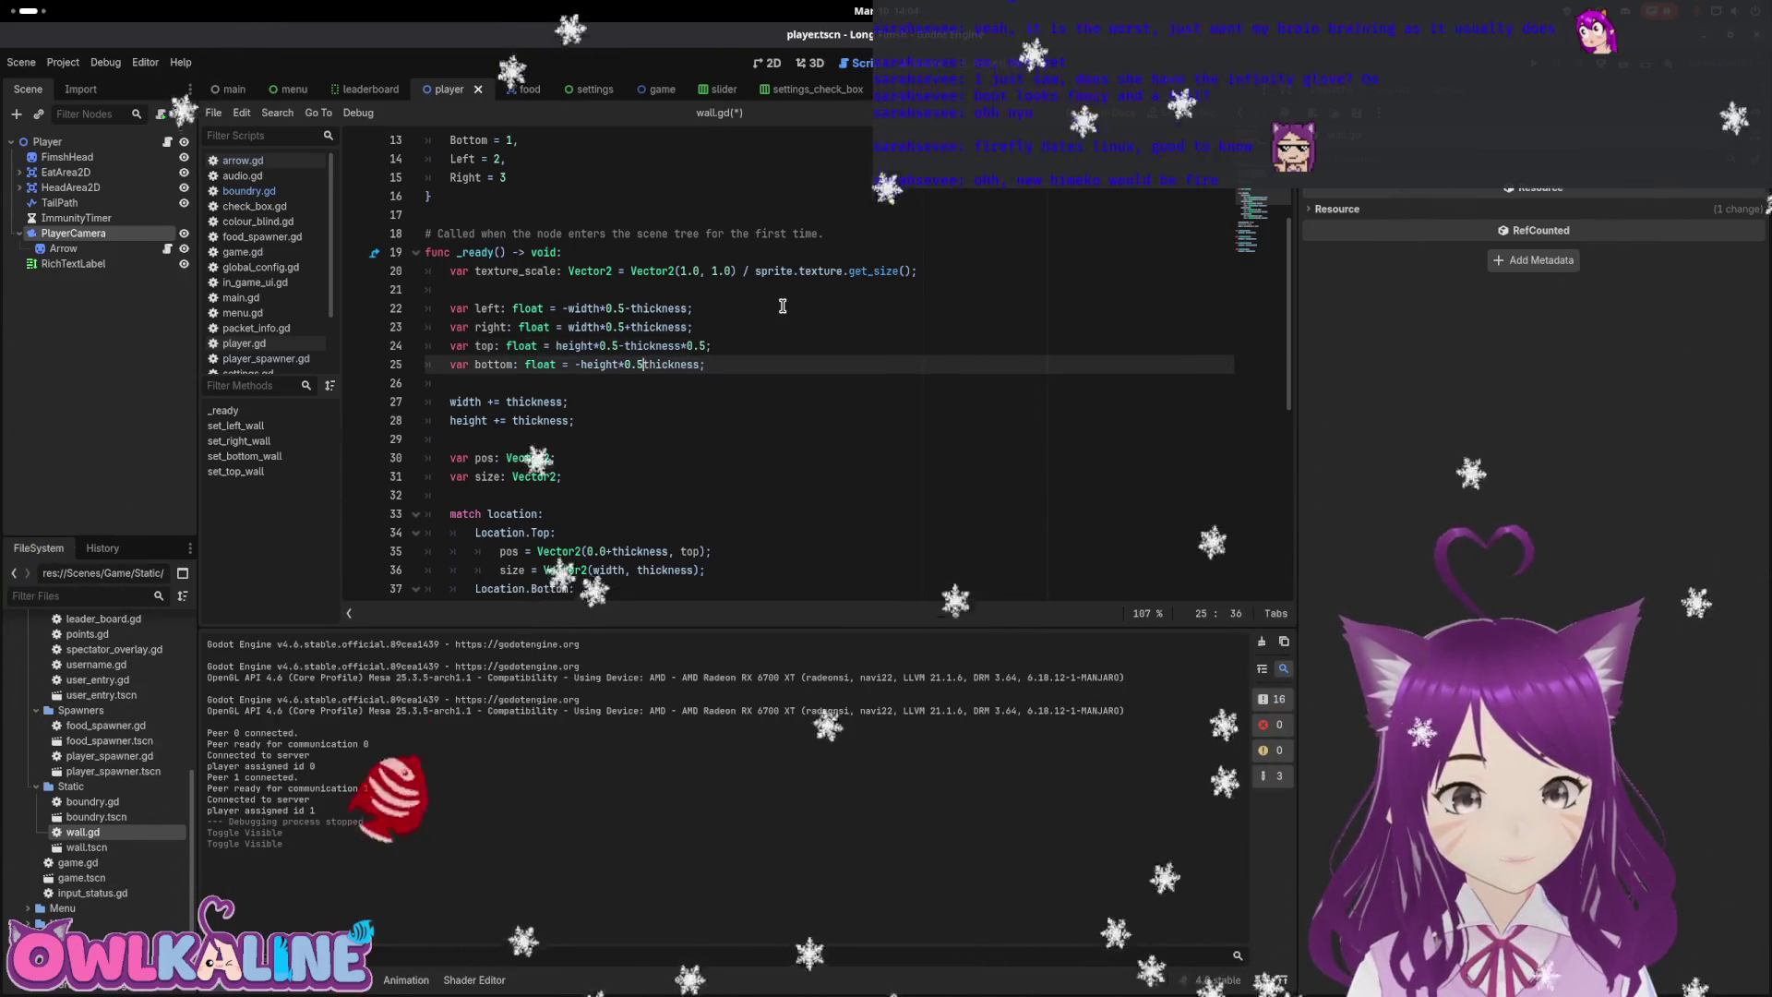
pyautogui.hotkey('ctrl', 's')
# Adjust the right and left wall offsets' signs for thickness*0.5, then run the game with F5.
pyautogui.press('Up')
pyautogui.press('Up')
pyautogui.hotkey('ctrl', 'Left')
pyautogui.press('BackSpace')
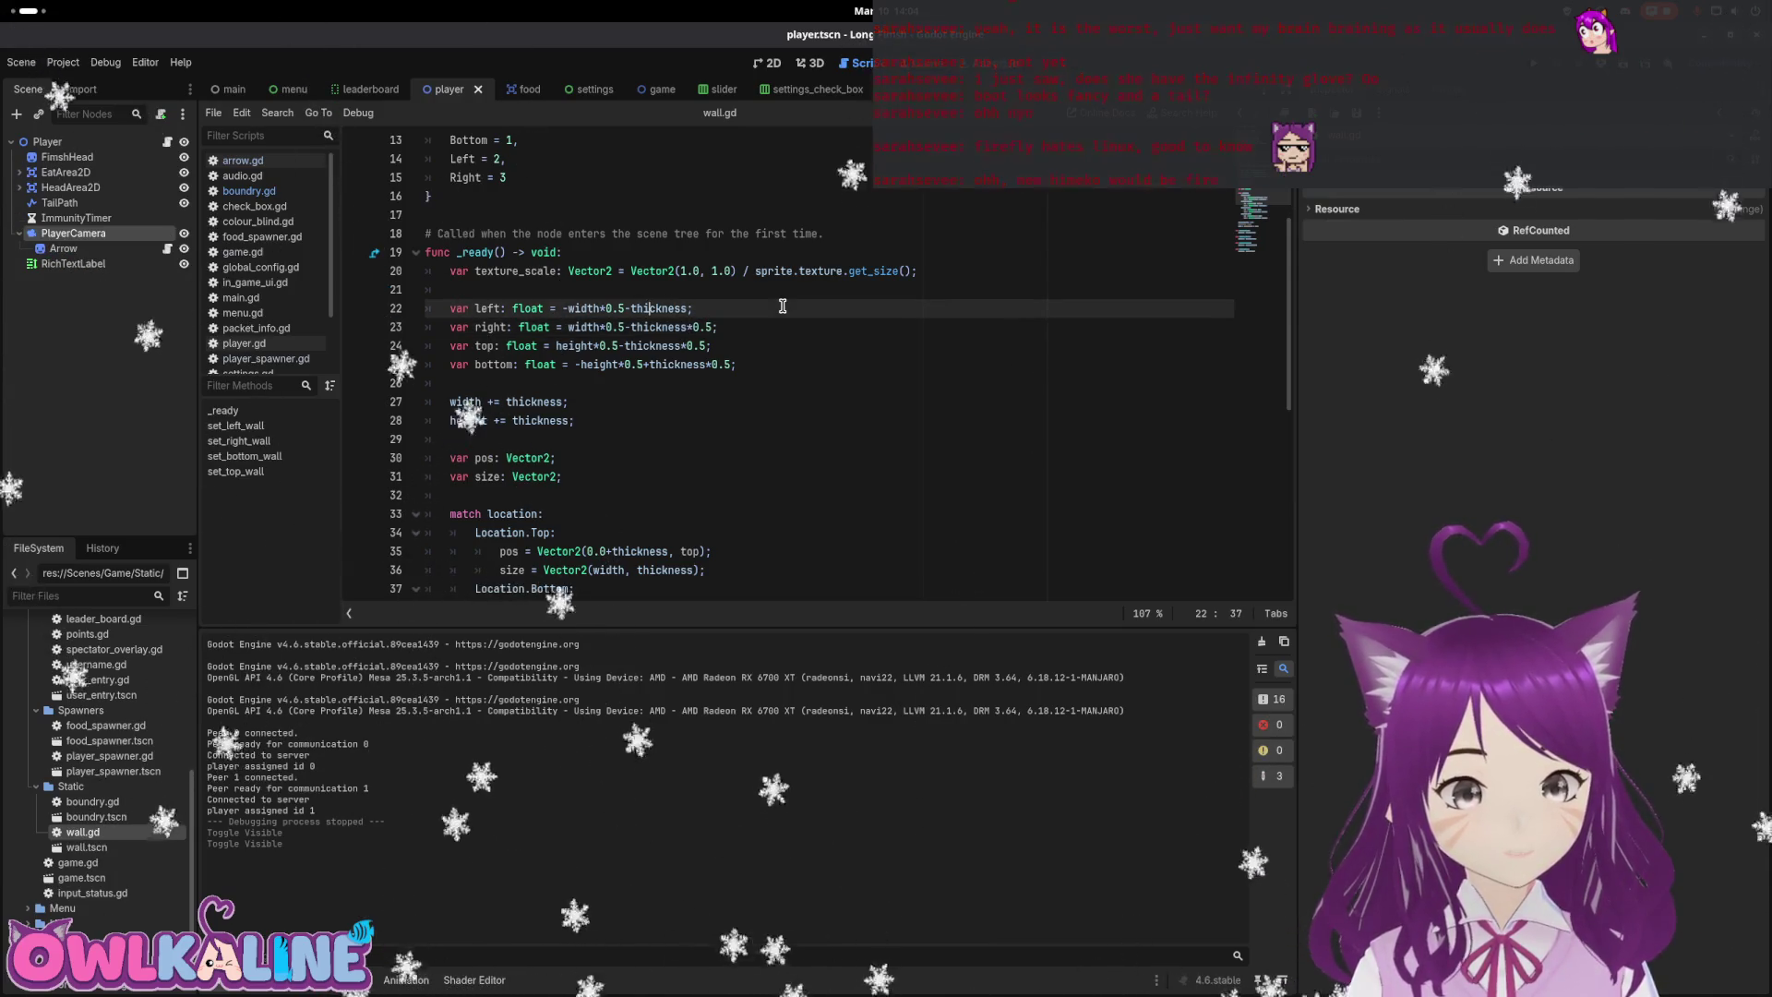
pyautogui.press('Left')
pyautogui.press('BackSpace')
pyautogui.write('+')
pyautogui.press('End')
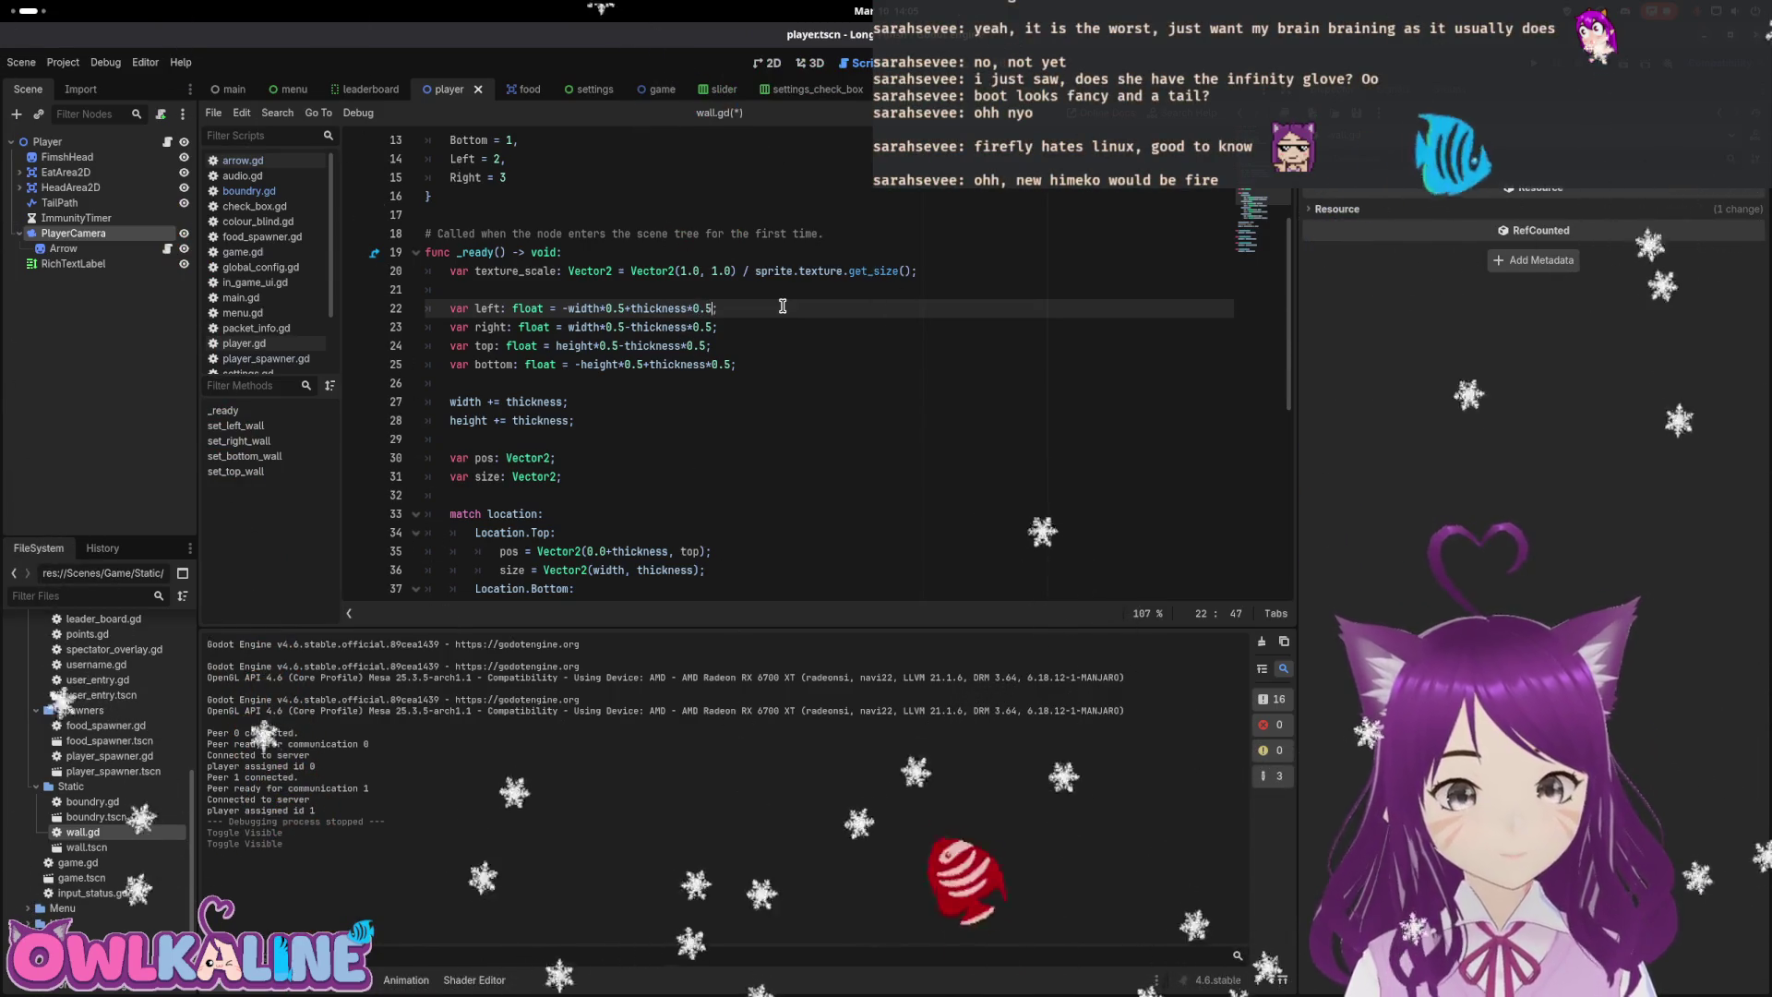
pyautogui.press('F5')
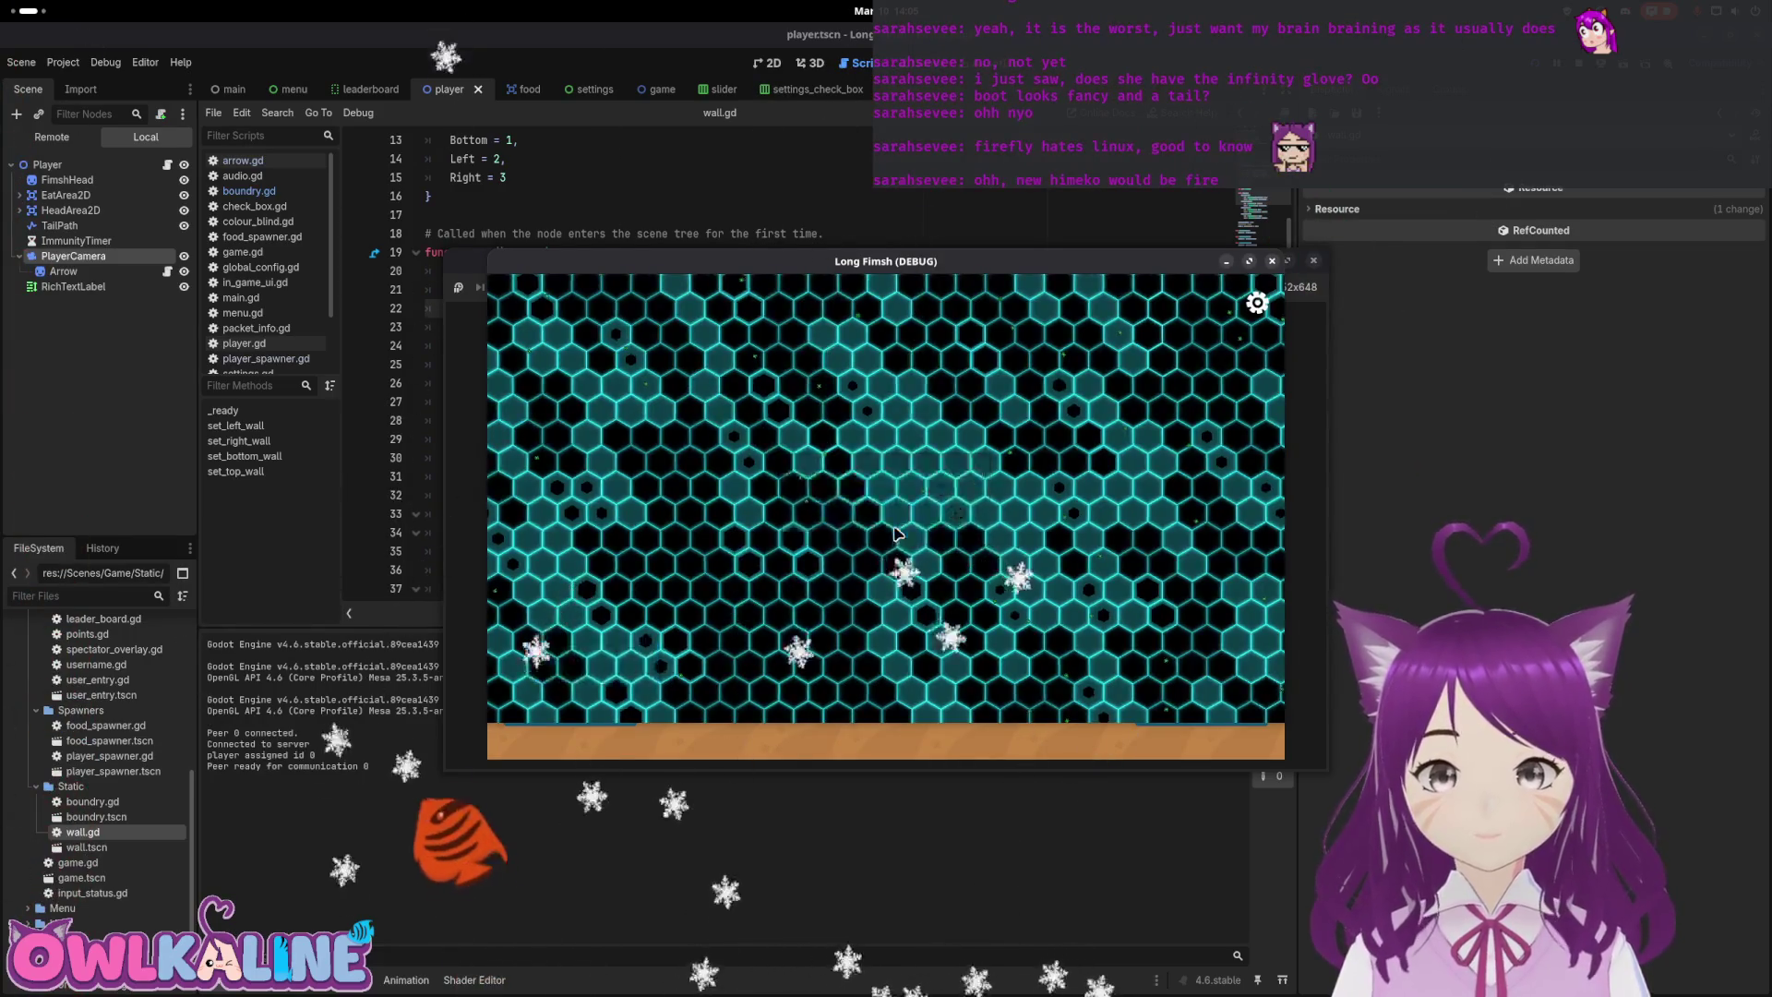
# Play a round of Long Fimsh, steering the fish into the right wall, then stop the run.
pyautogui.click(891, 532)
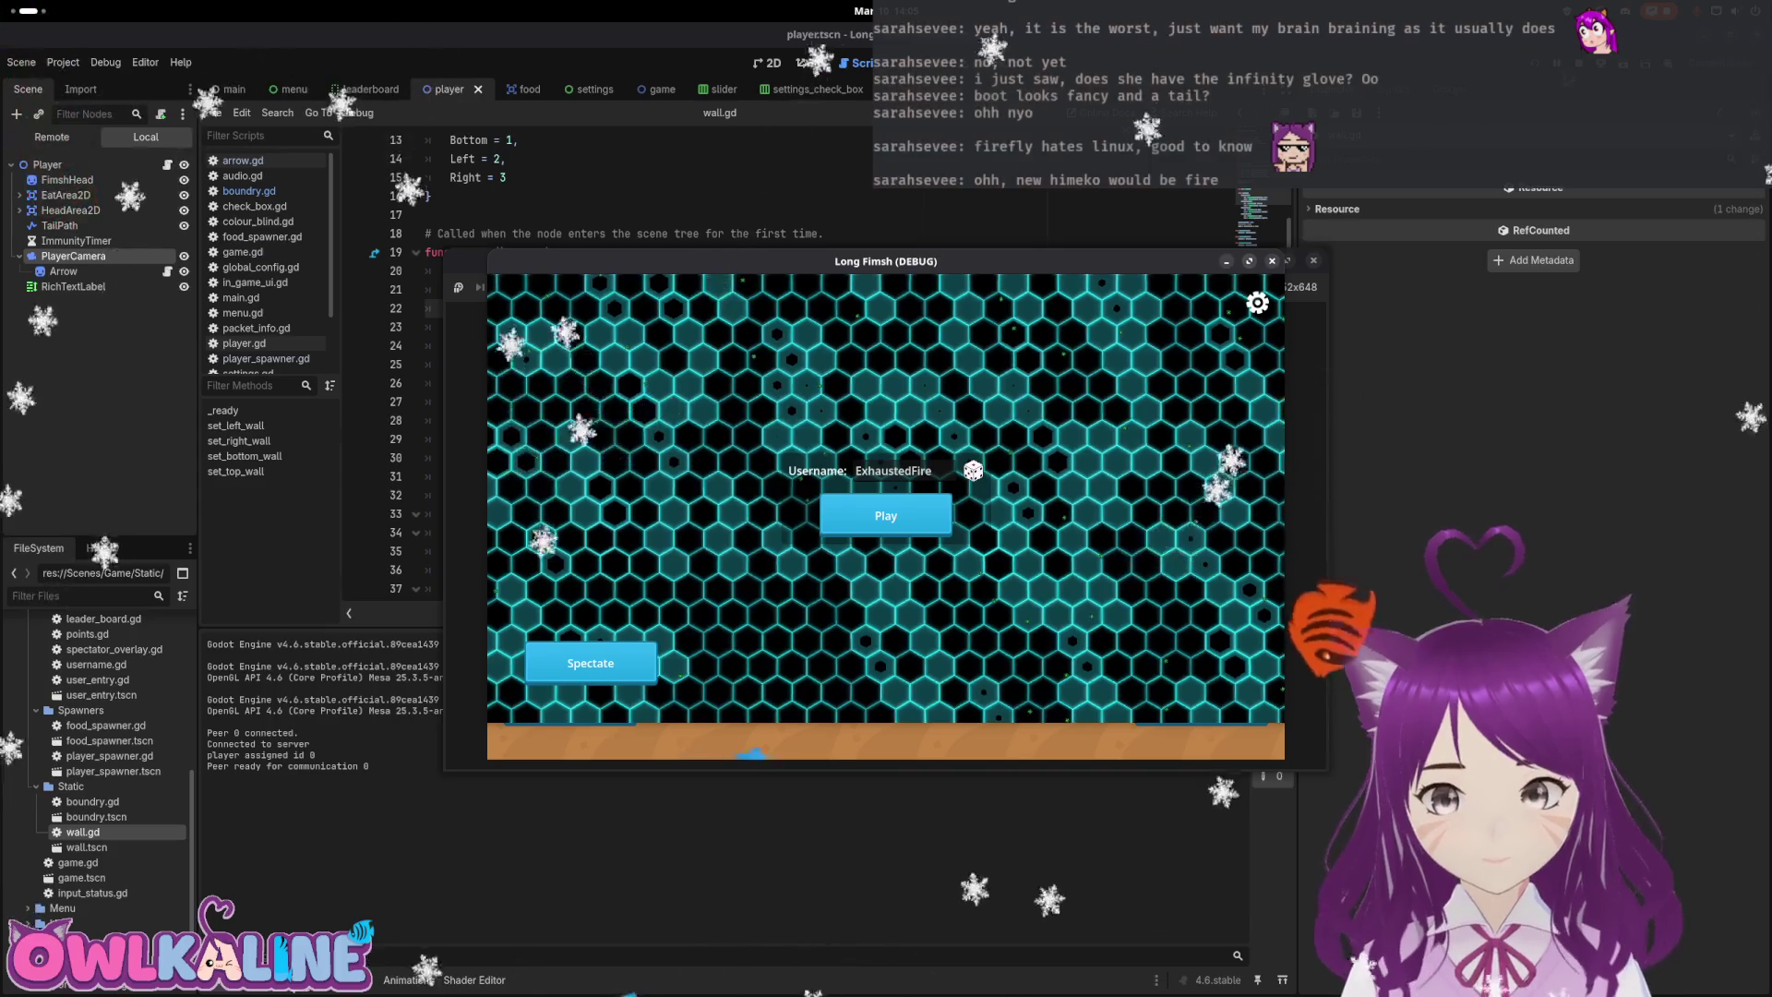
pyautogui.press('F8')
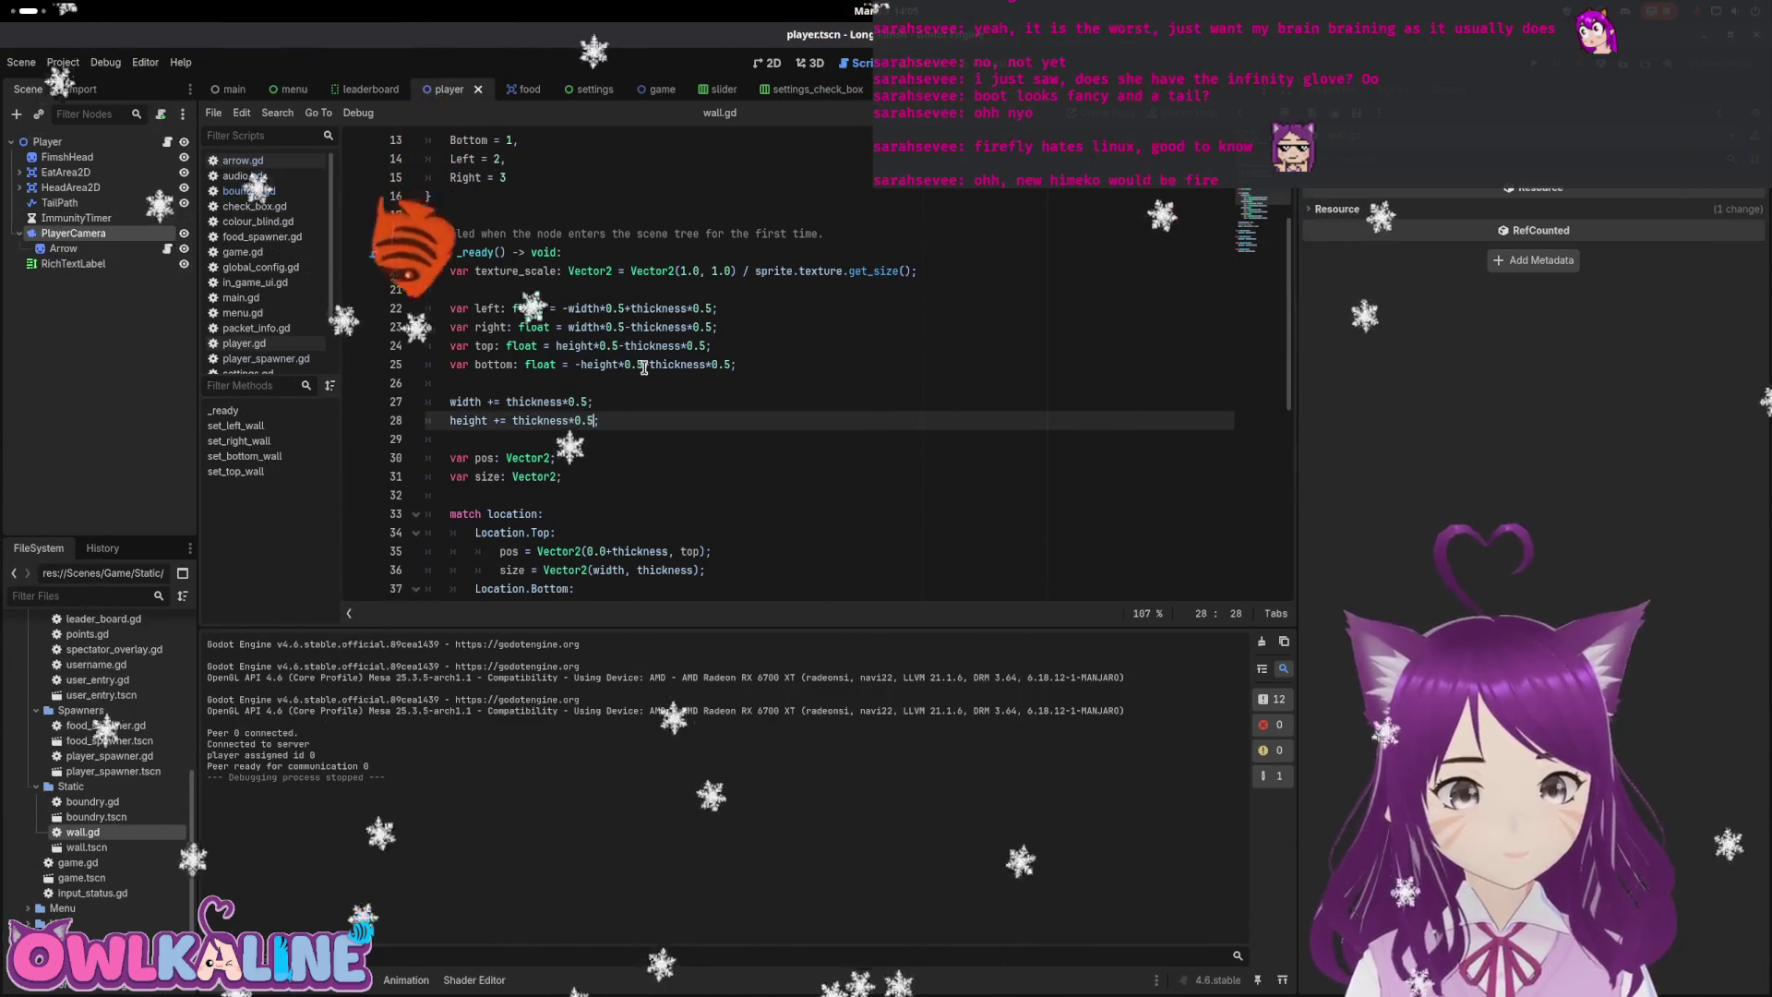
# Run Long Fimsh again with F5 to check the walls along the right and bottom edges.
pyautogui.scroll(4, 1064, 262)
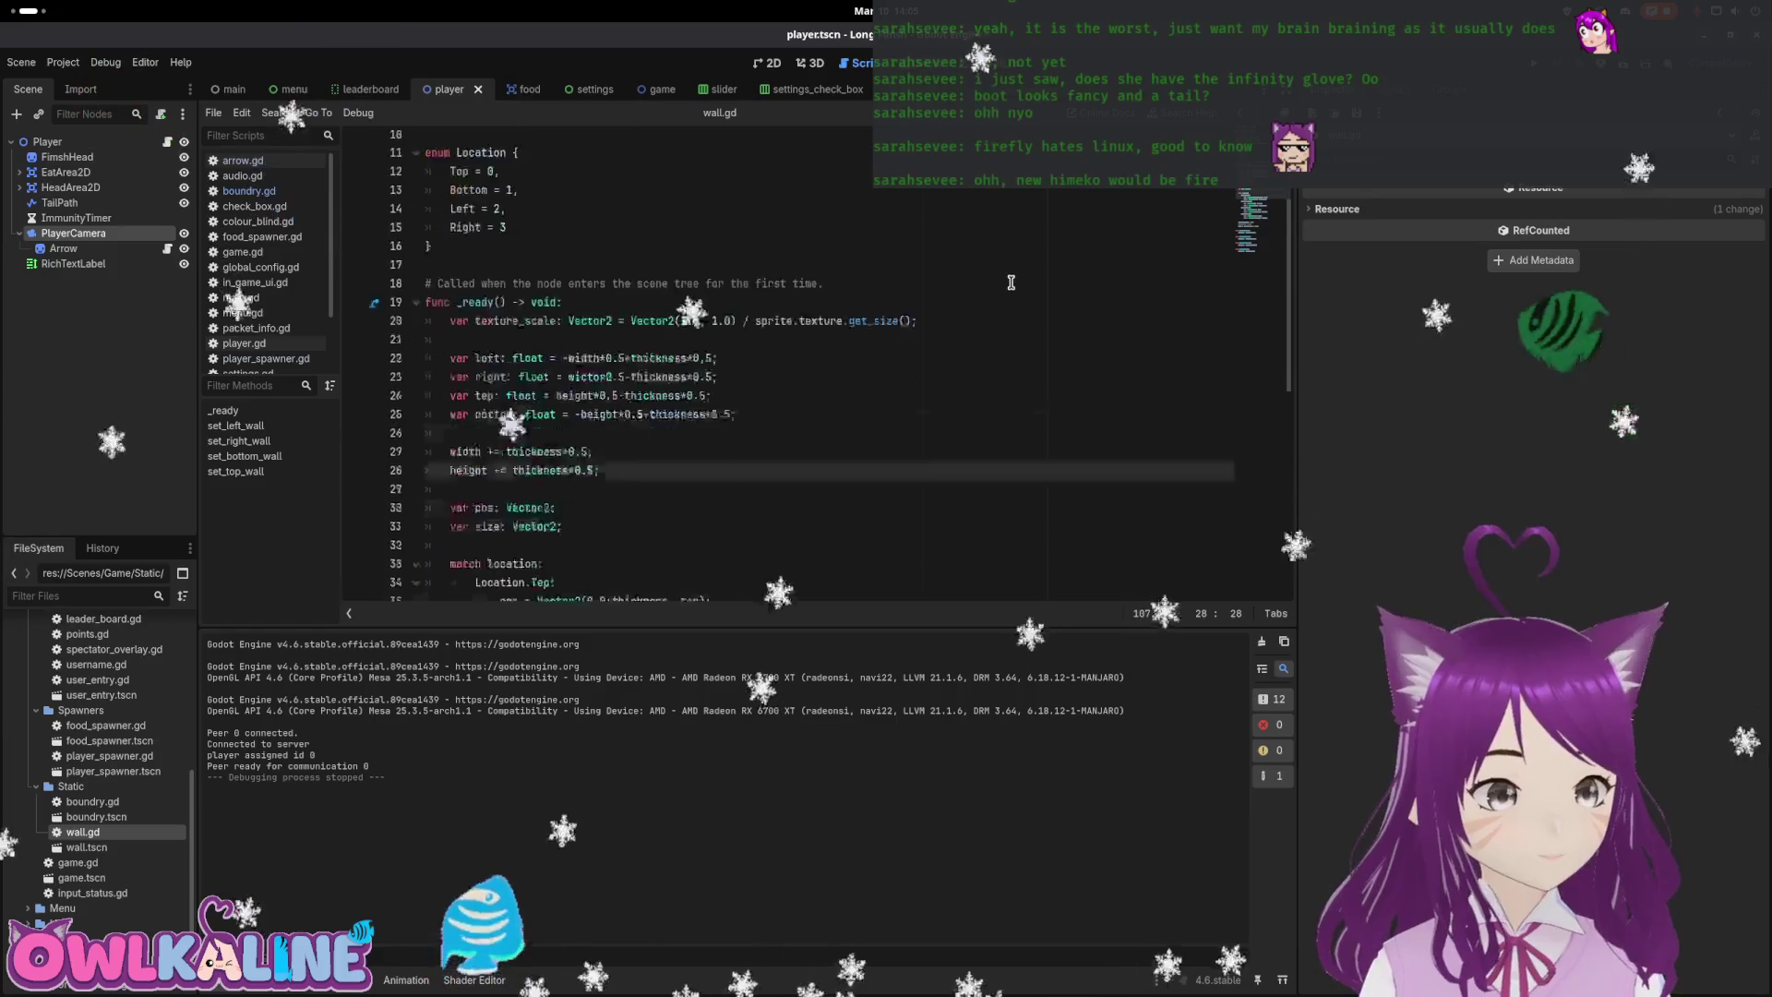
pyautogui.press('F5')
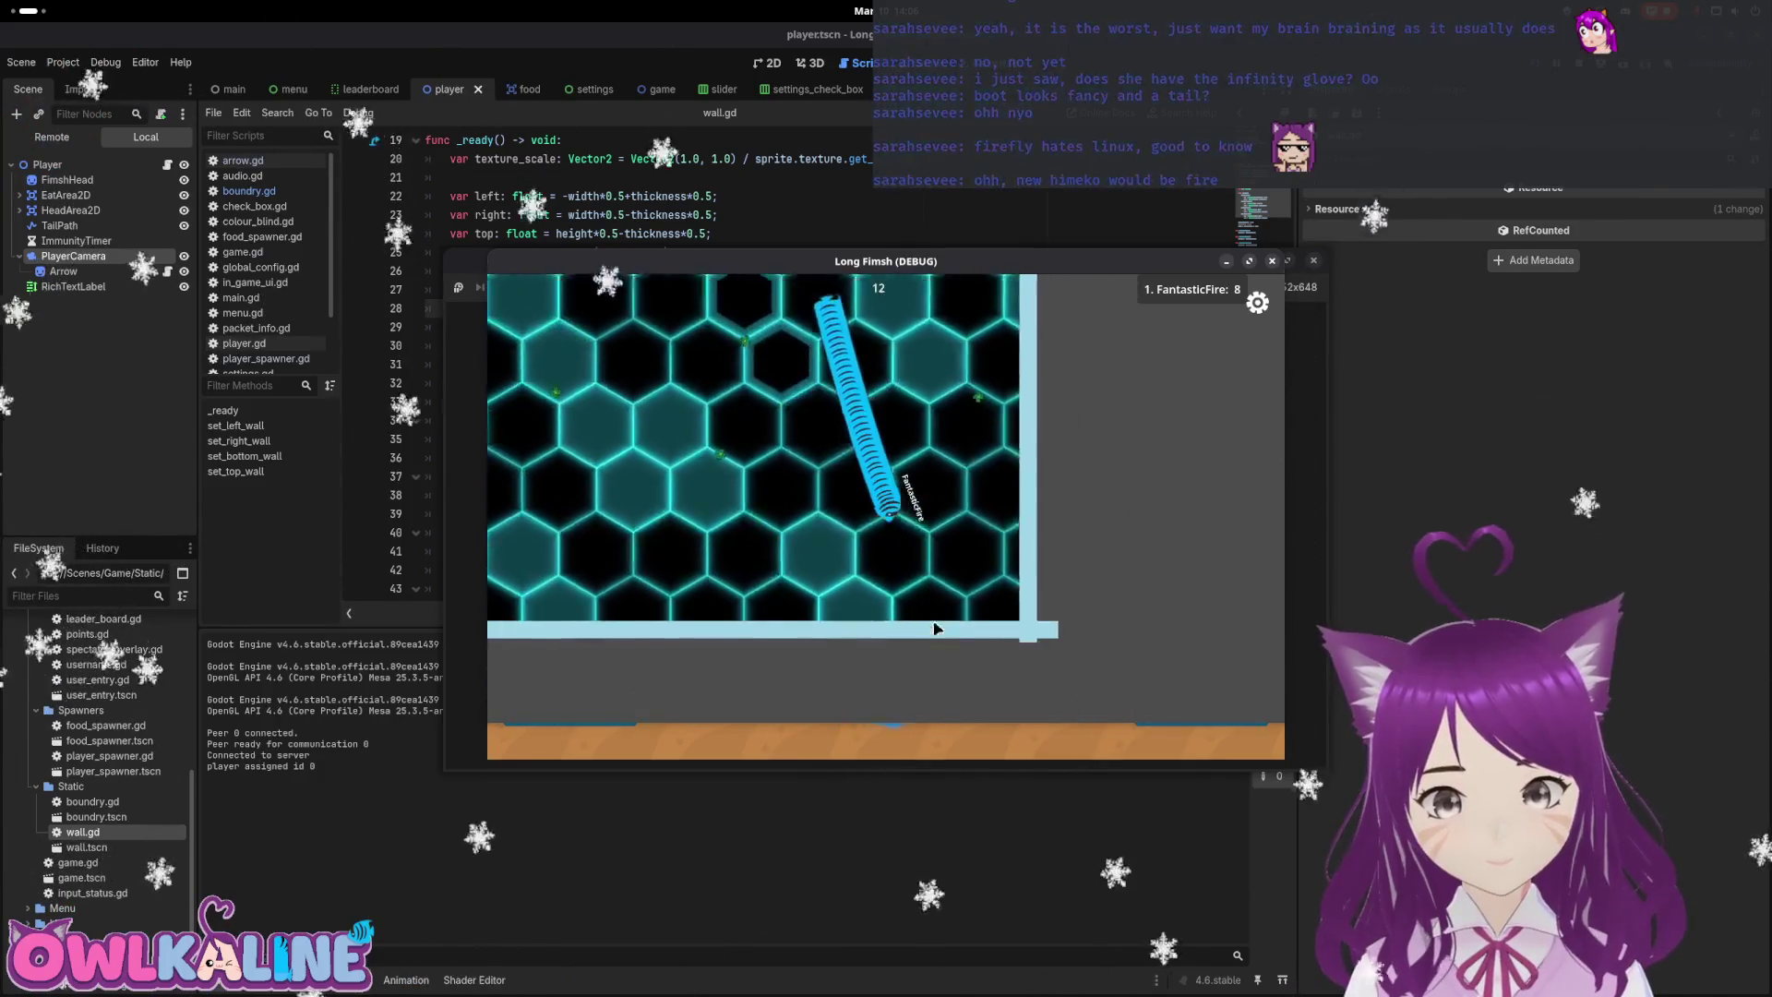
# Stop the running test game and scroll wall.gd back to the right offset line.
pyautogui.press('F8')
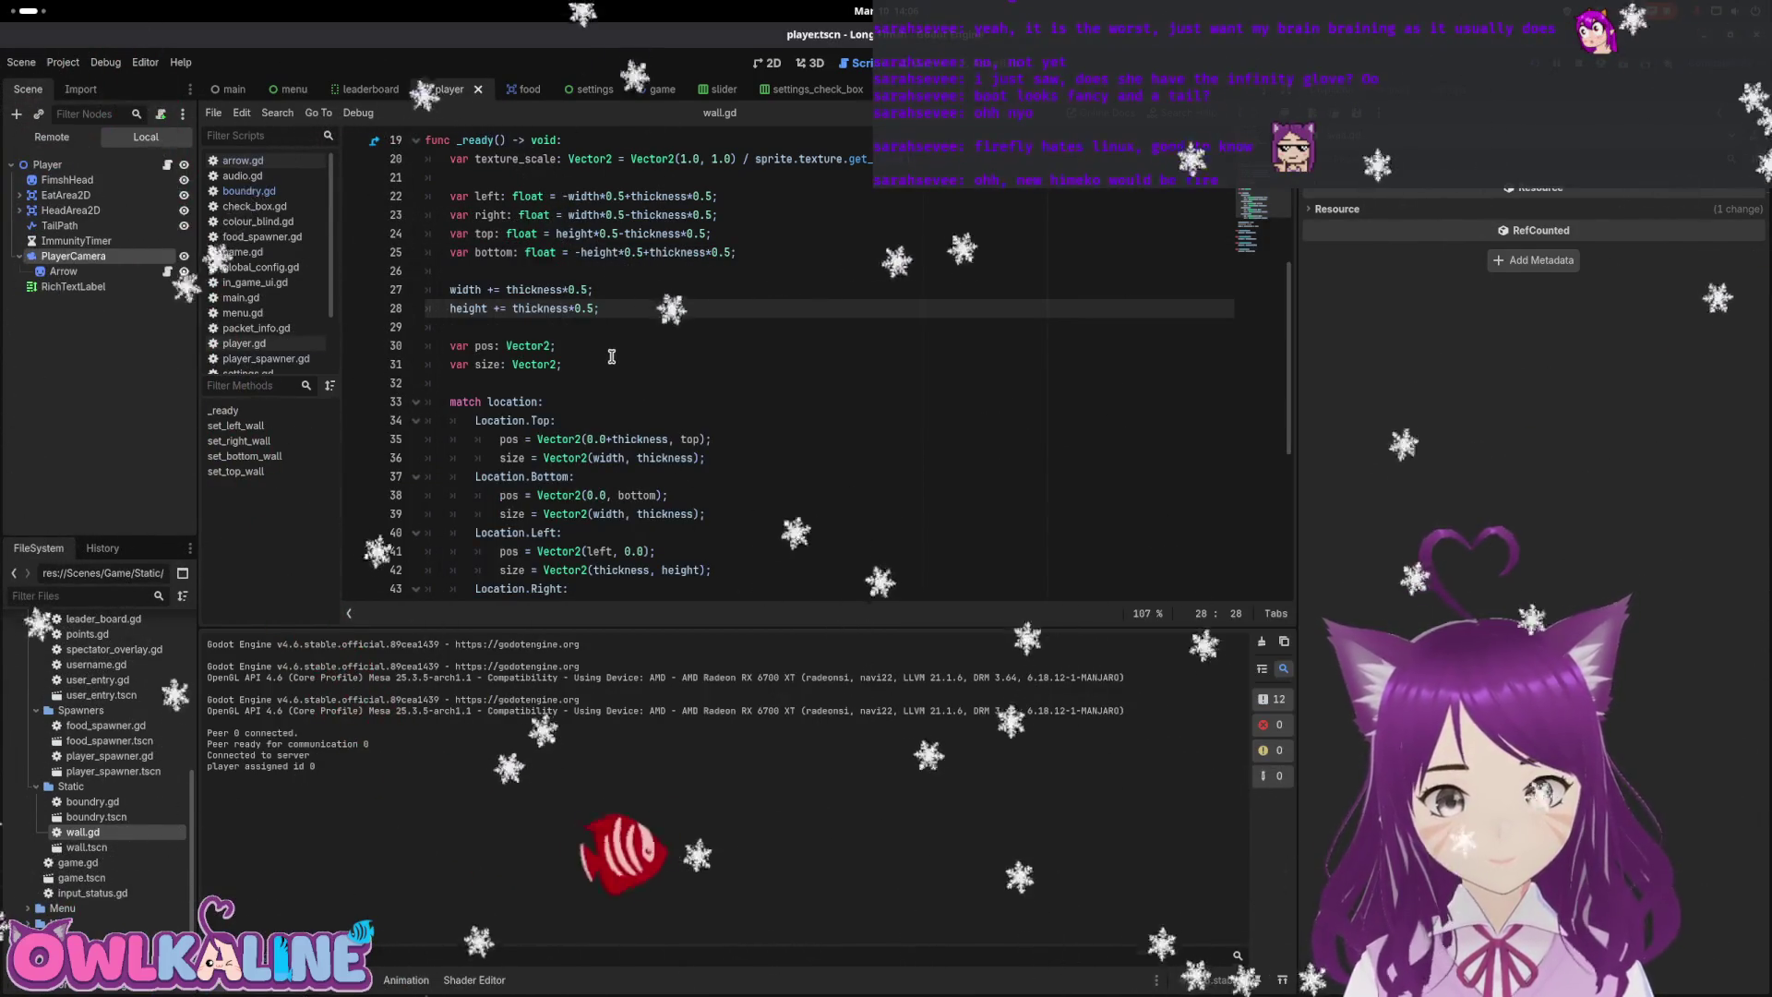
pyautogui.scroll(2, 628, 322)
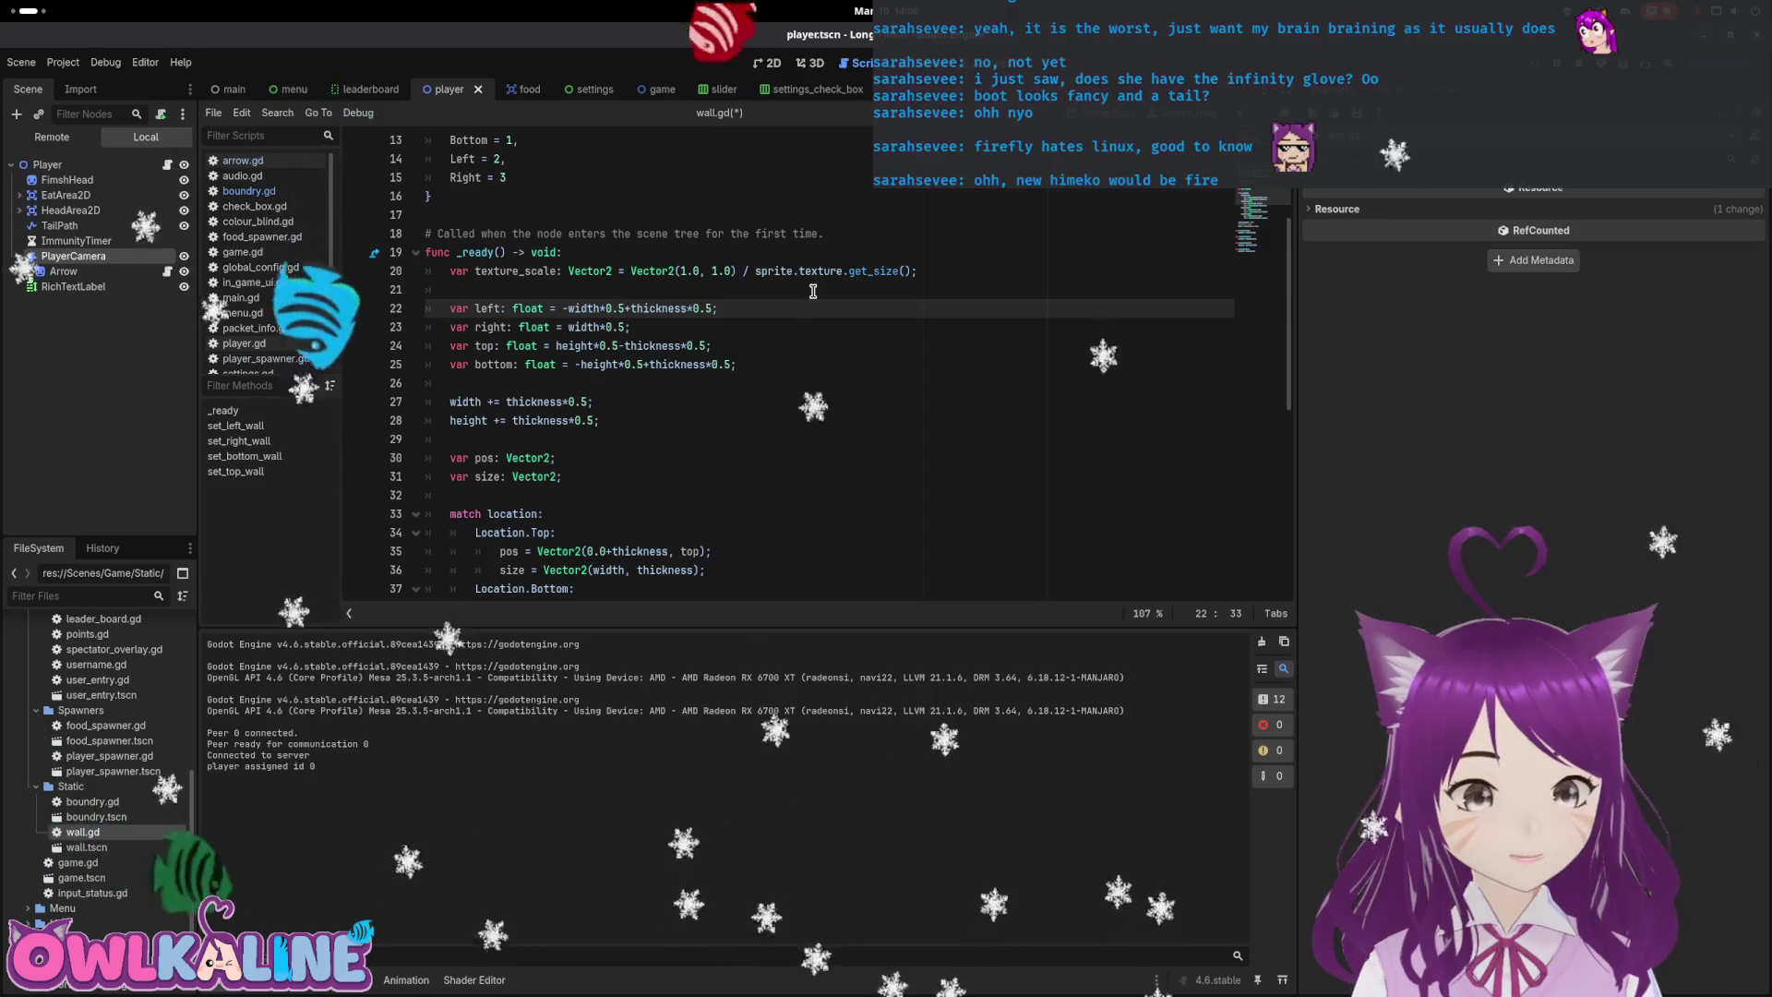
# Delete the thickness terms from the left and top wall offsets in wall.gd.
pyautogui.press('Delete')
pyautogui.press('Delete')
pyautogui.press('Delete')
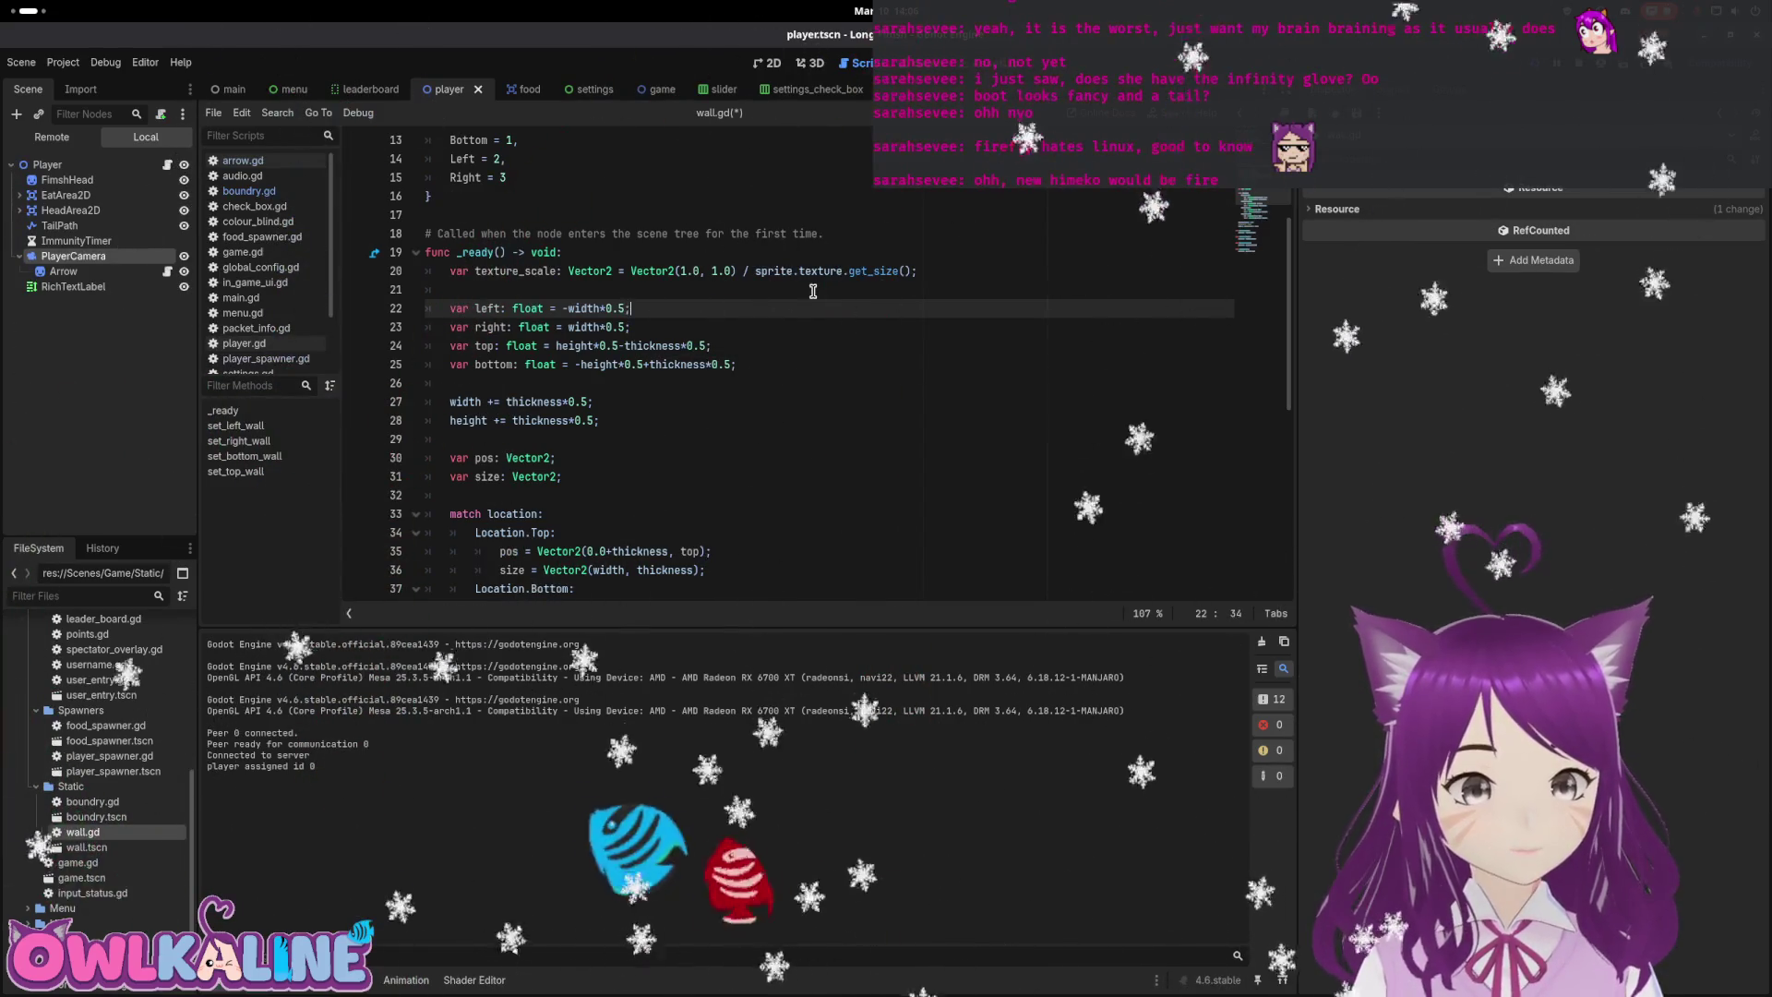
pyautogui.press('Down')
pyautogui.press('Down')
pyautogui.press('Left')
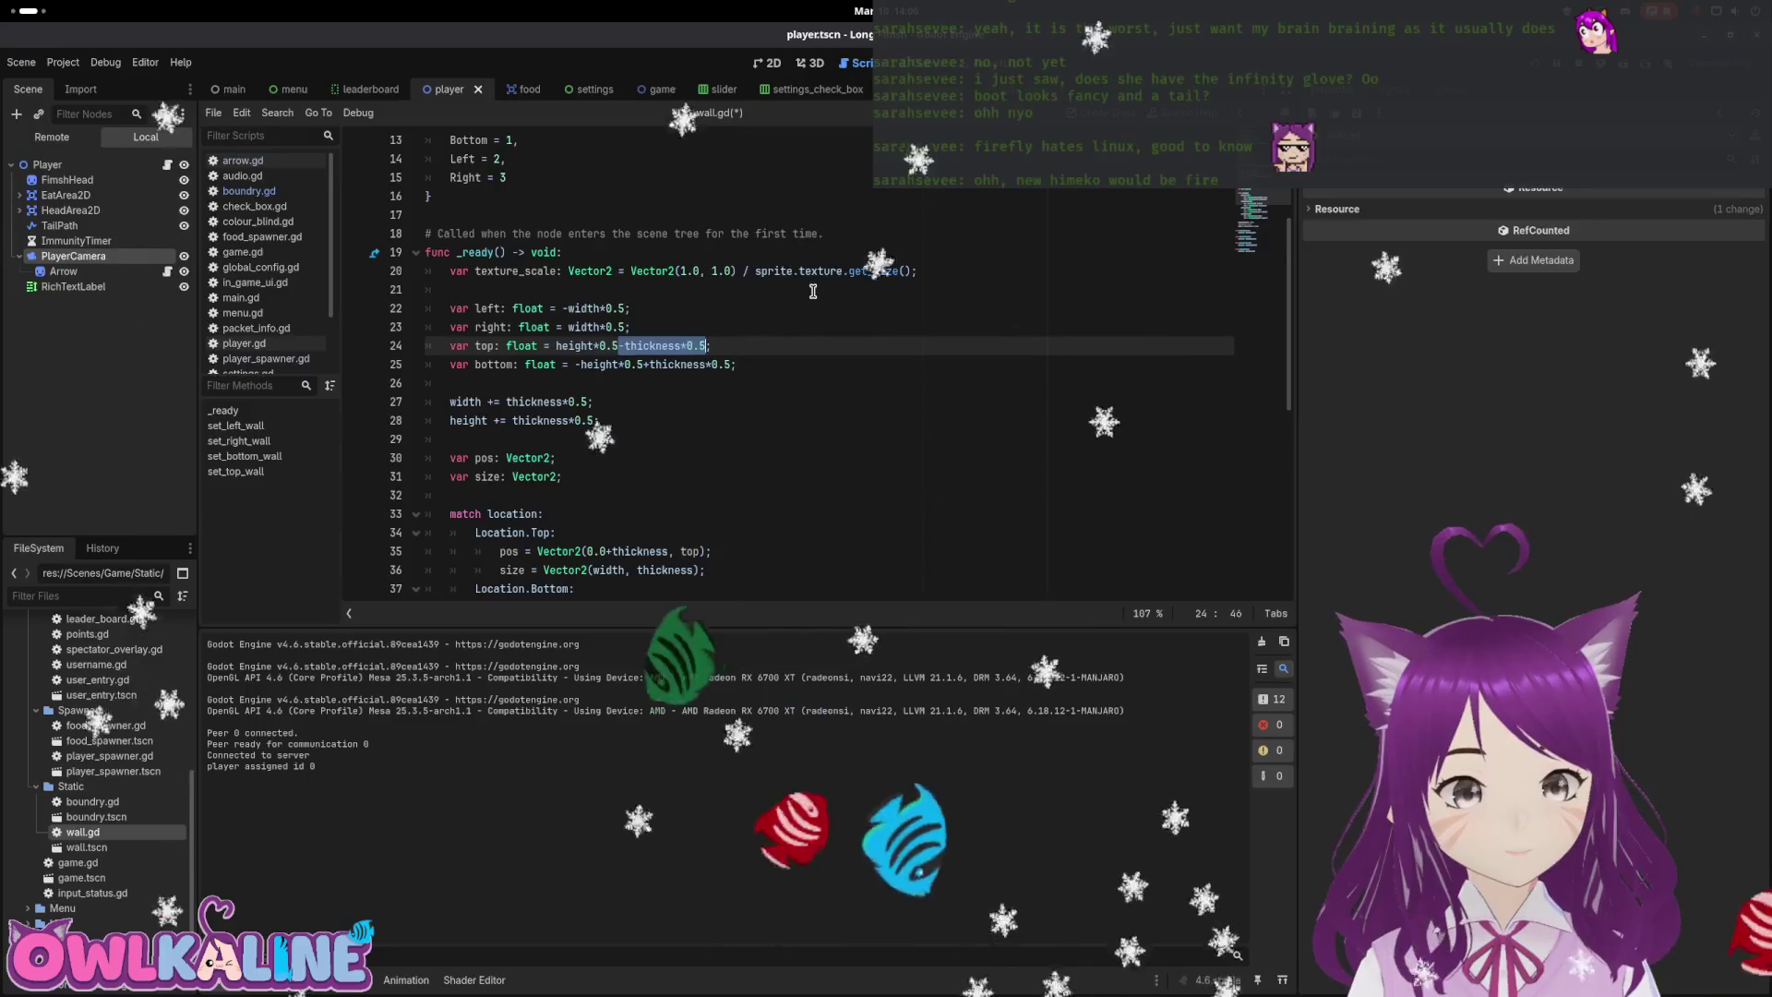
pyautogui.press('Delete')
pyautogui.press('Down')
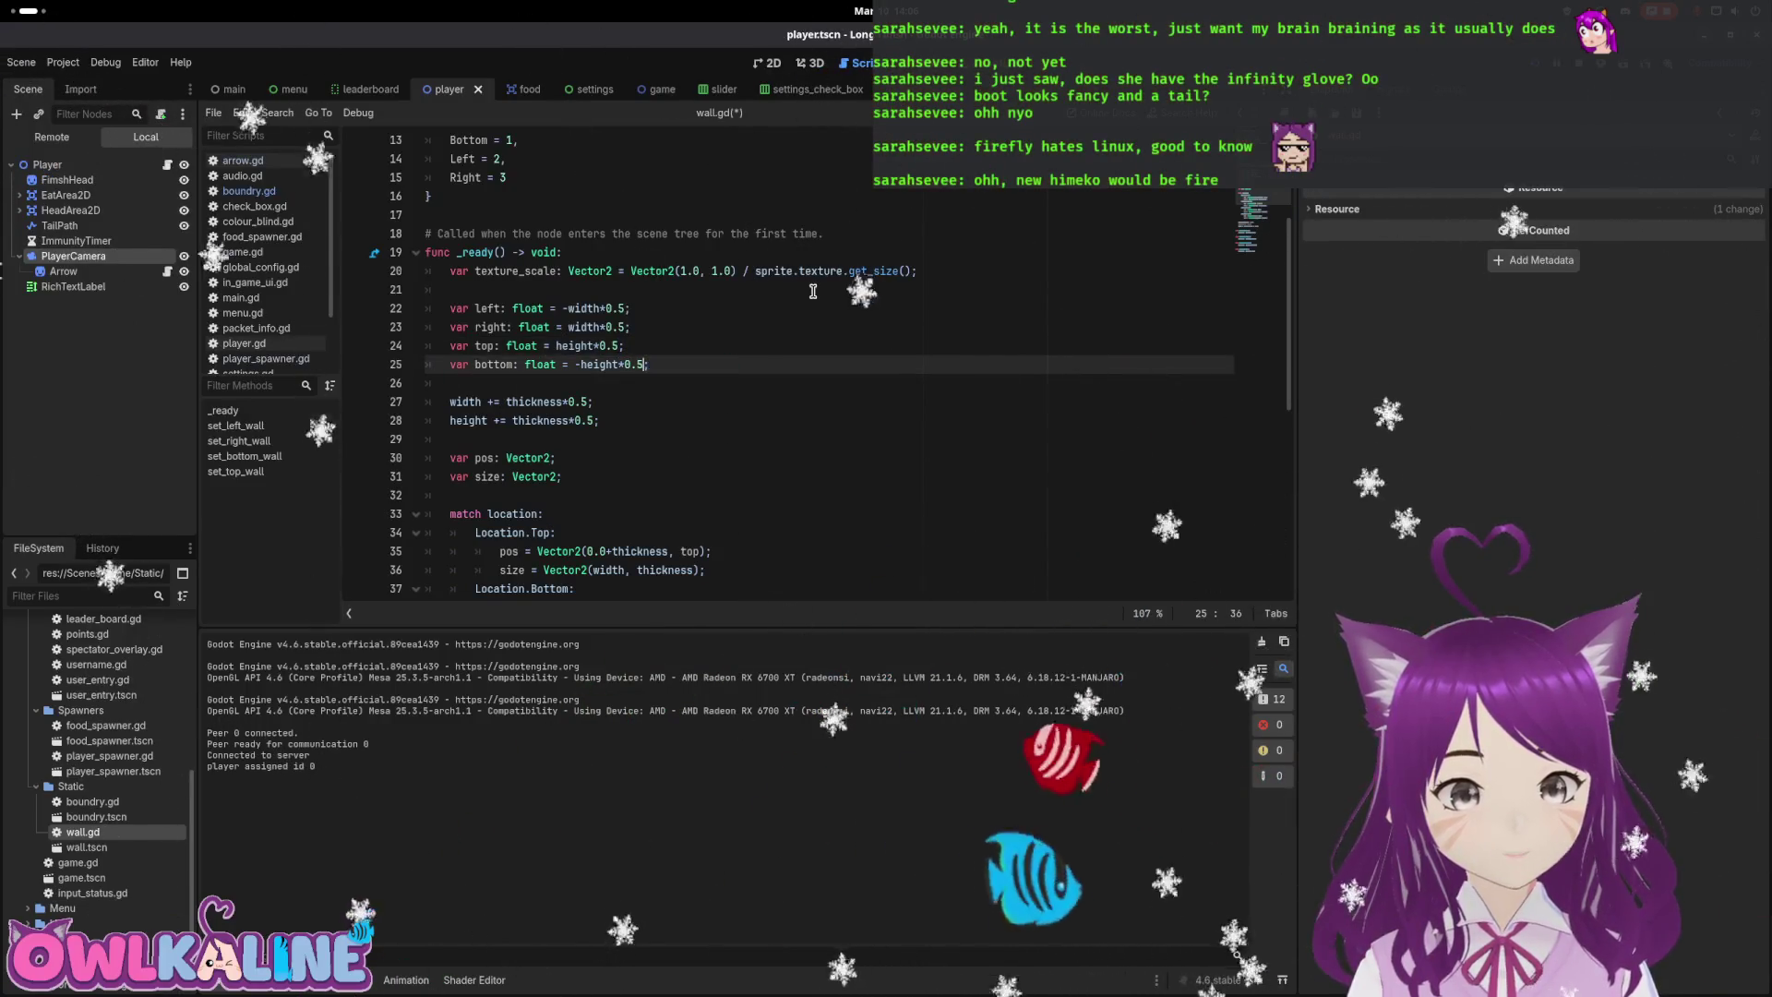
# Comment out the width growth line with //, then run the game and start a new round.
pyautogui.press('Down')
pyautogui.press('Down')
pyautogui.press('Left')
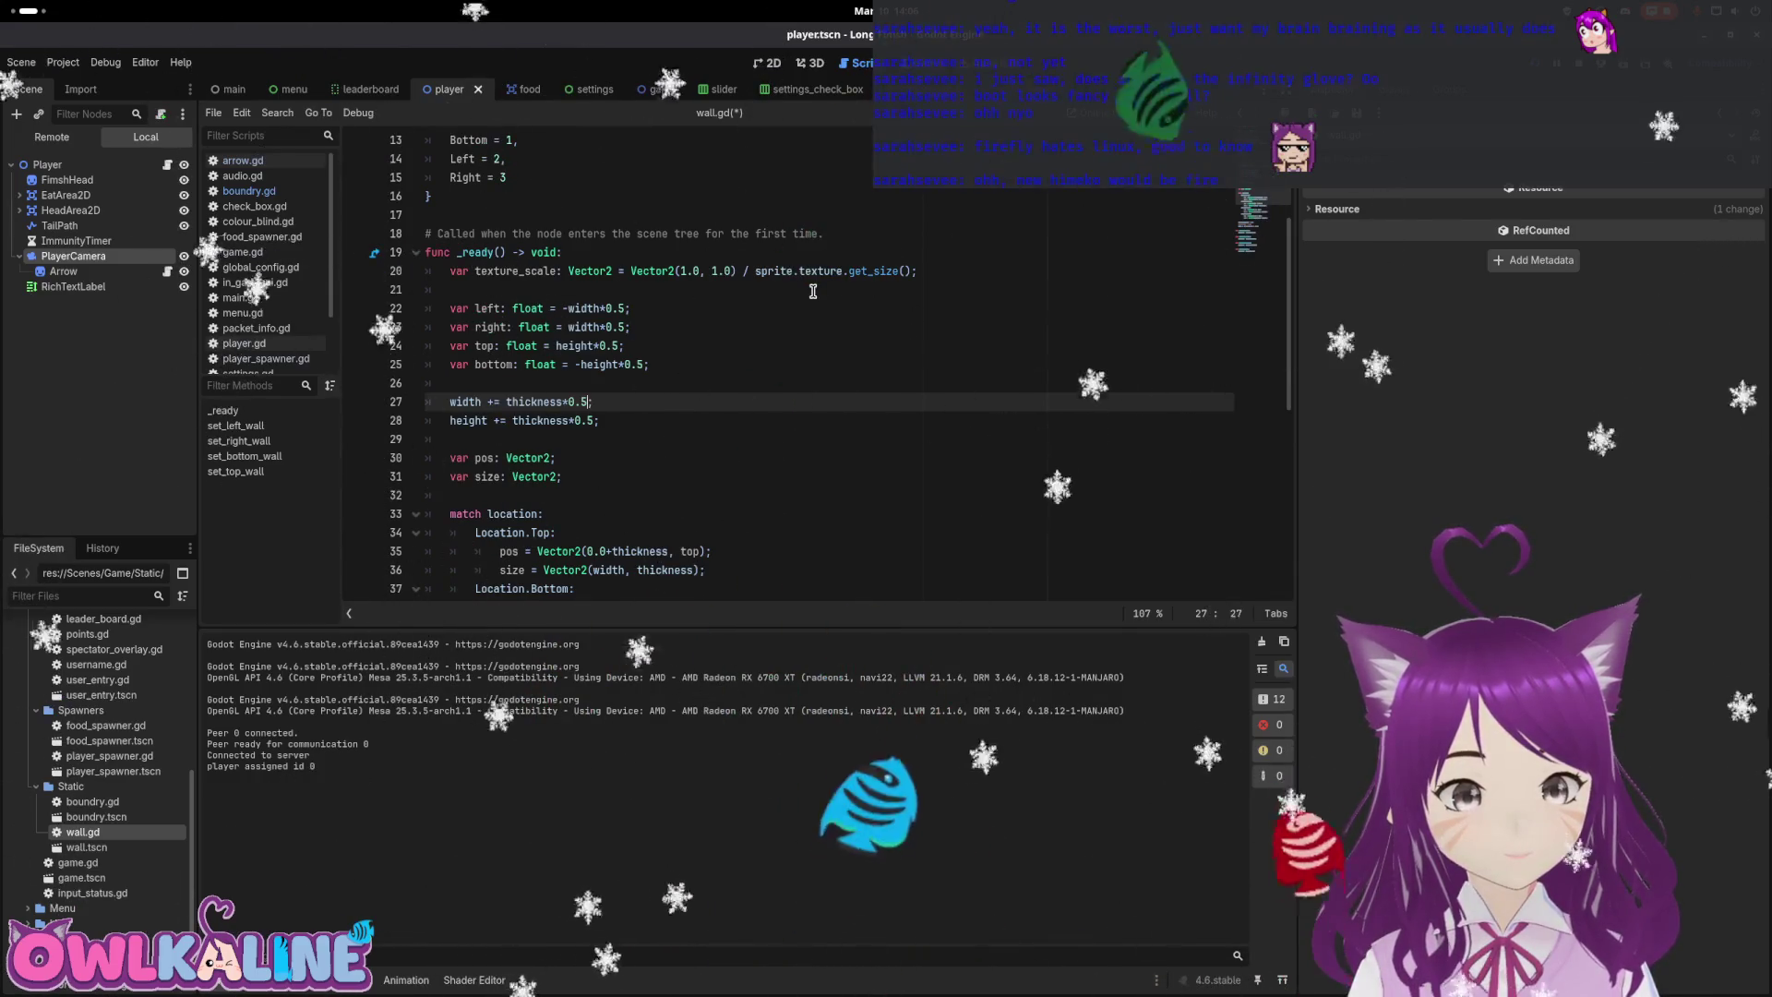
pyautogui.write('//')
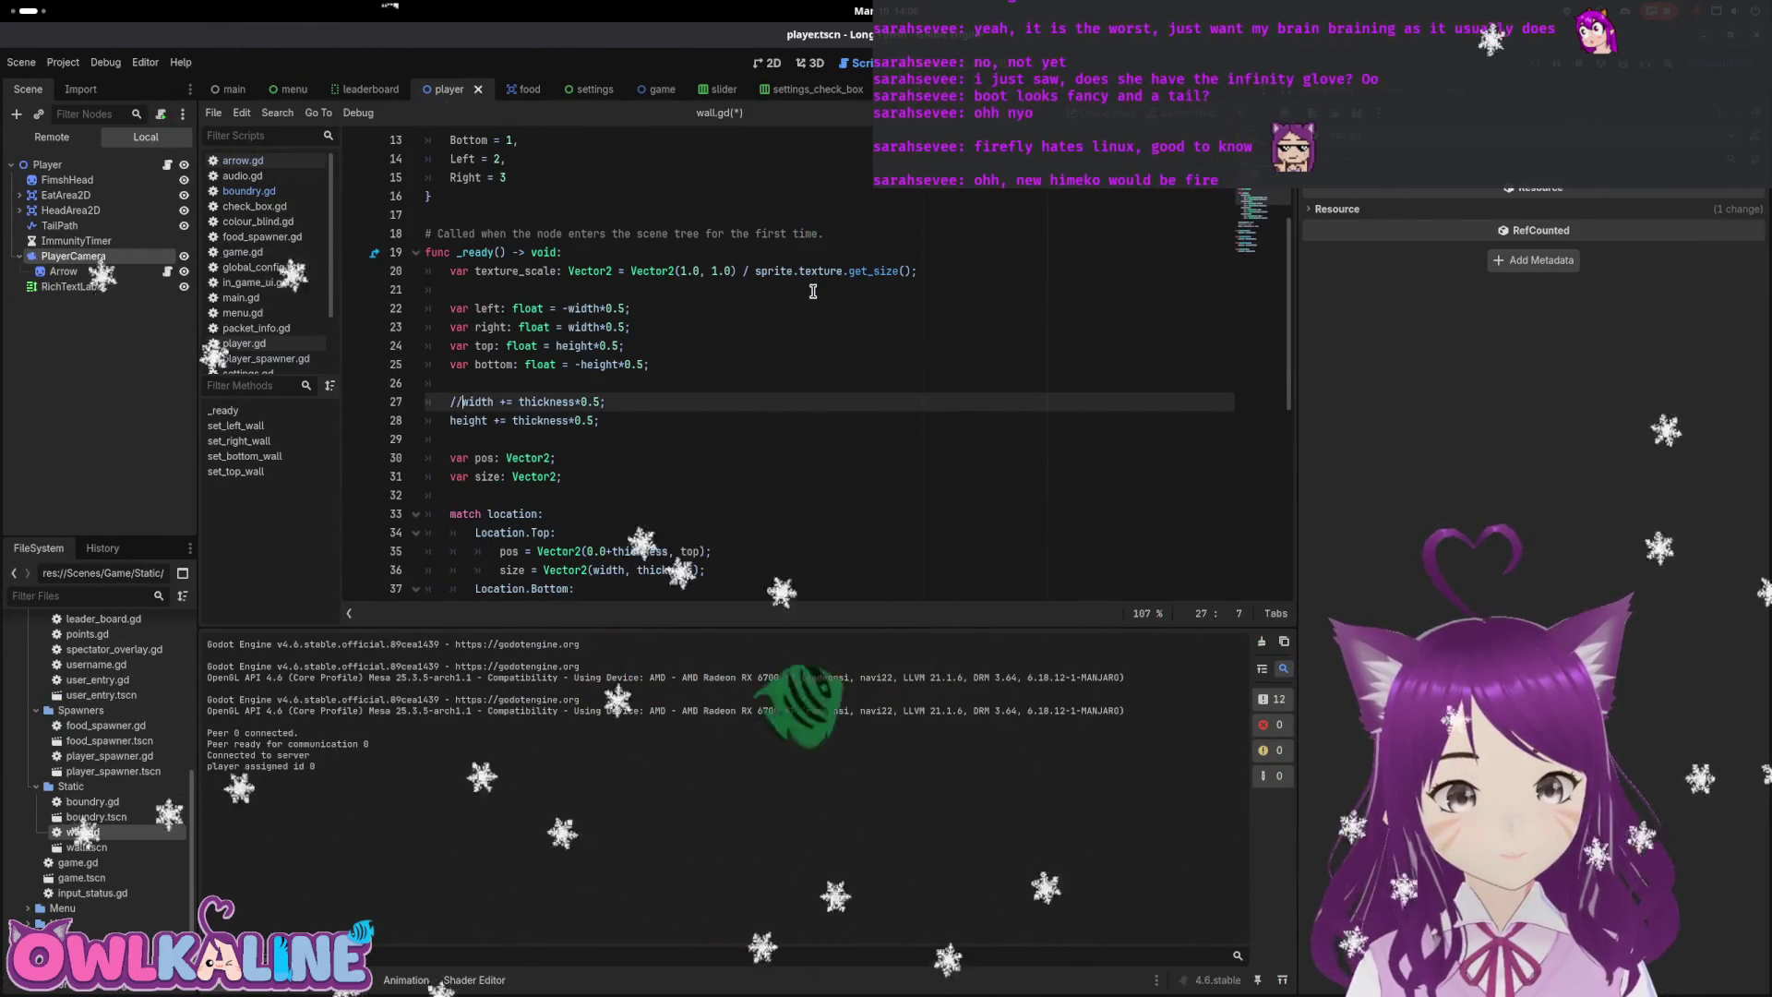
pyautogui.press('Down')
pyautogui.press('Left')
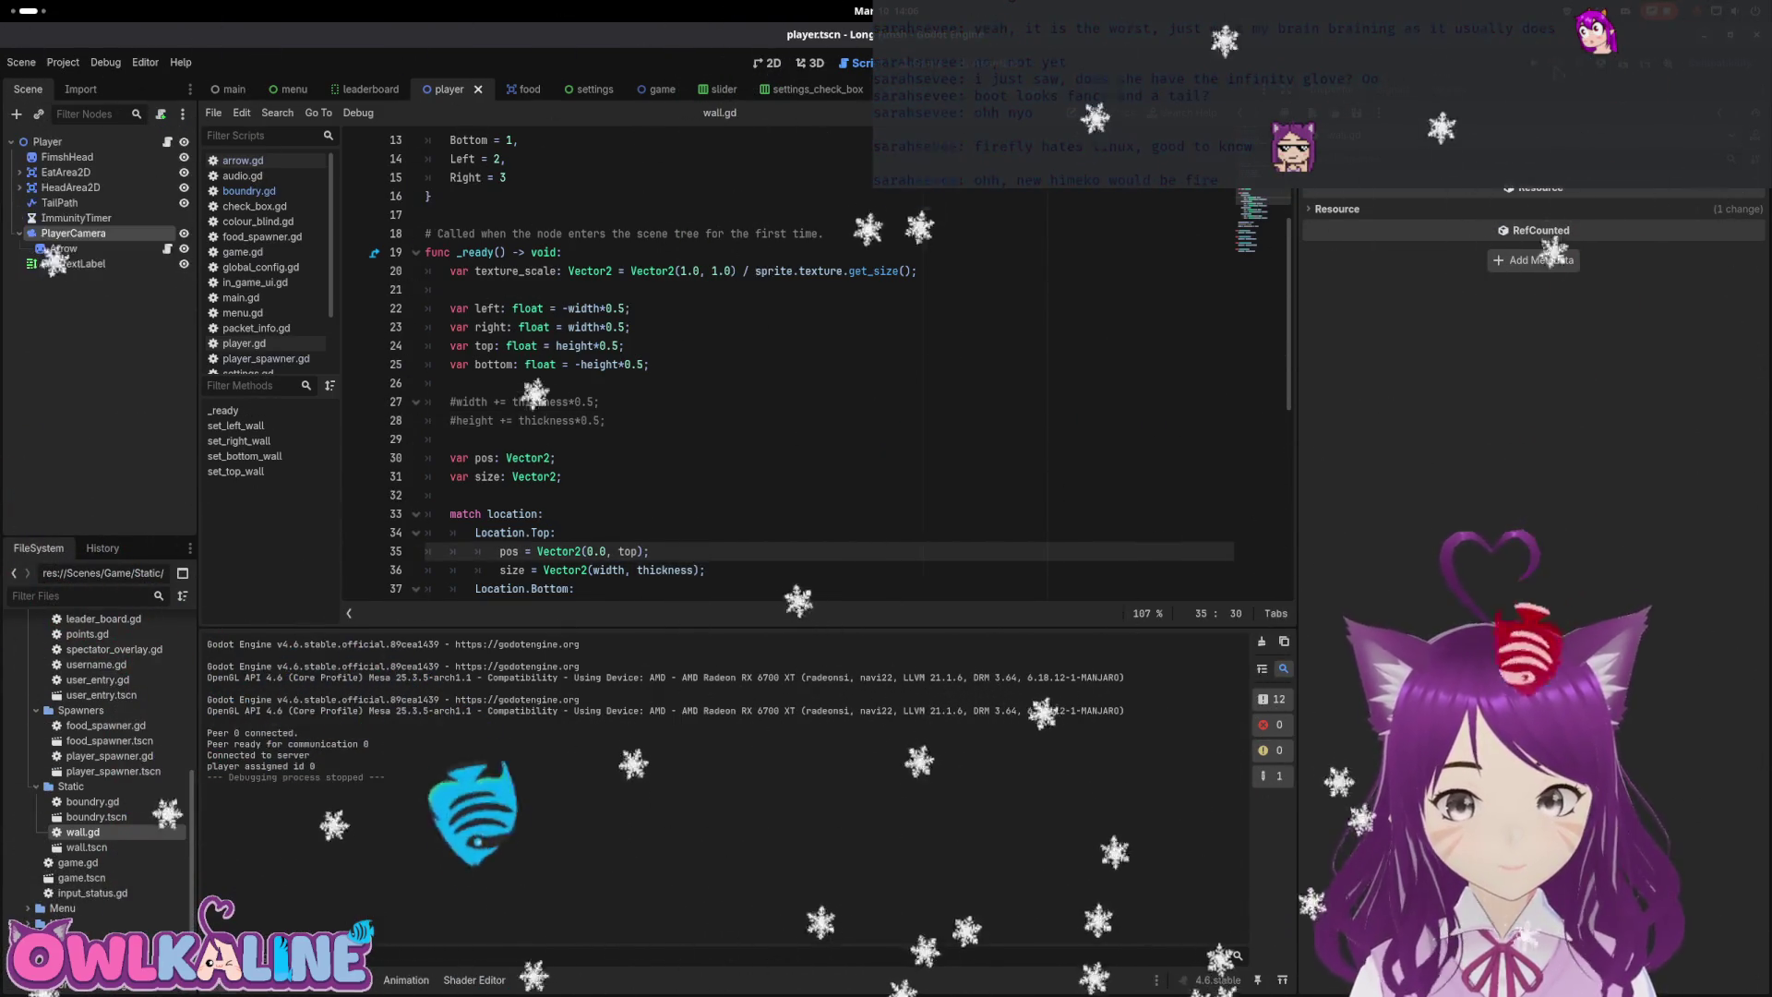
pyautogui.press('F5')
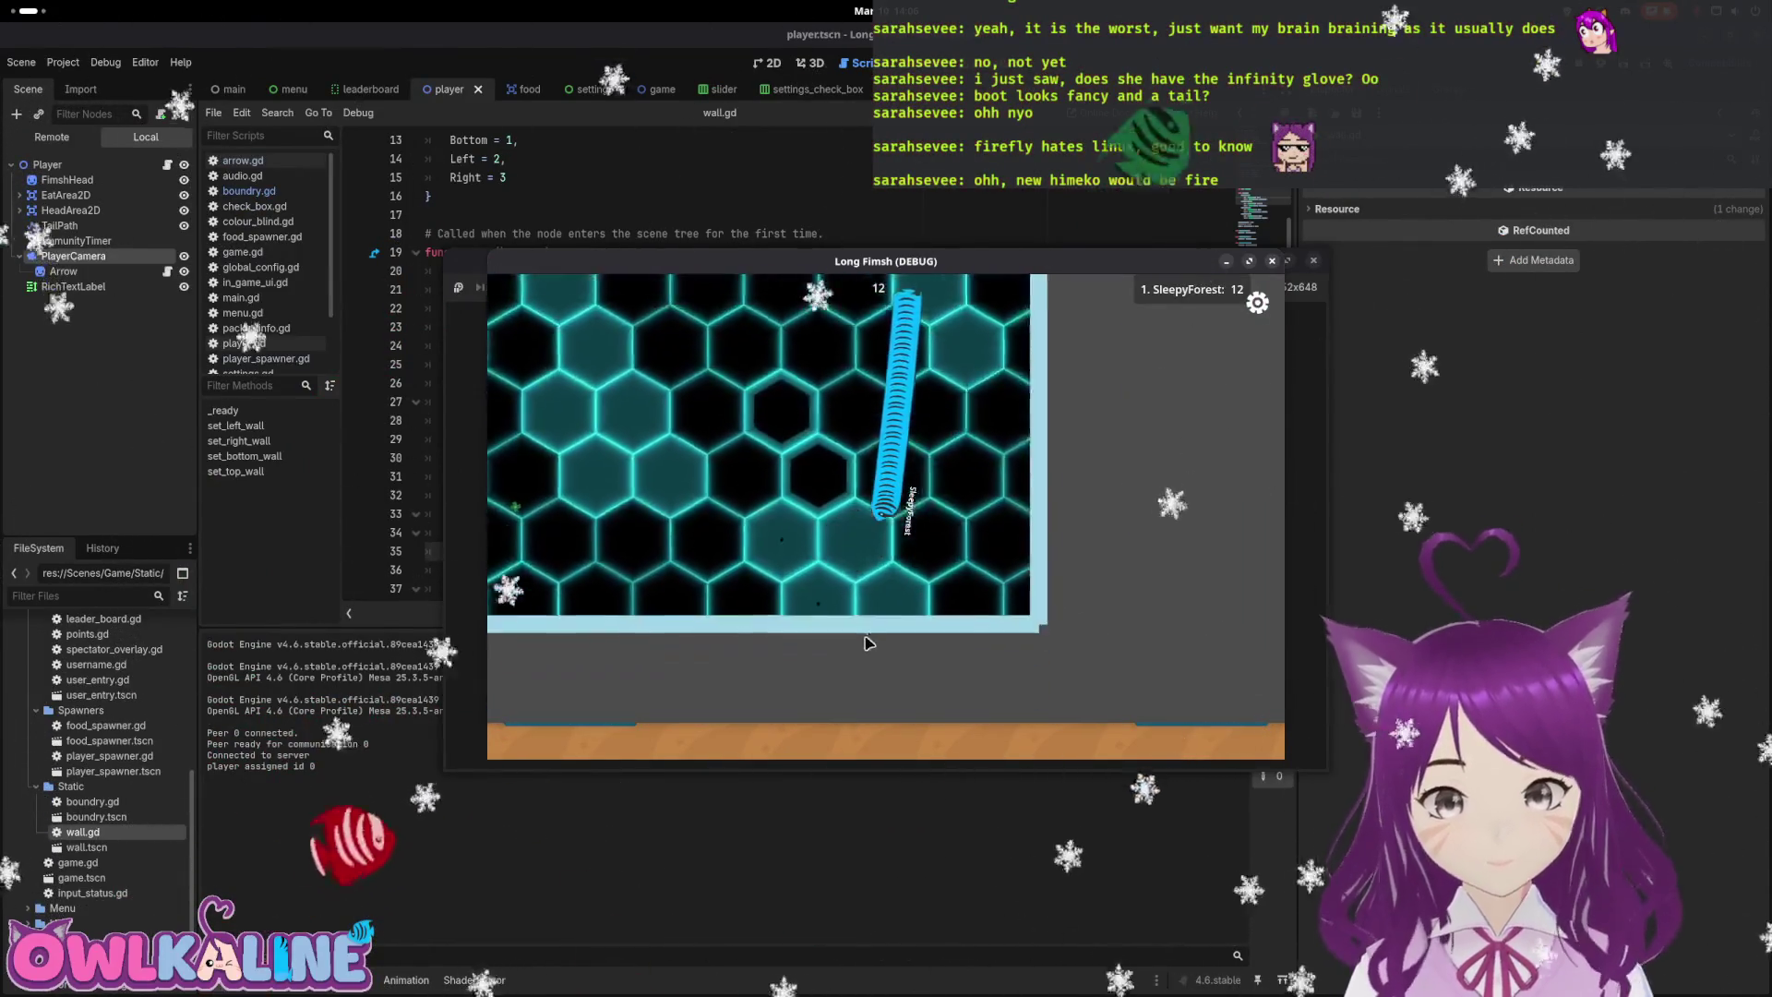
pyautogui.click(887, 520)
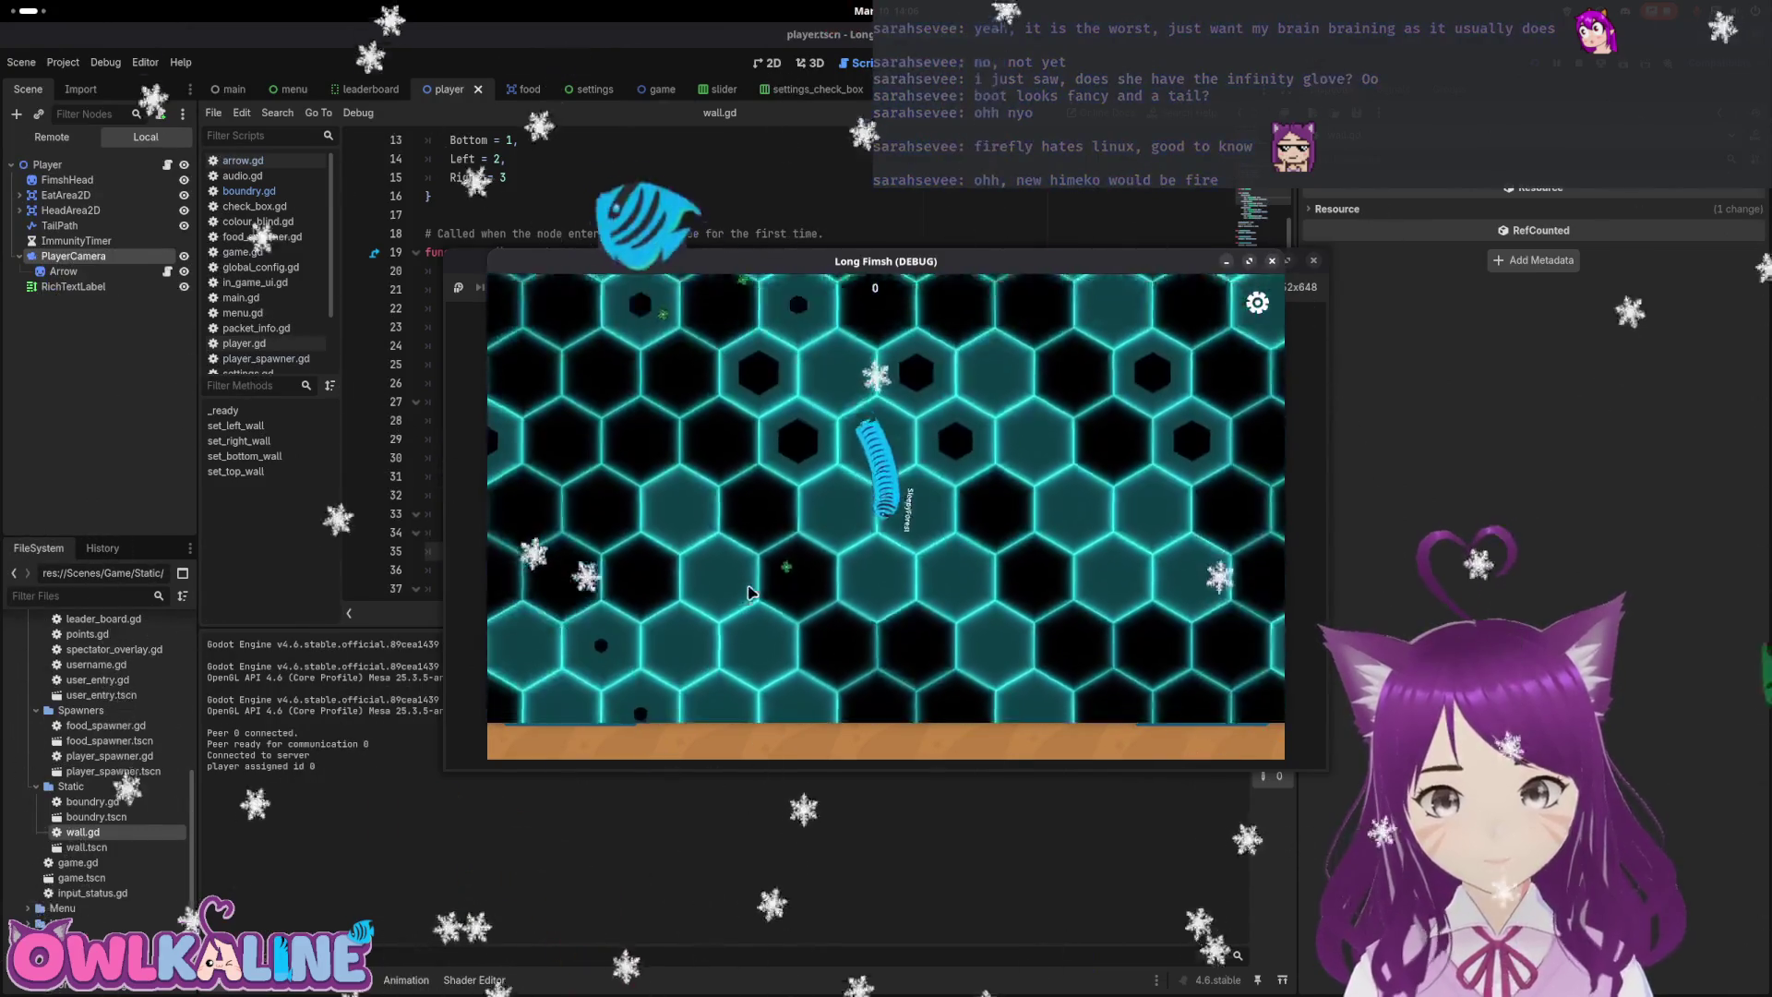
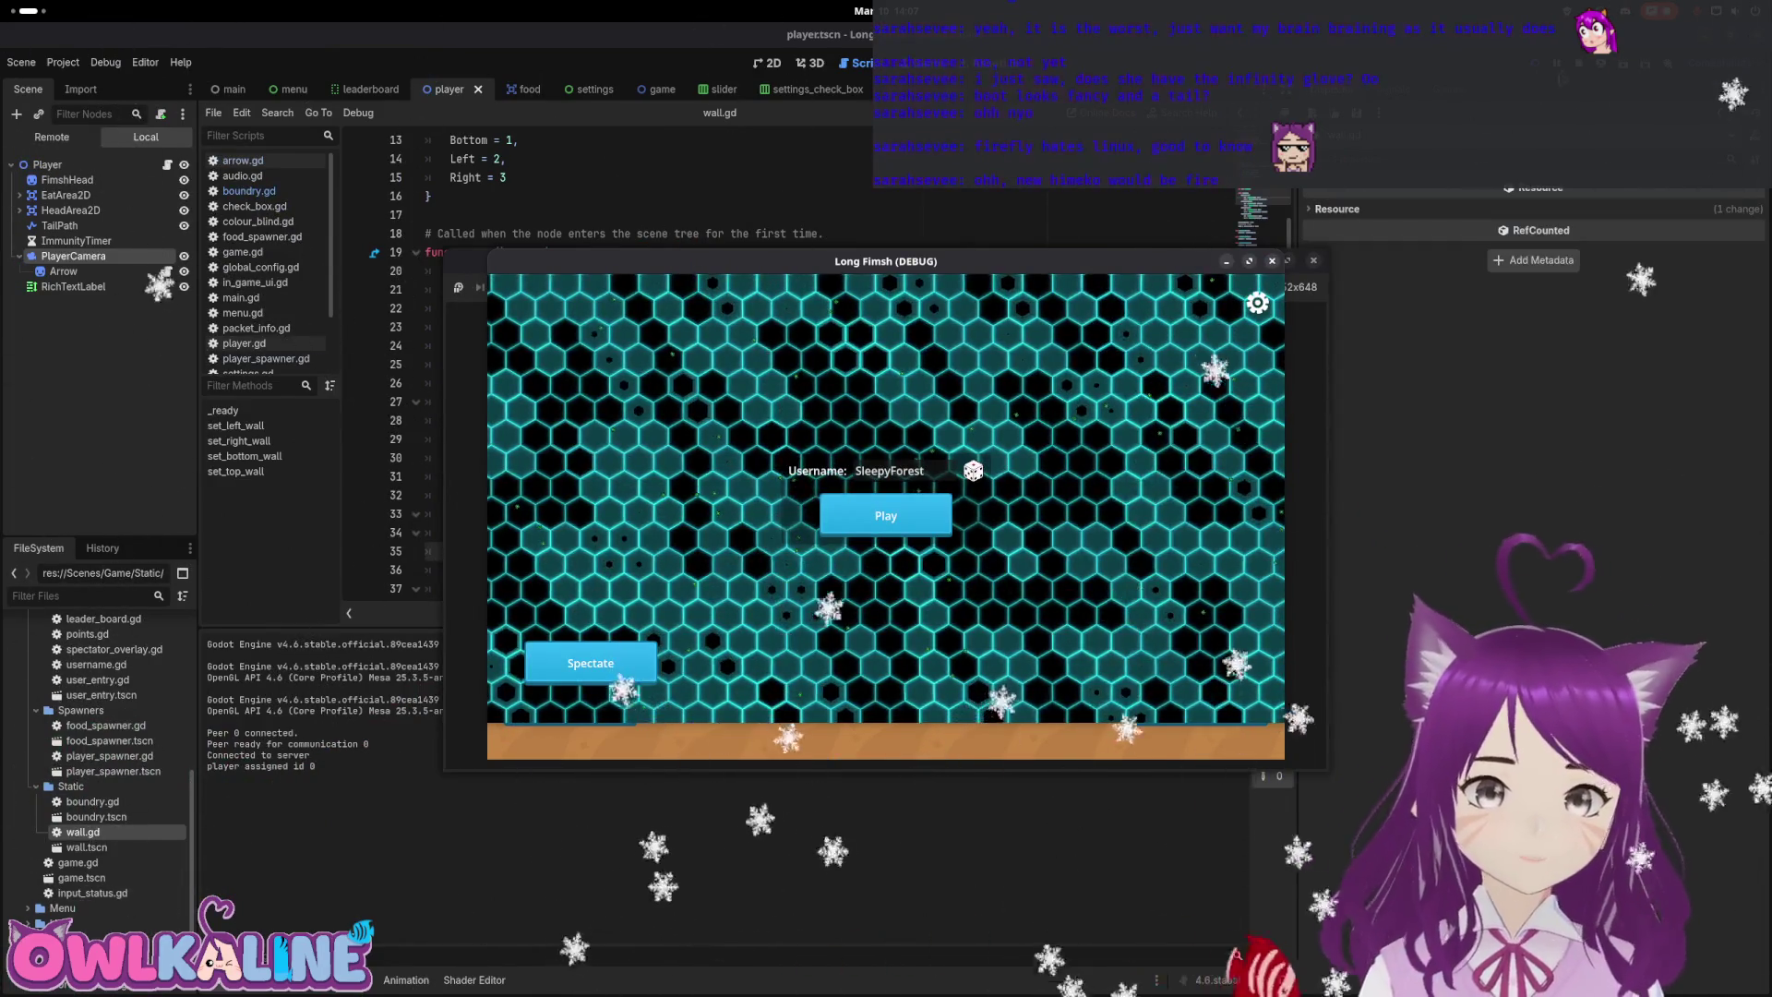
# Close the running debug game and bring the Long Fimsh task note forward in Obsidian.
pyautogui.hotkey('alt', 'F4')
pyautogui.press('super')
pyautogui.click(1120, 534)
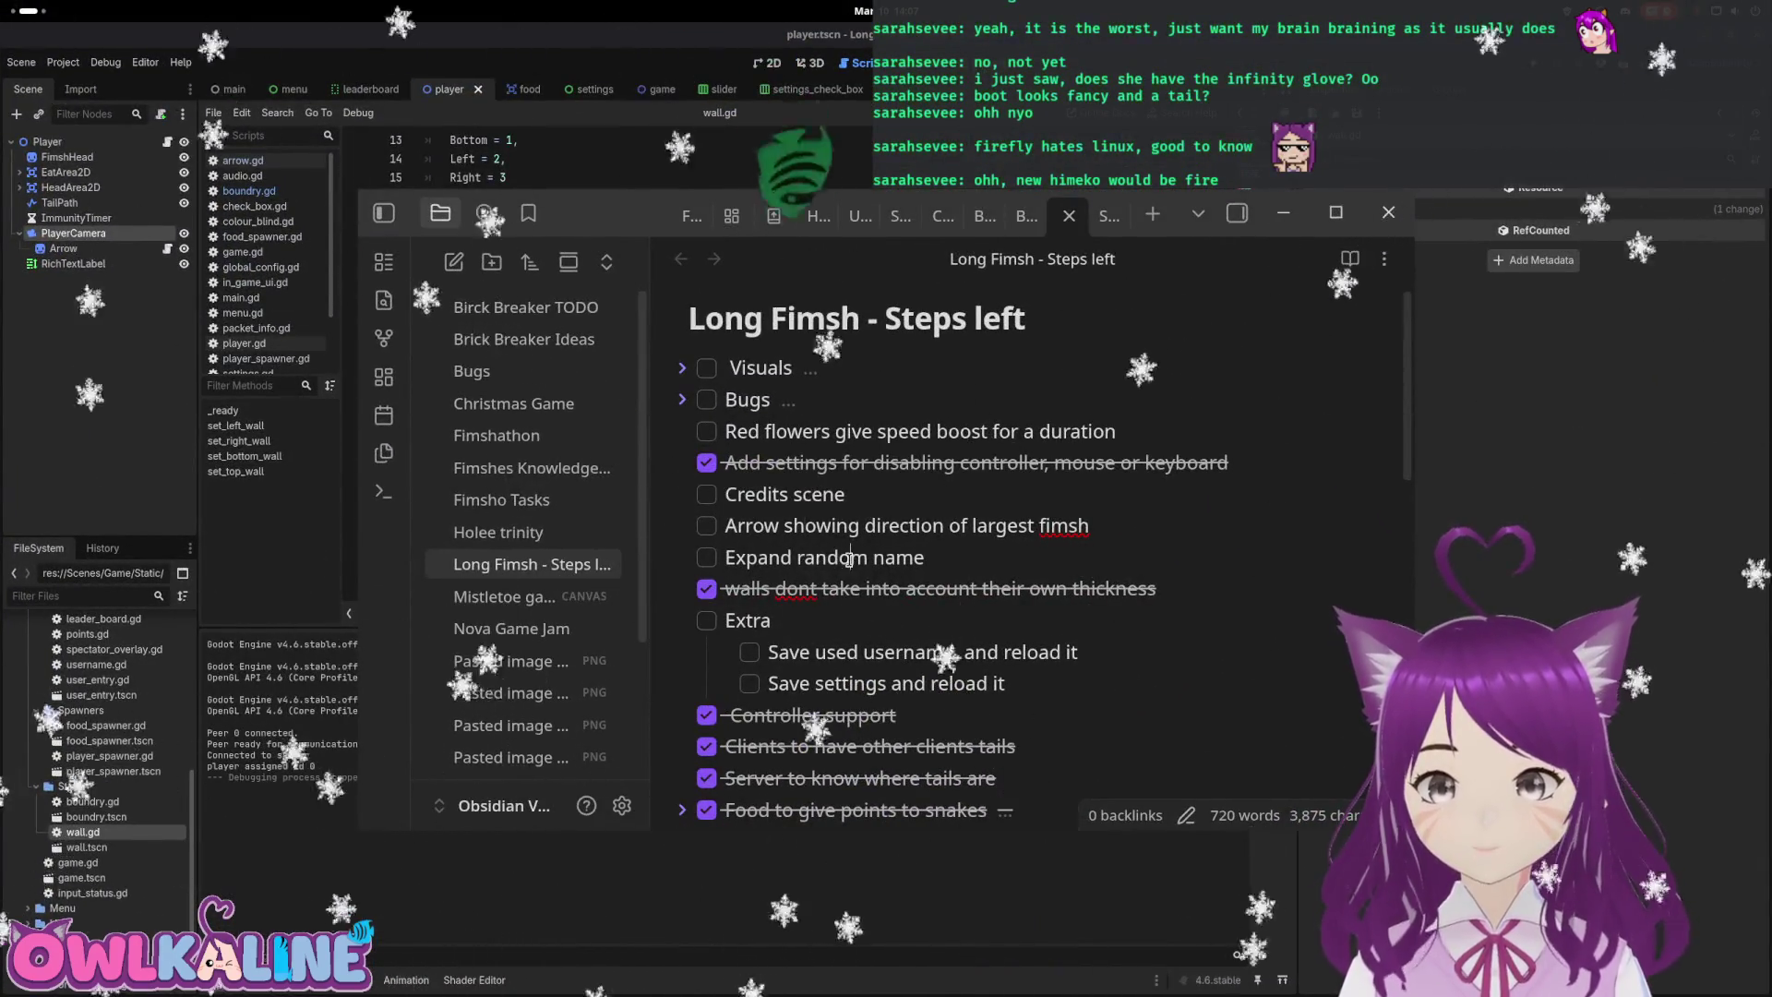
# Move 'Expand random name' into an indented sub-task below 'Save settings and reload it', removing the empty line.
pyautogui.tripleClick(778, 553)
pyautogui.hotkey('ctrl', 'c')
pyautogui.press('BackSpace')
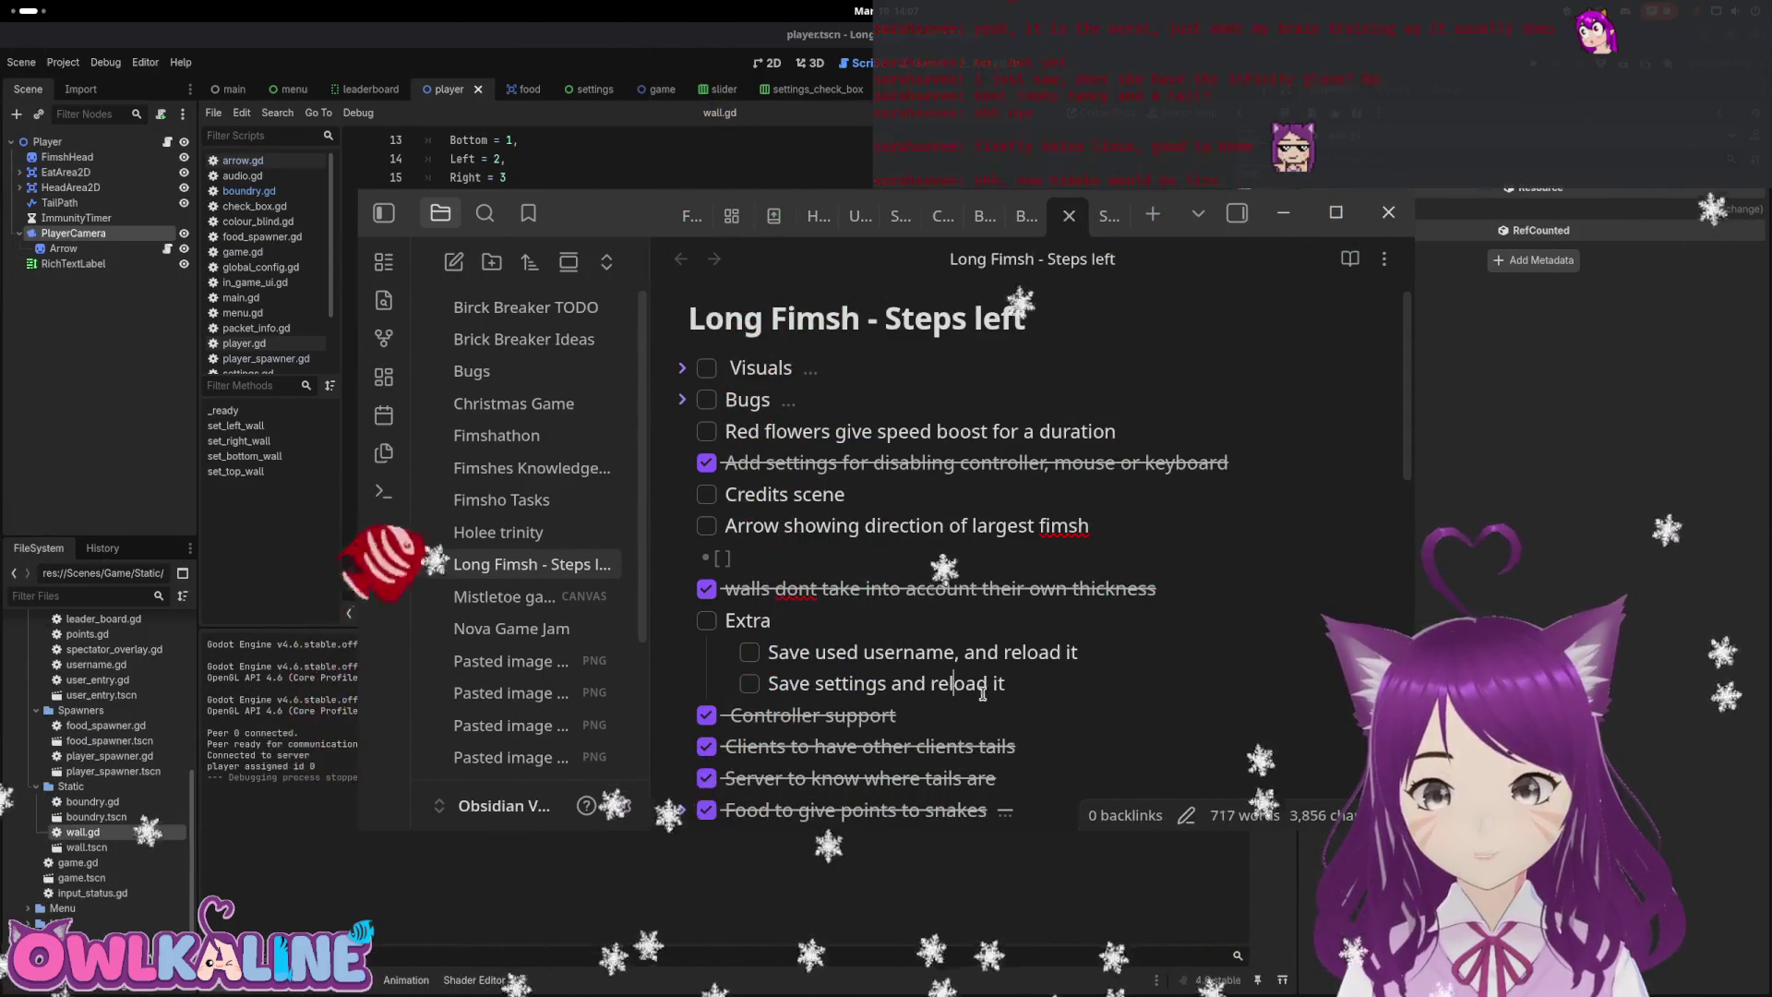
pyautogui.click(1008, 685)
pyautogui.press('Return')
pyautogui.hotkey('ctrl', 'v')
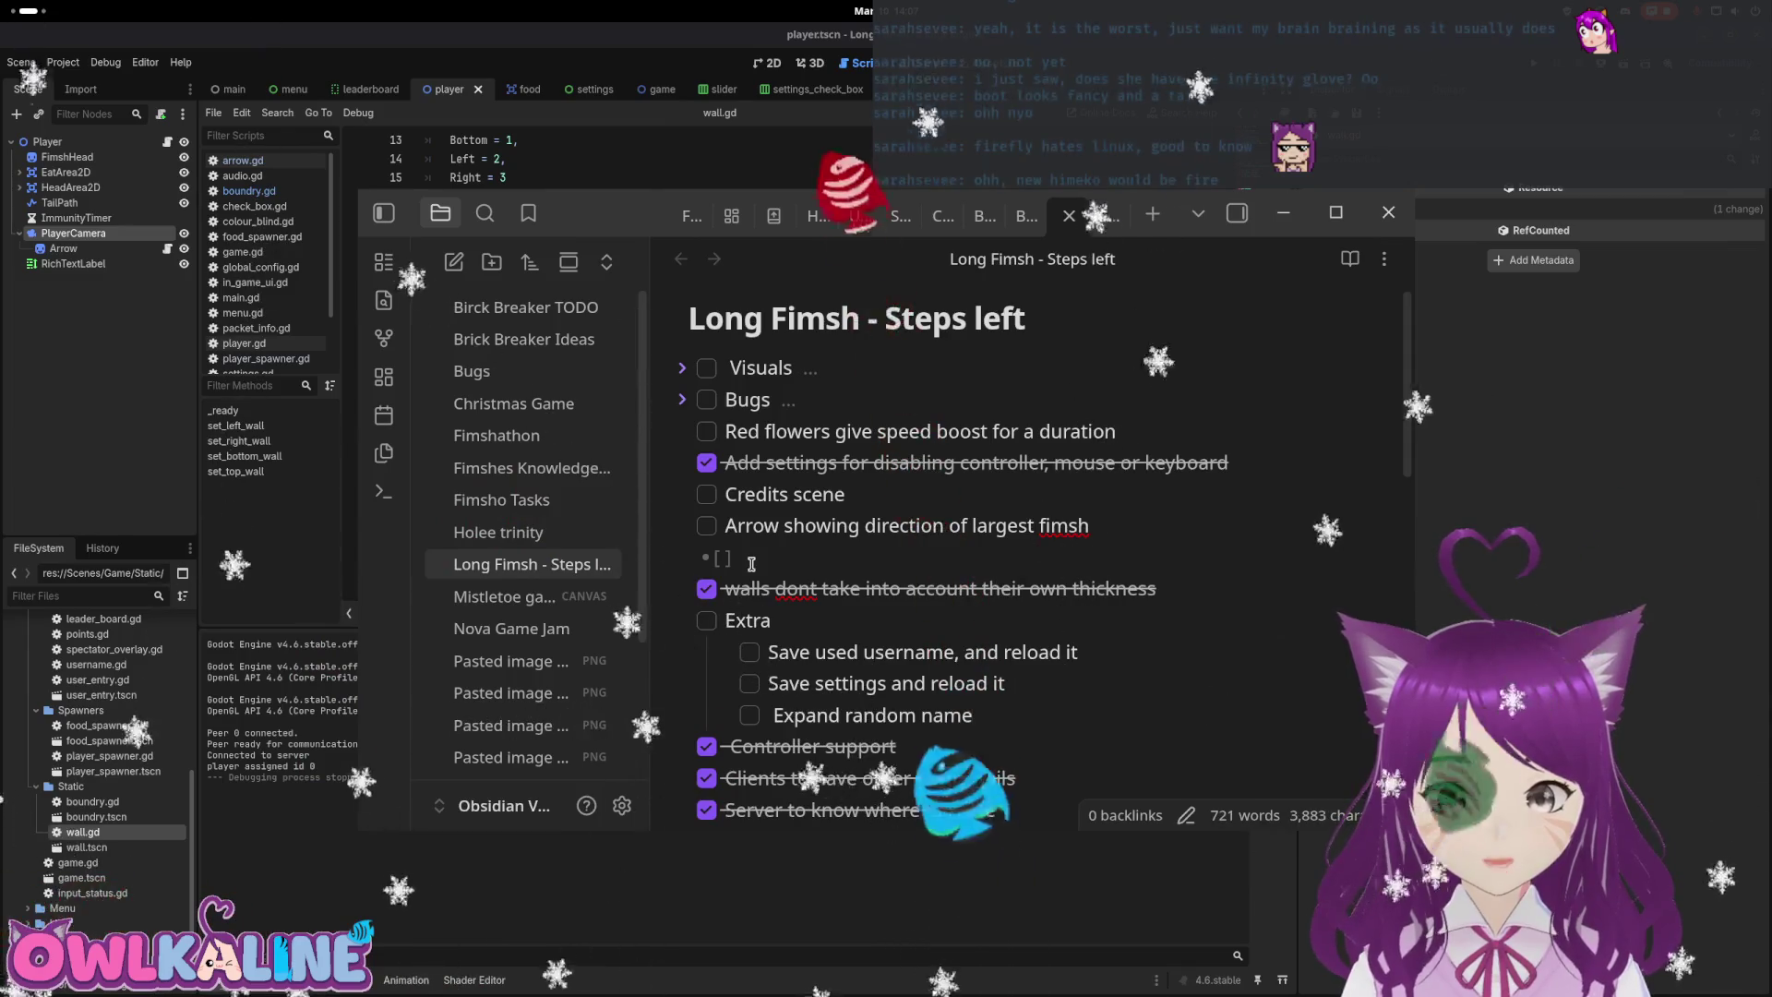
pyautogui.press('BackSpace')
pyautogui.press('BackSpace')
pyautogui.press('BackSpace')
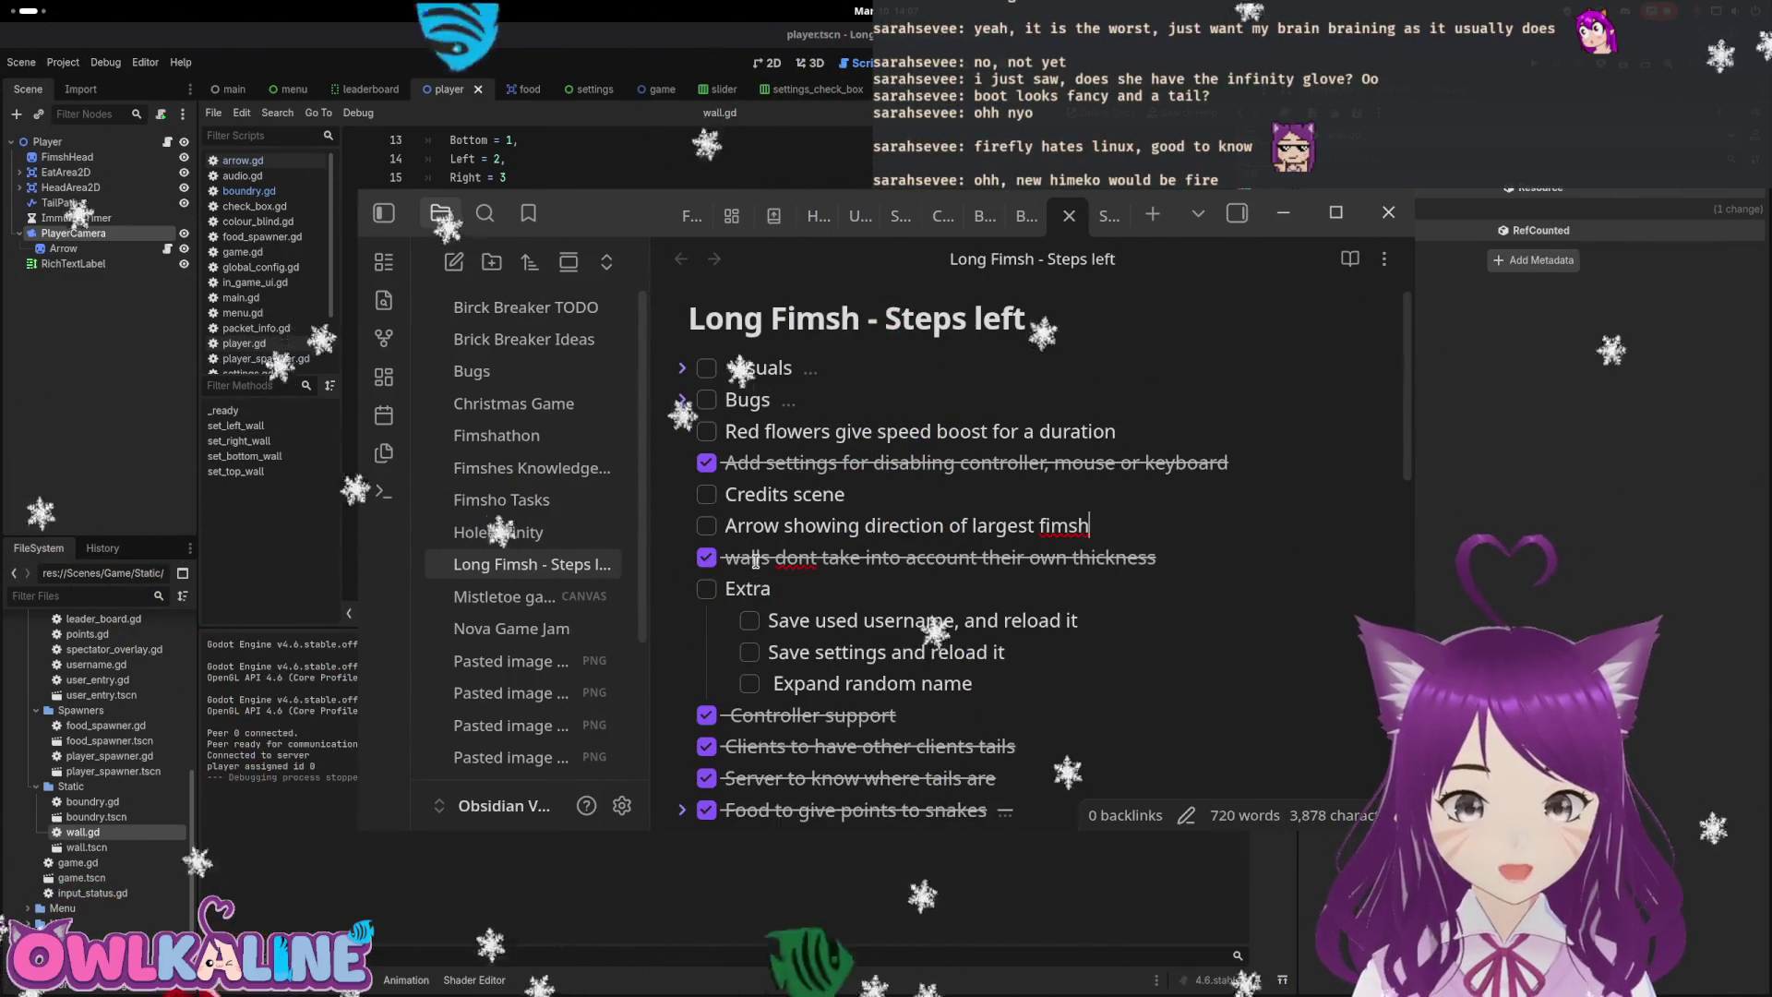
# Glance over the Bugs and Visuals sections, then return to the Godot editor.
pyautogui.doubleClick(768, 404)
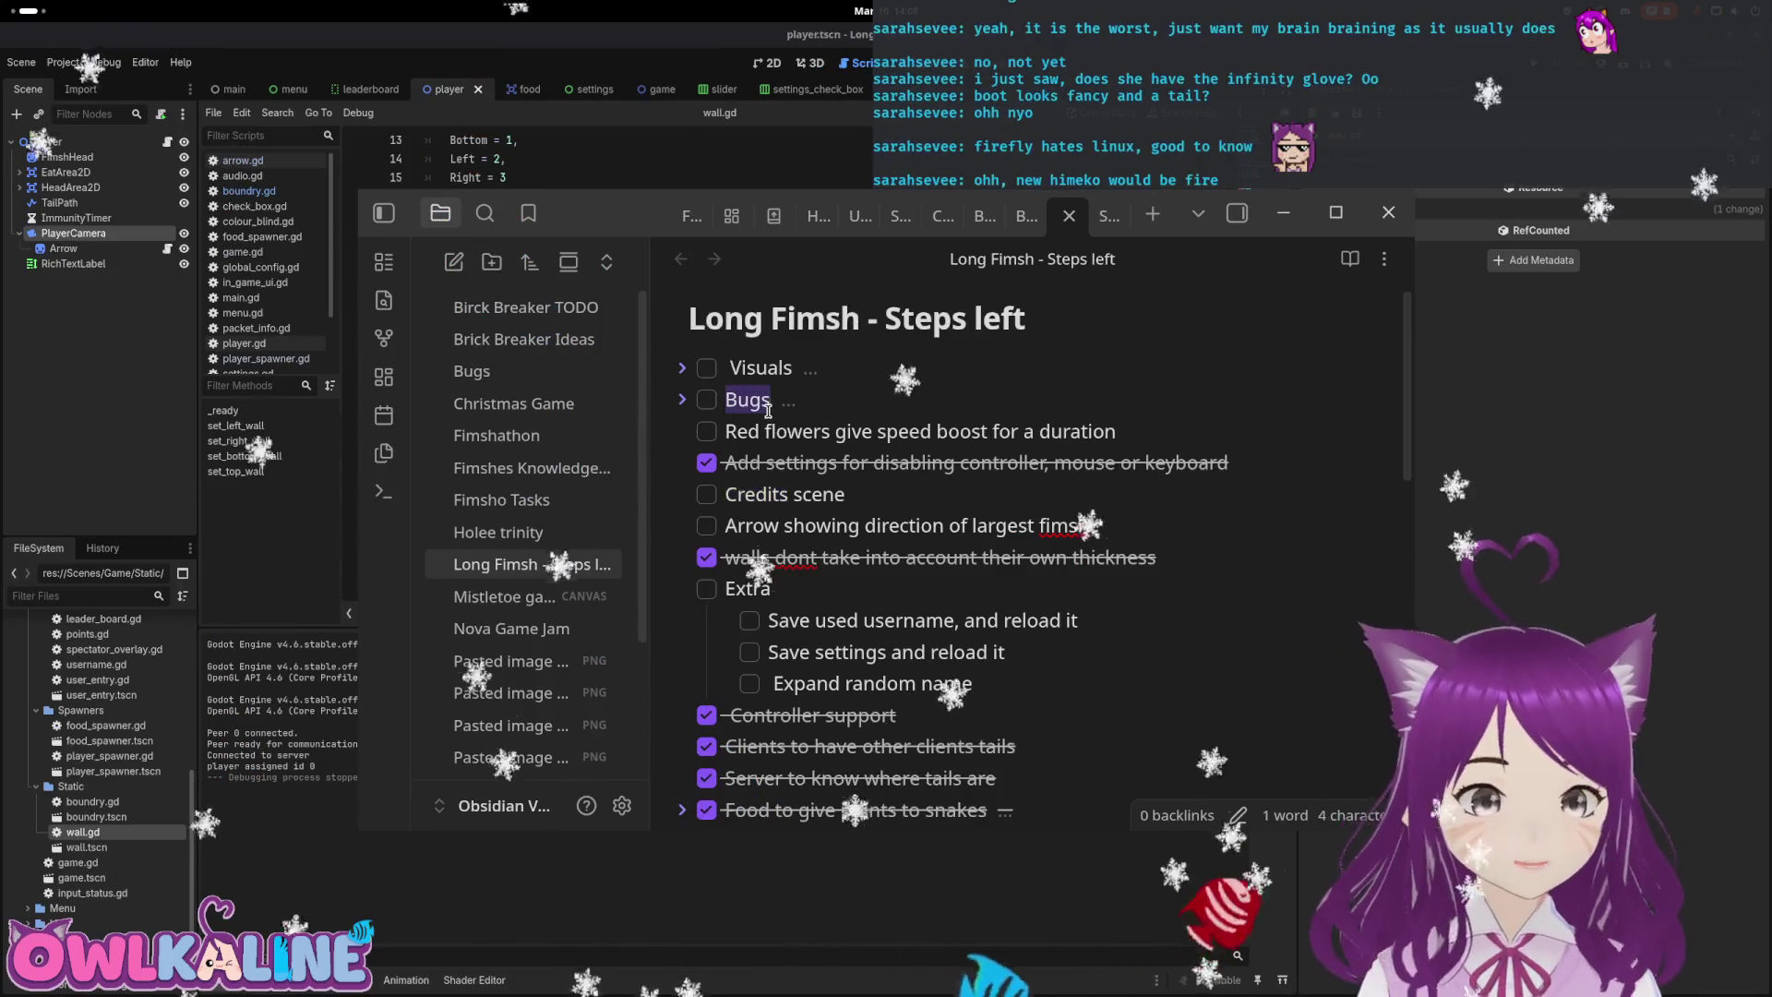
pyautogui.click(683, 369)
pyautogui.click(682, 369)
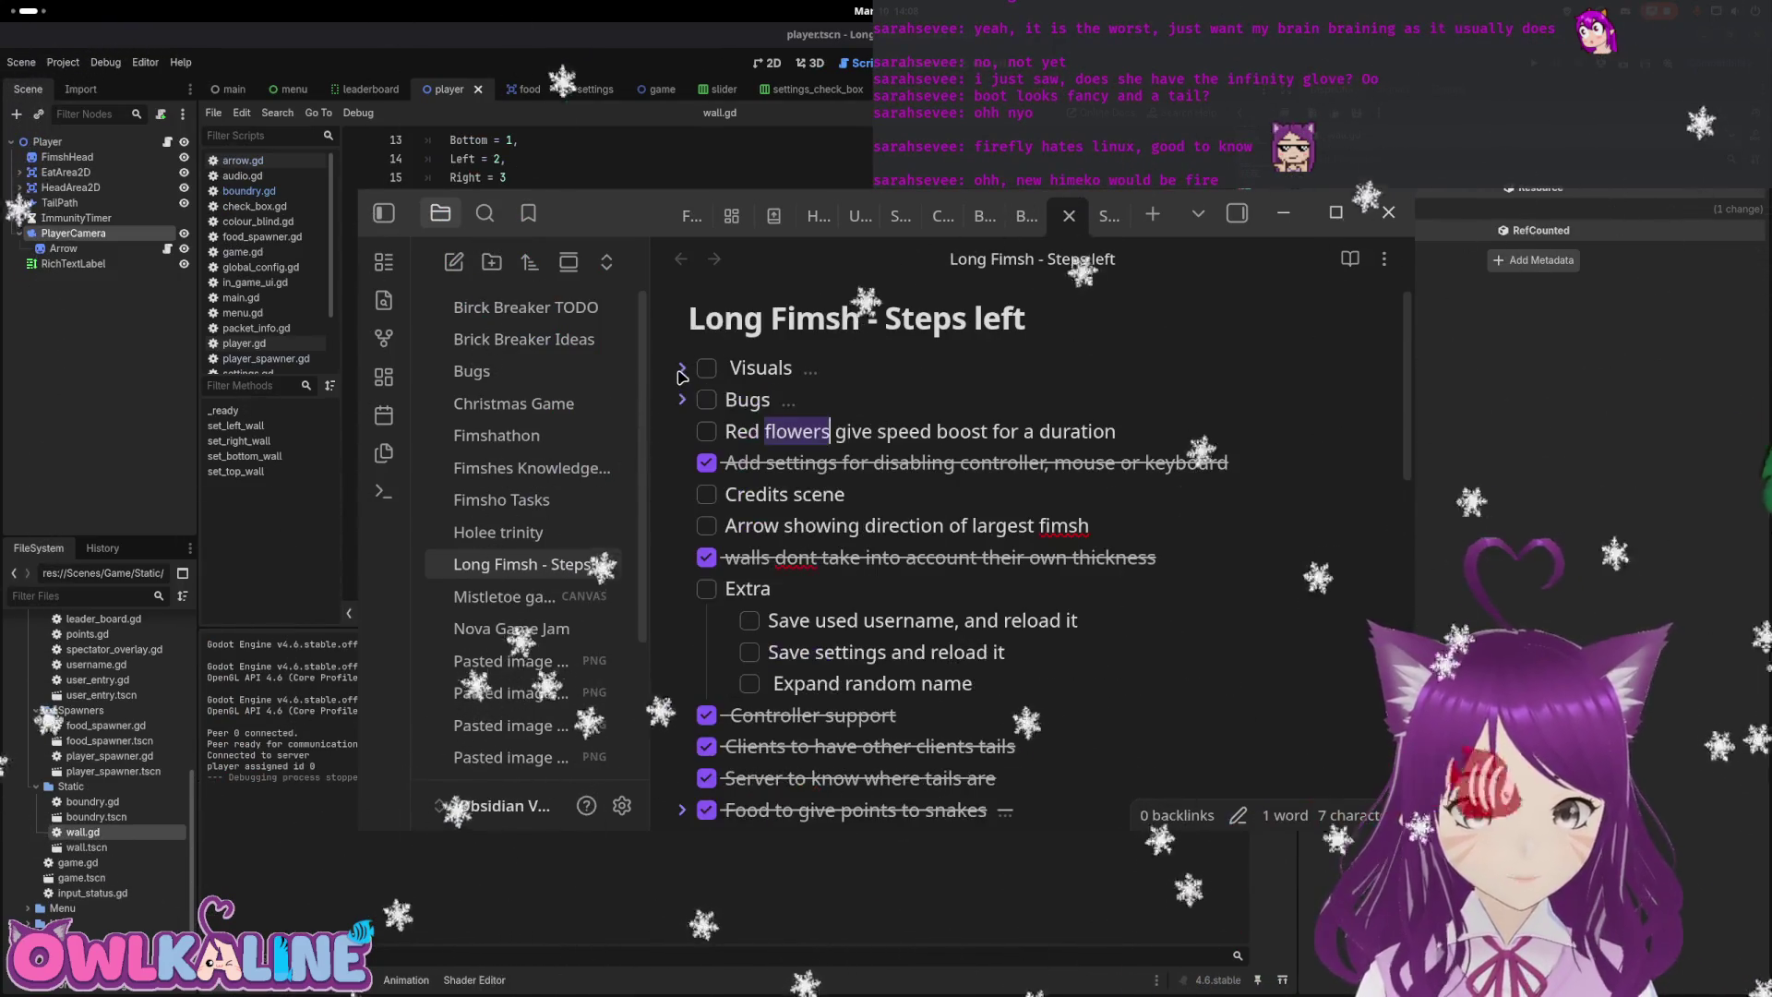
pyautogui.click(446, 134)
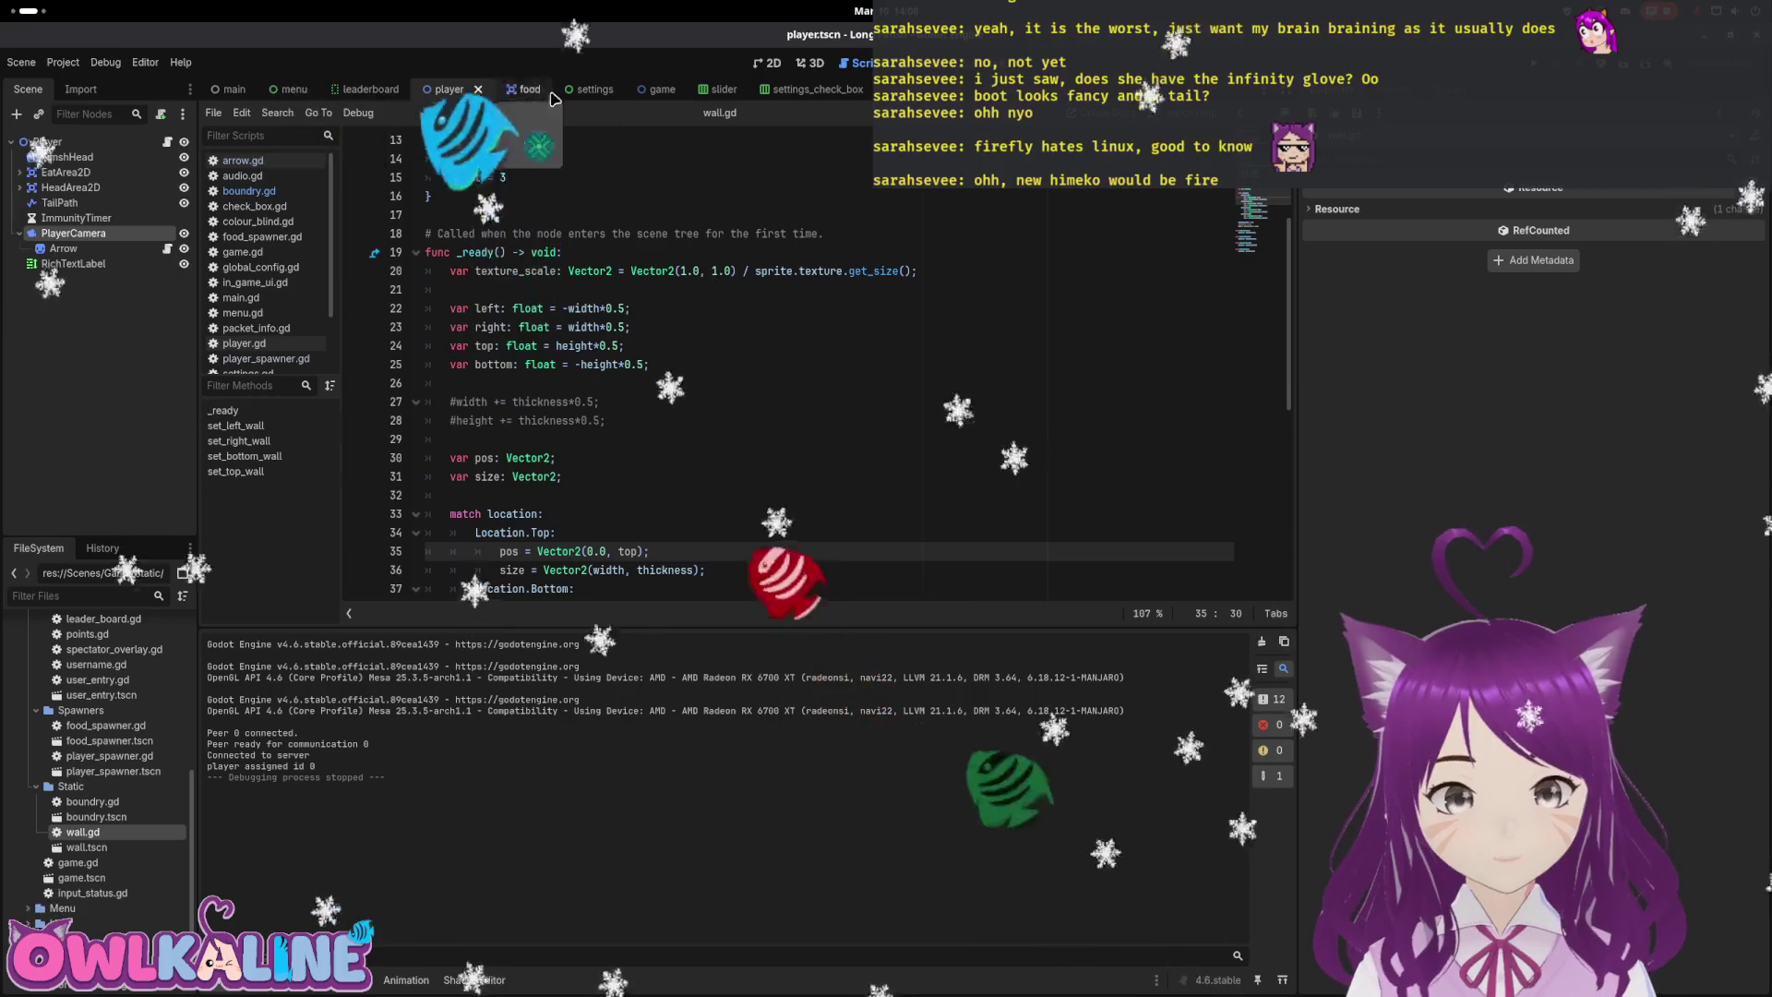
# Change the Player node's Speed from 200.0 to 100.0 and test-run the game from its main menu.
pyautogui.click(117, 144)
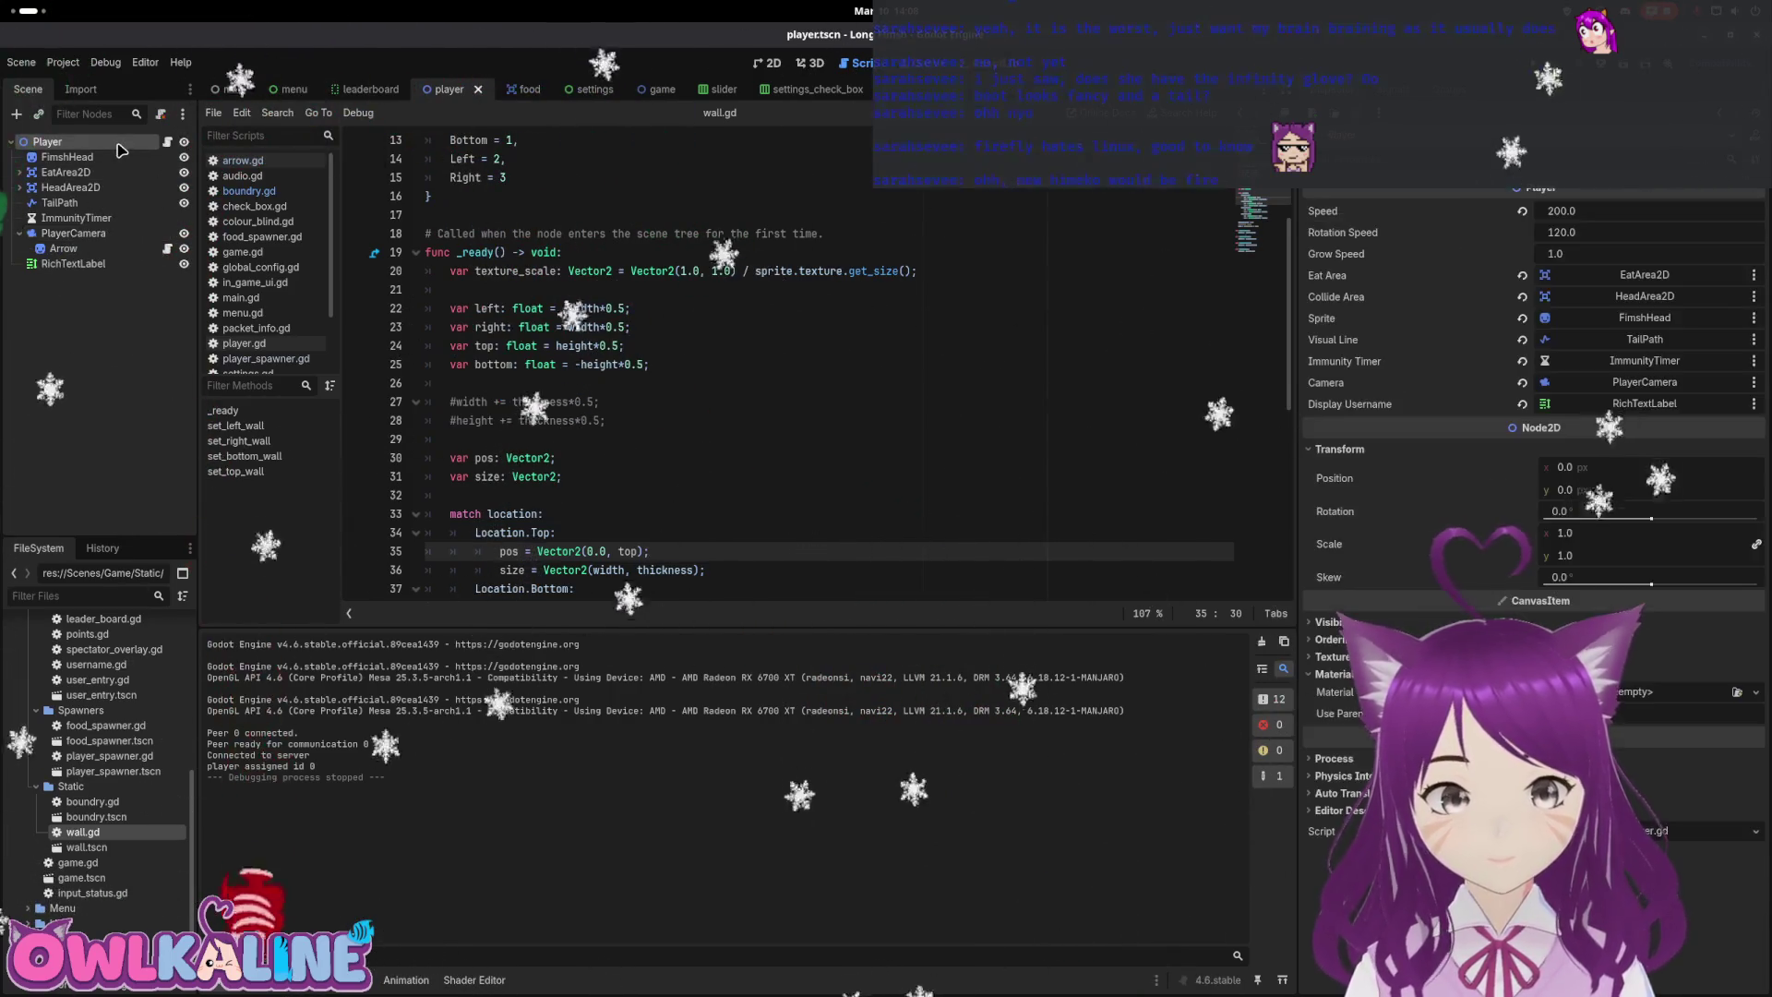
pyautogui.click(1606, 214)
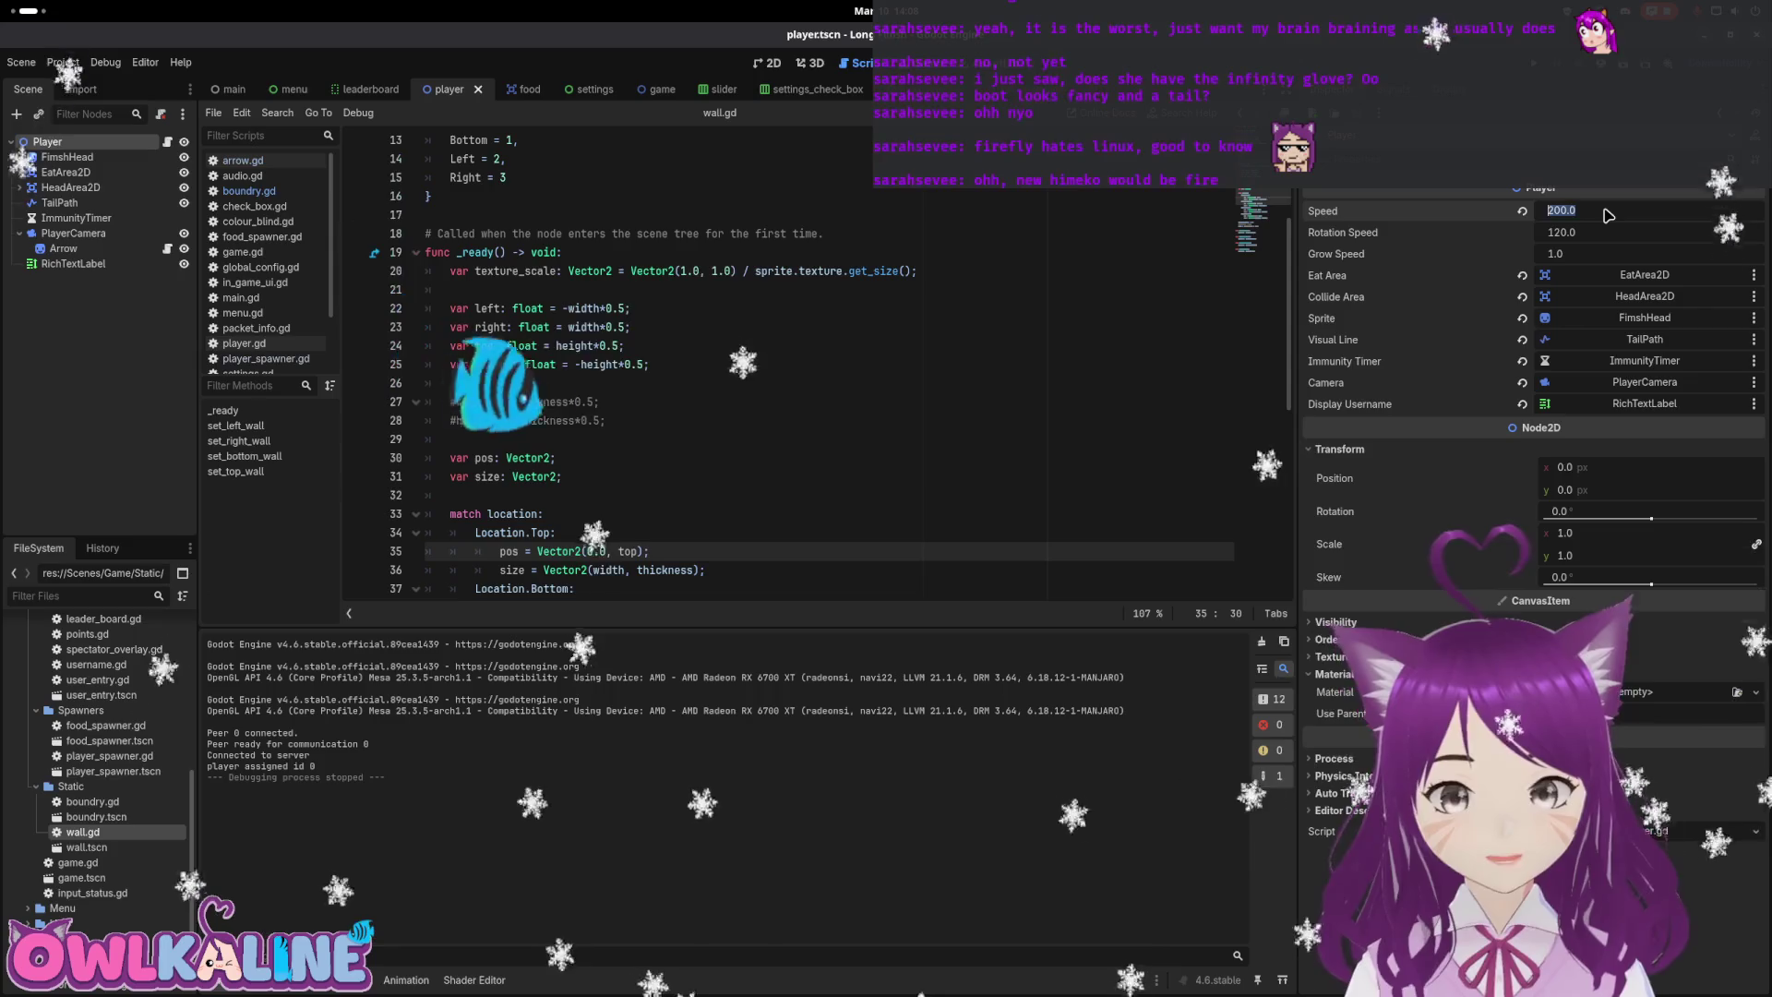
pyautogui.press('F5')
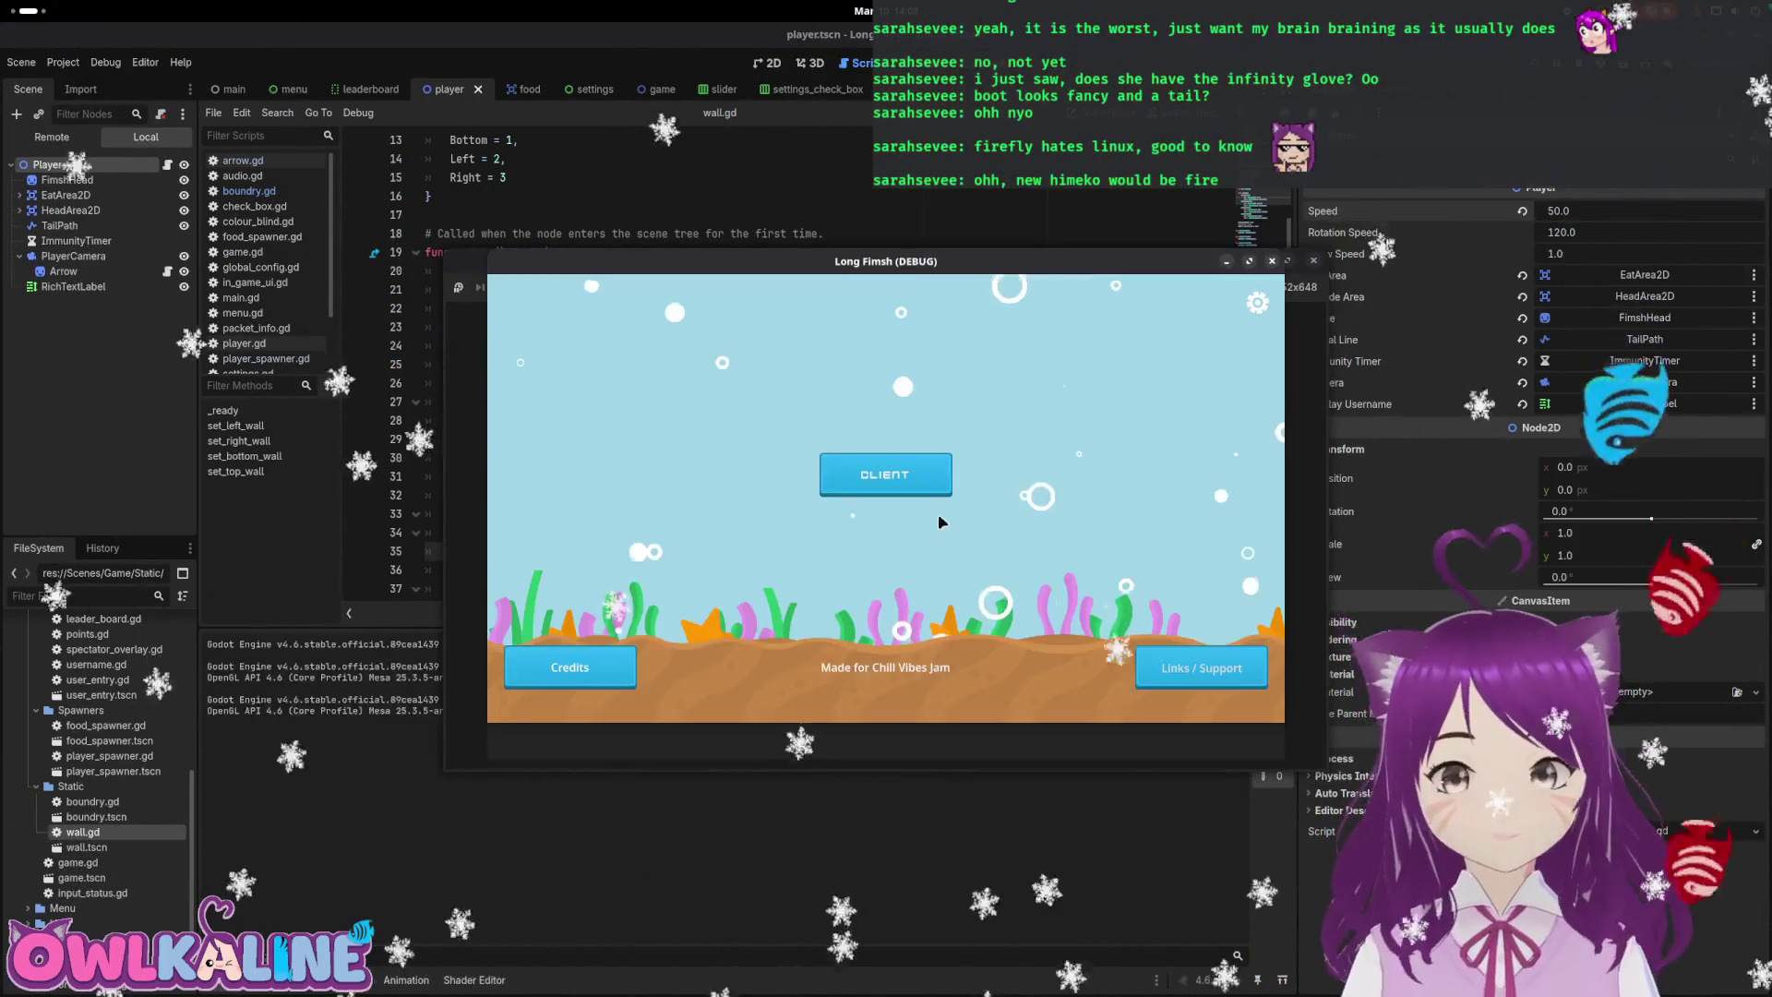
pyautogui.click(937, 477)
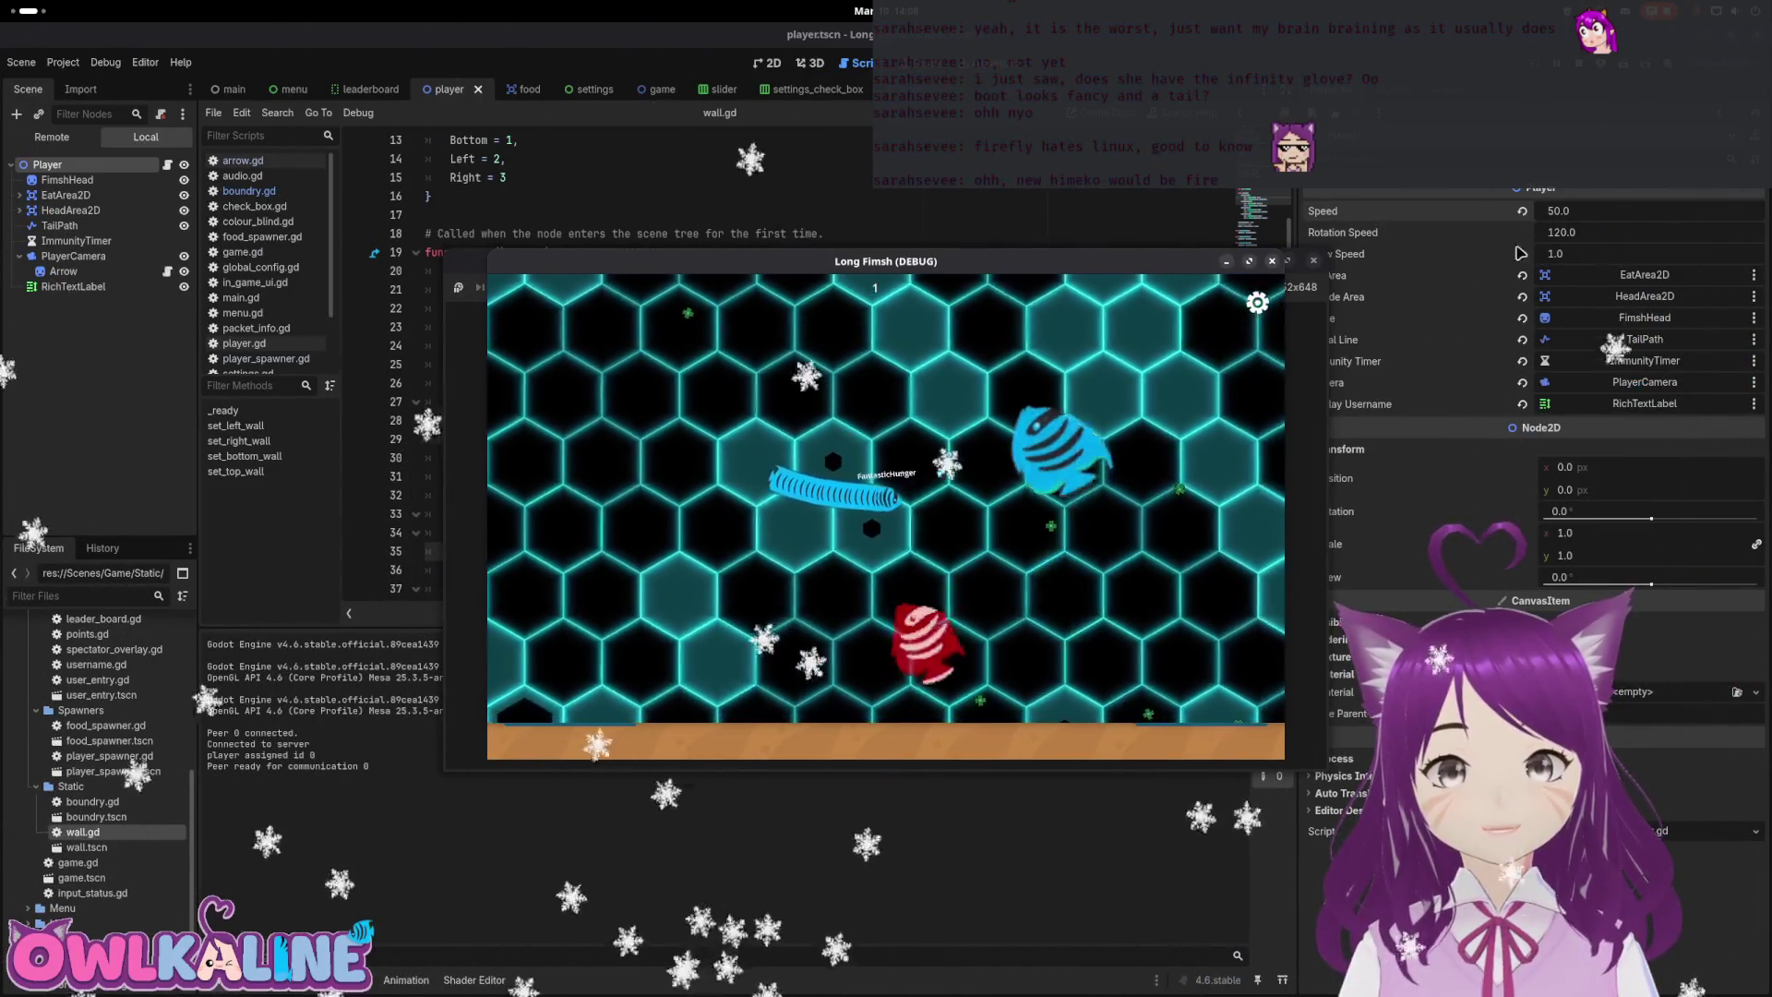
pyautogui.press('F8')
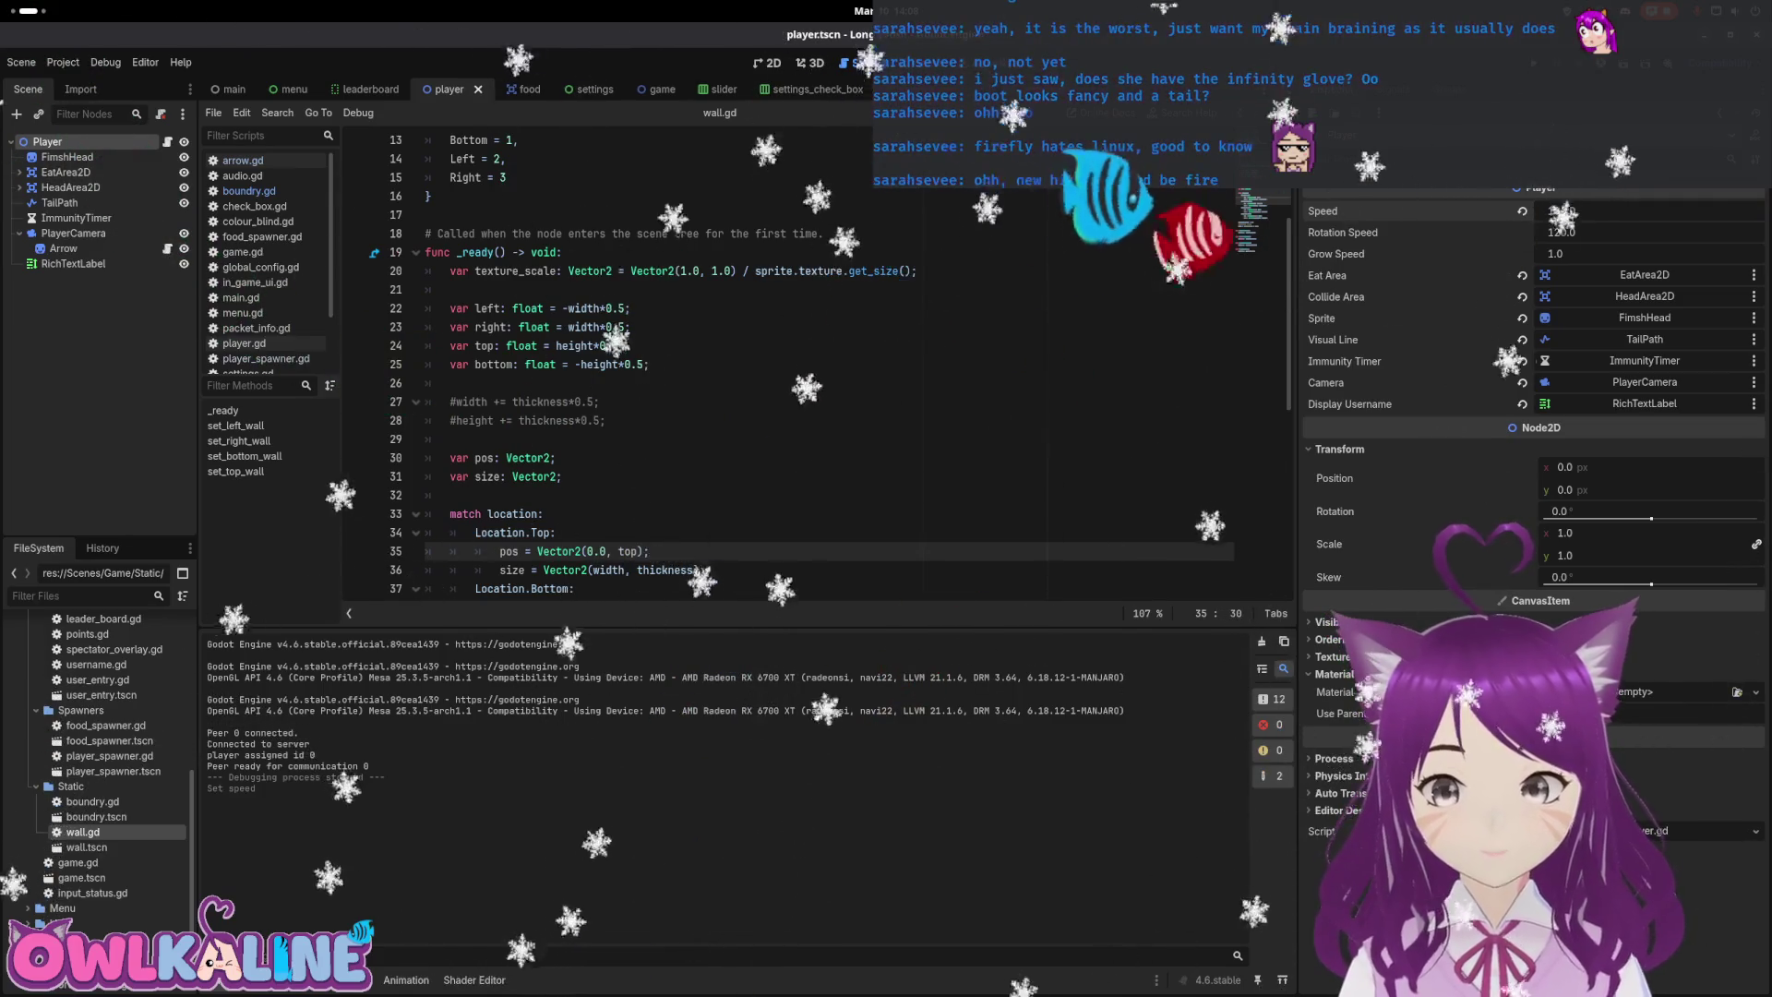
# Run the game again to retest the speed, stop it, and jump to wall.gd's Location.Left case.
pyautogui.press('F5')
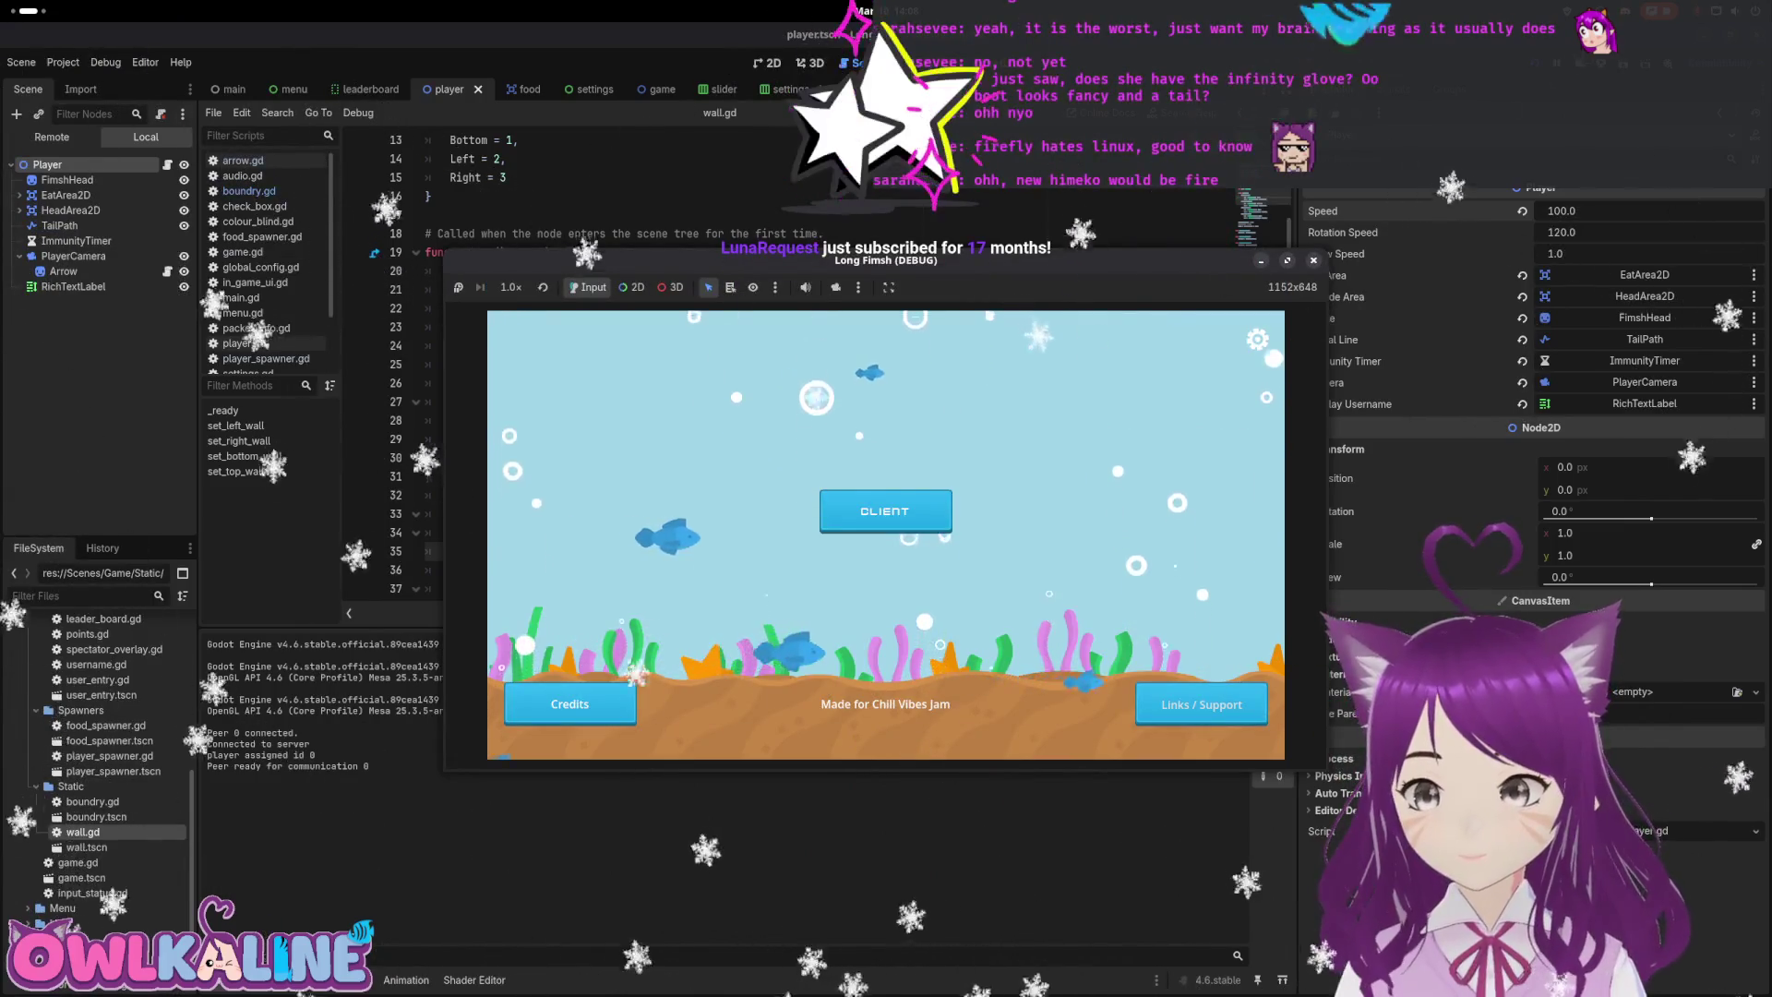
pyautogui.click(1313, 261)
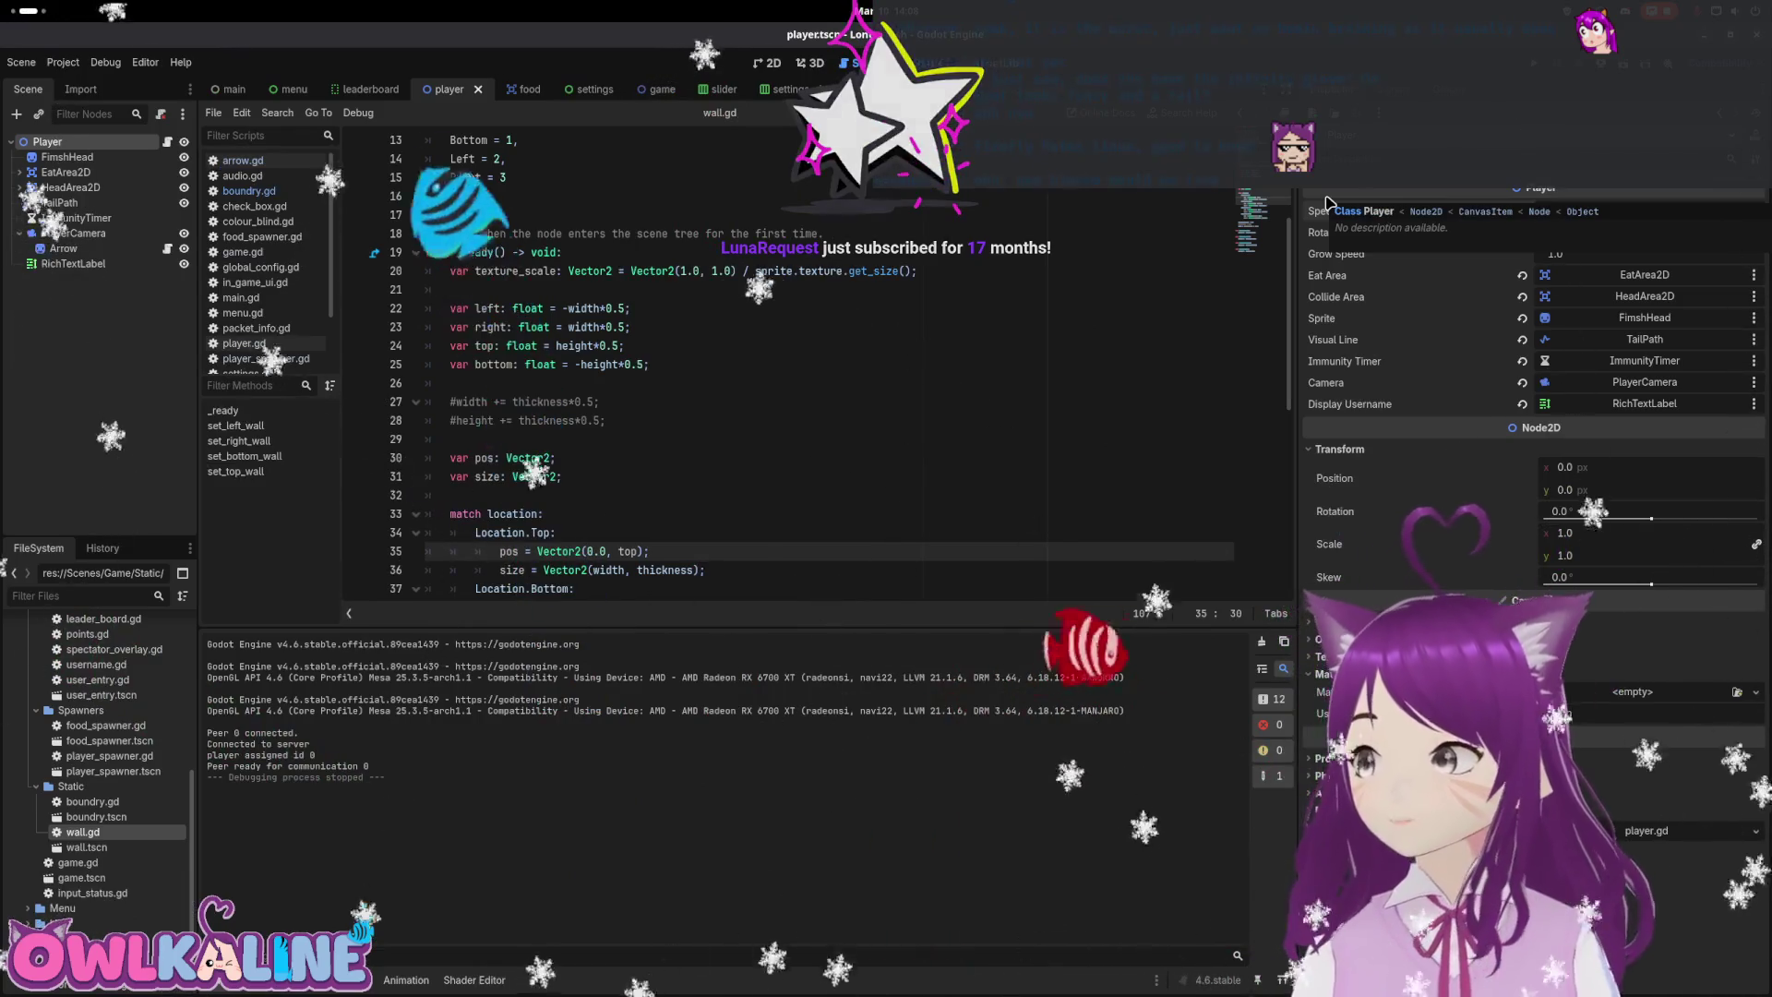
pyautogui.scroll(-5, 846, 443)
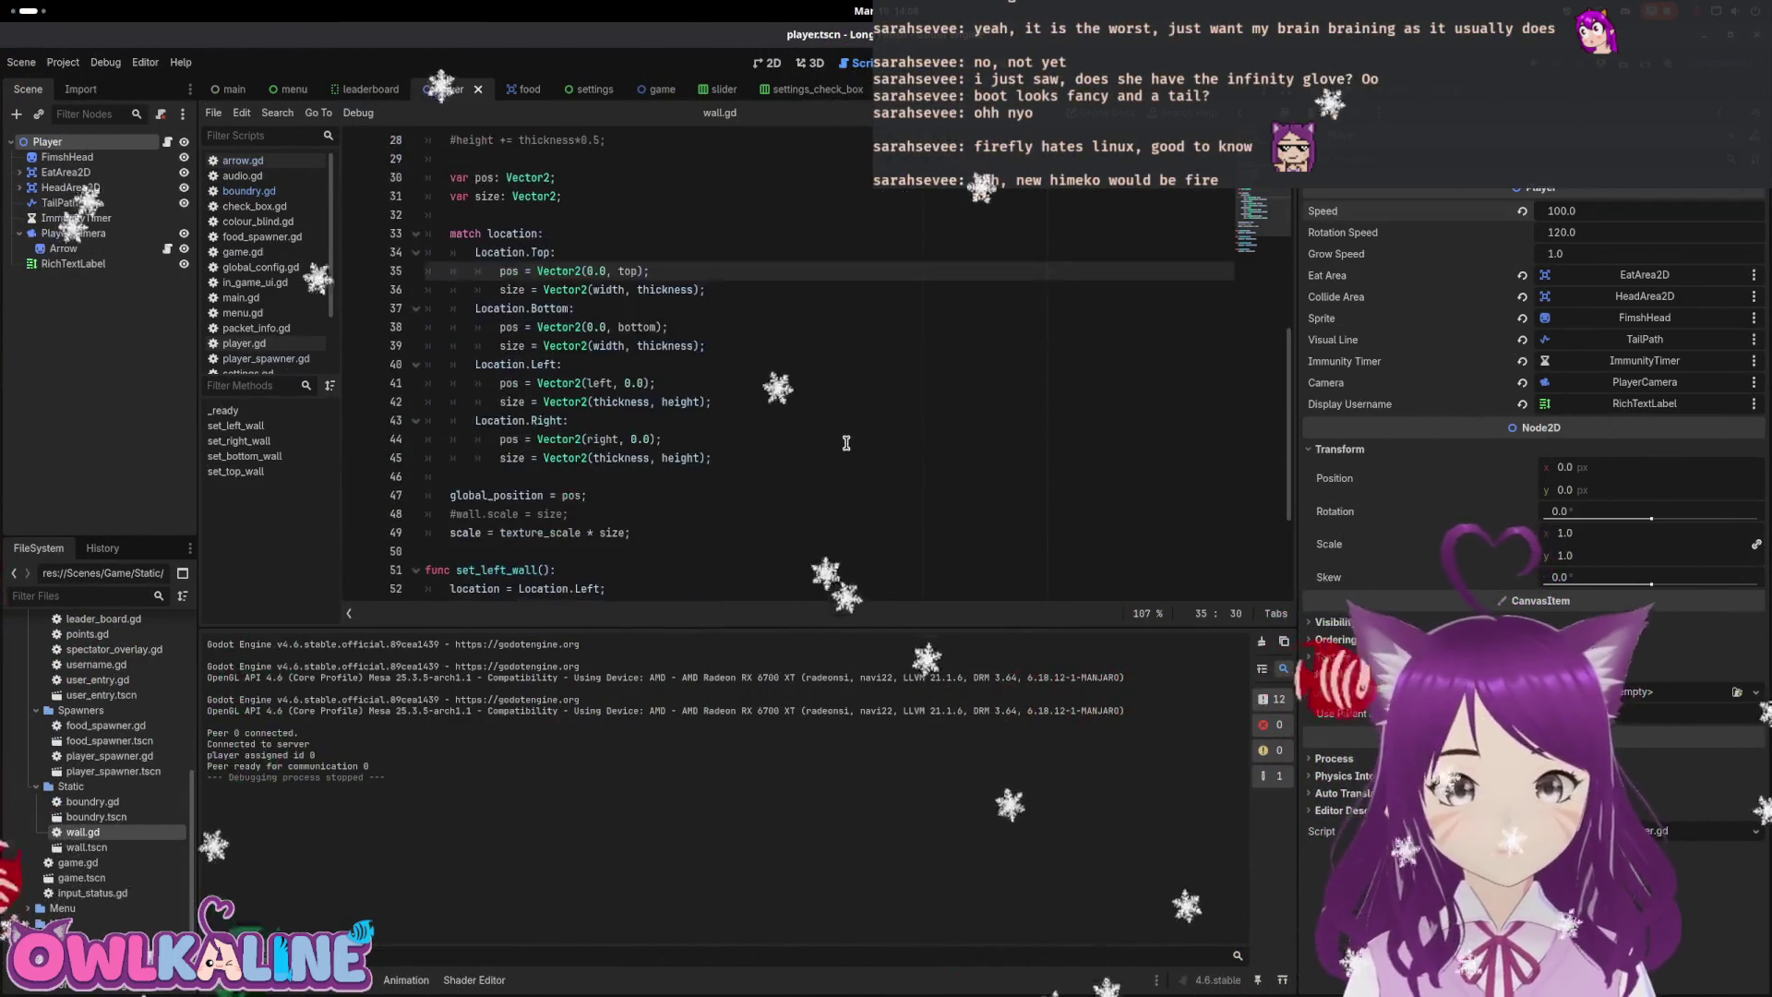
pyautogui.click(754, 364)
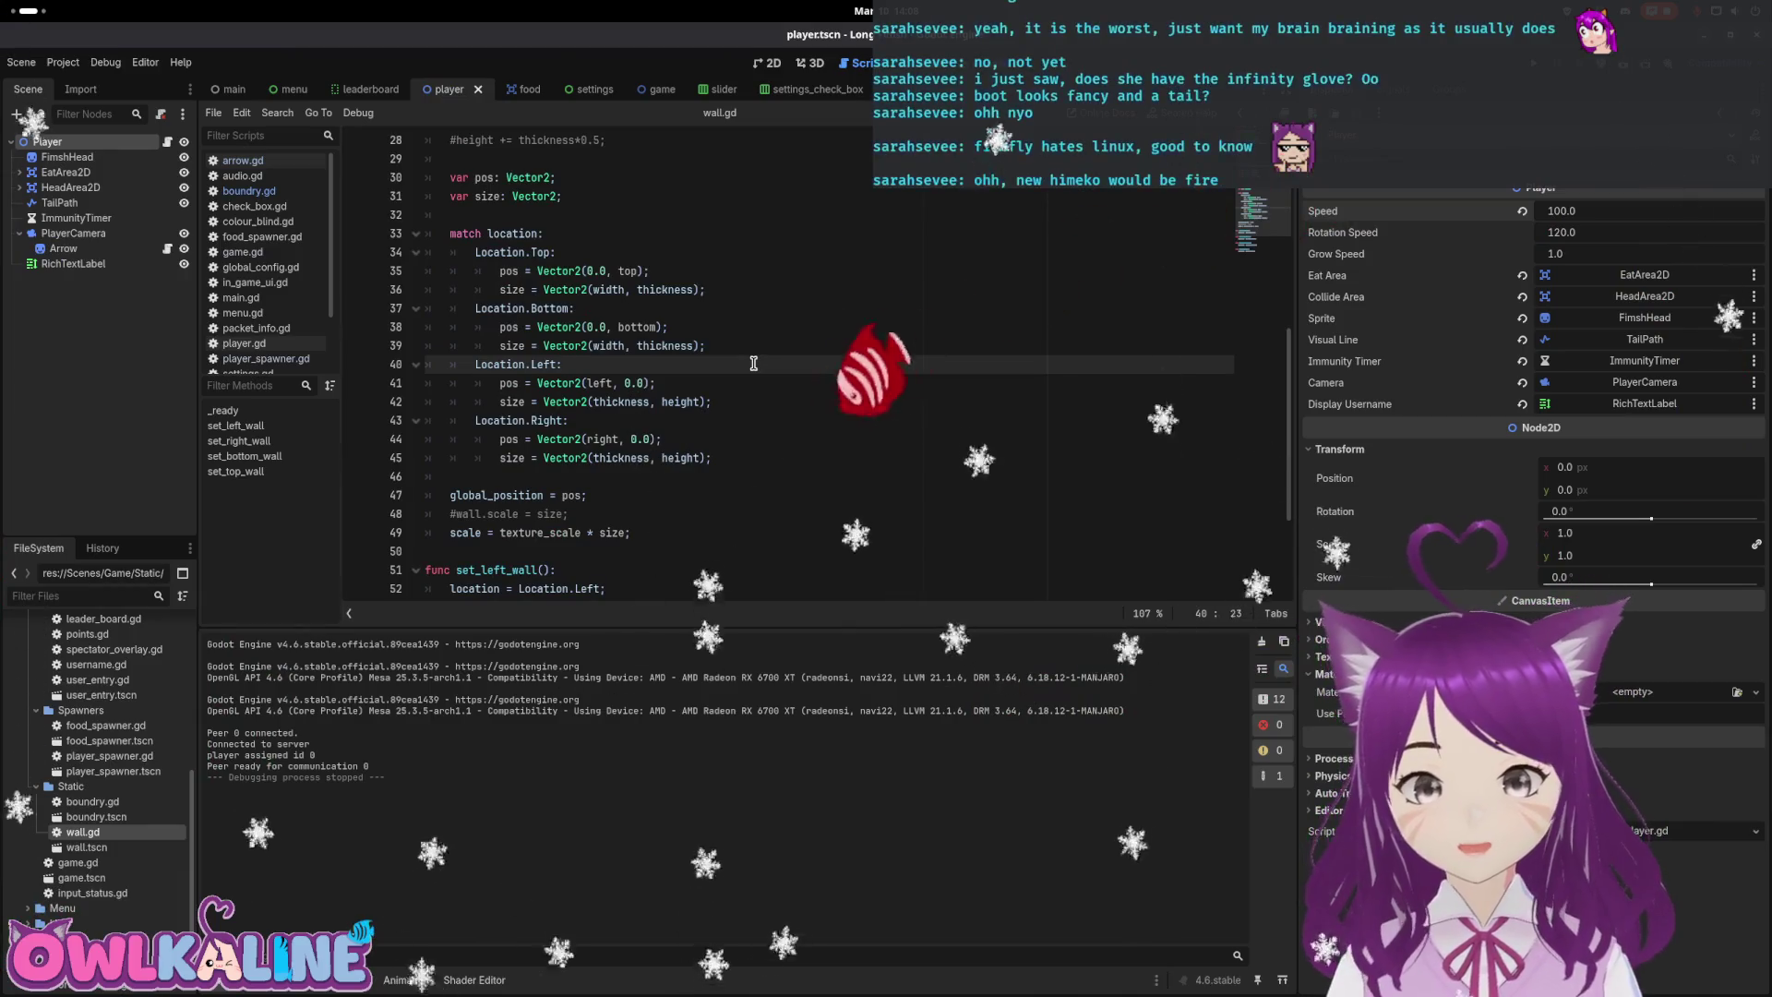
pyautogui.press('super')
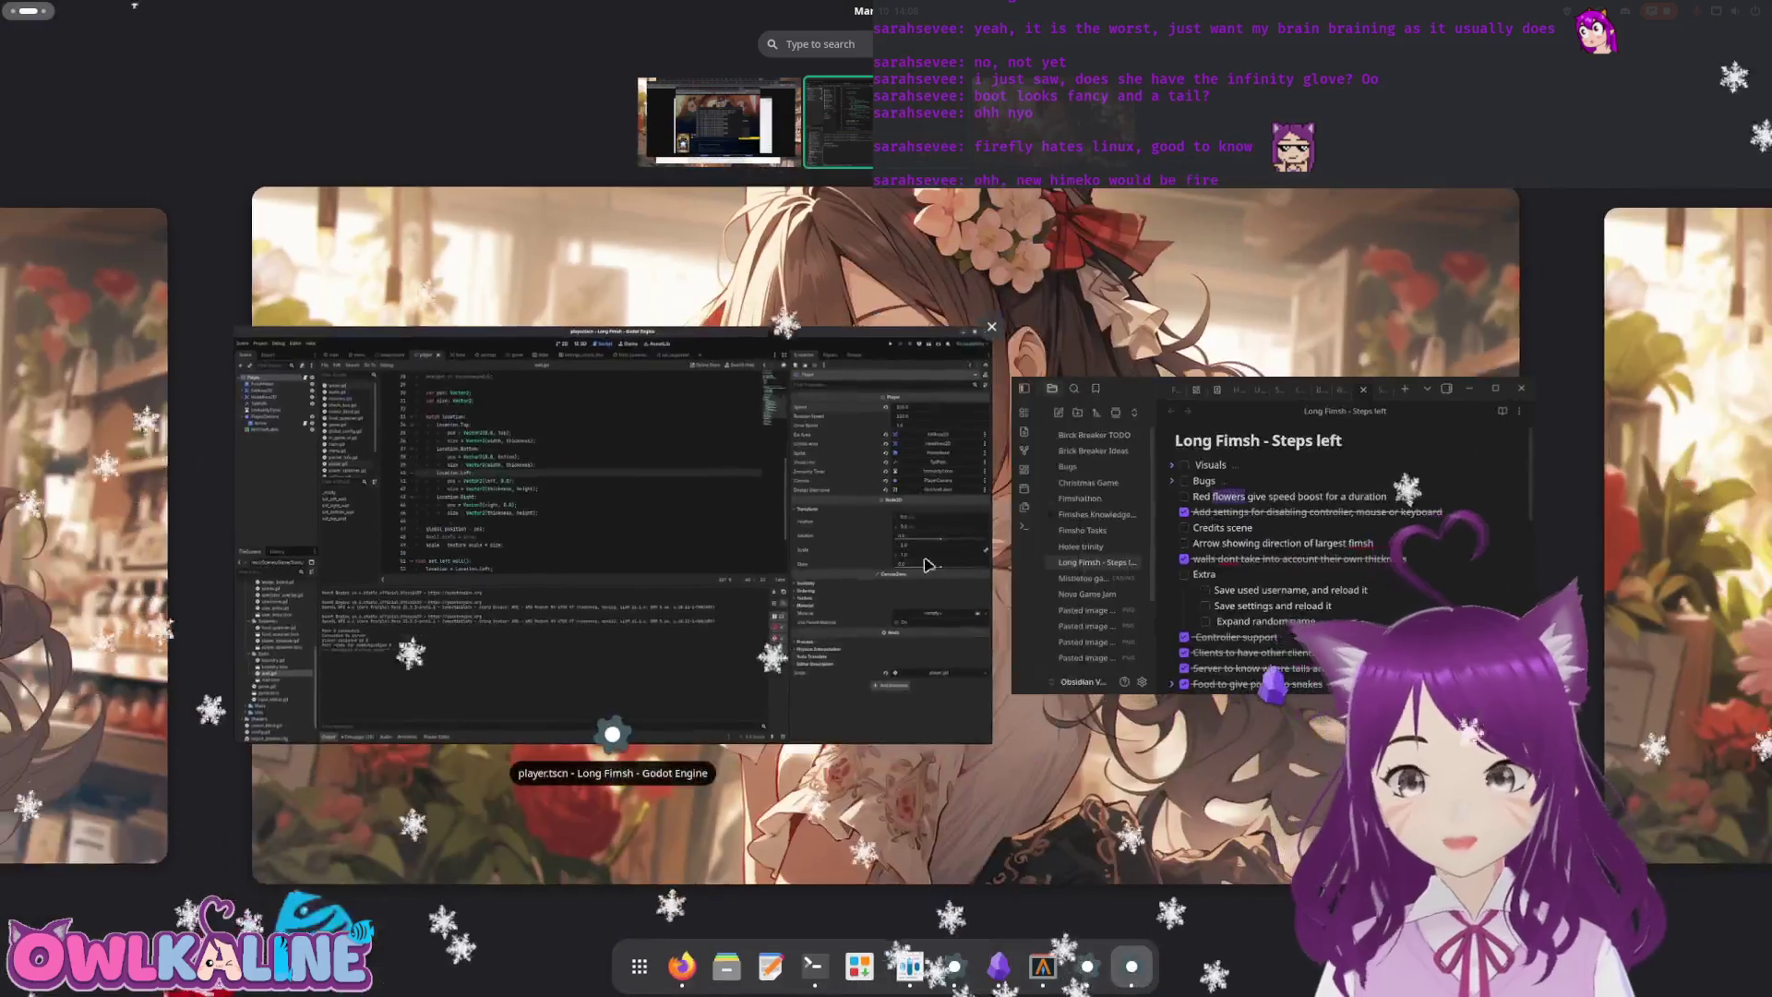
# Bring the Long Fimsh task note forward and review its Visuals and Bugs sections, collapsing both again.
pyautogui.click(613, 732)
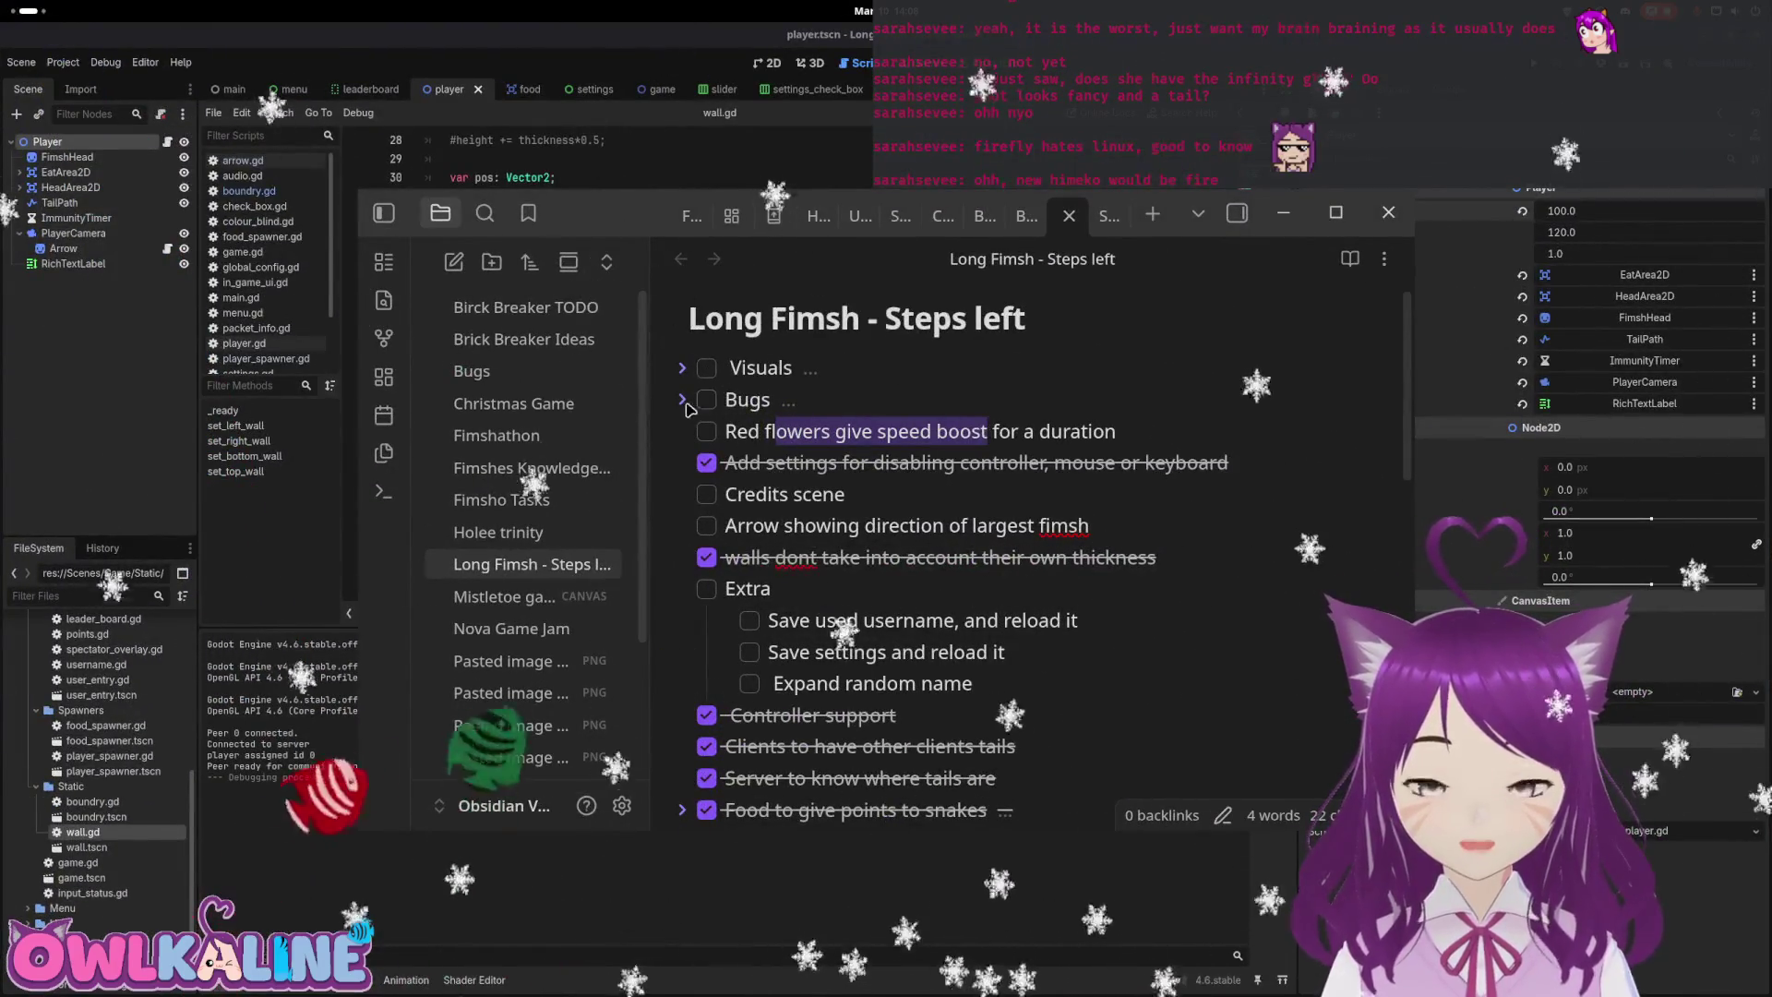
pyautogui.click(682, 367)
pyautogui.click(682, 367)
pyautogui.click(683, 399)
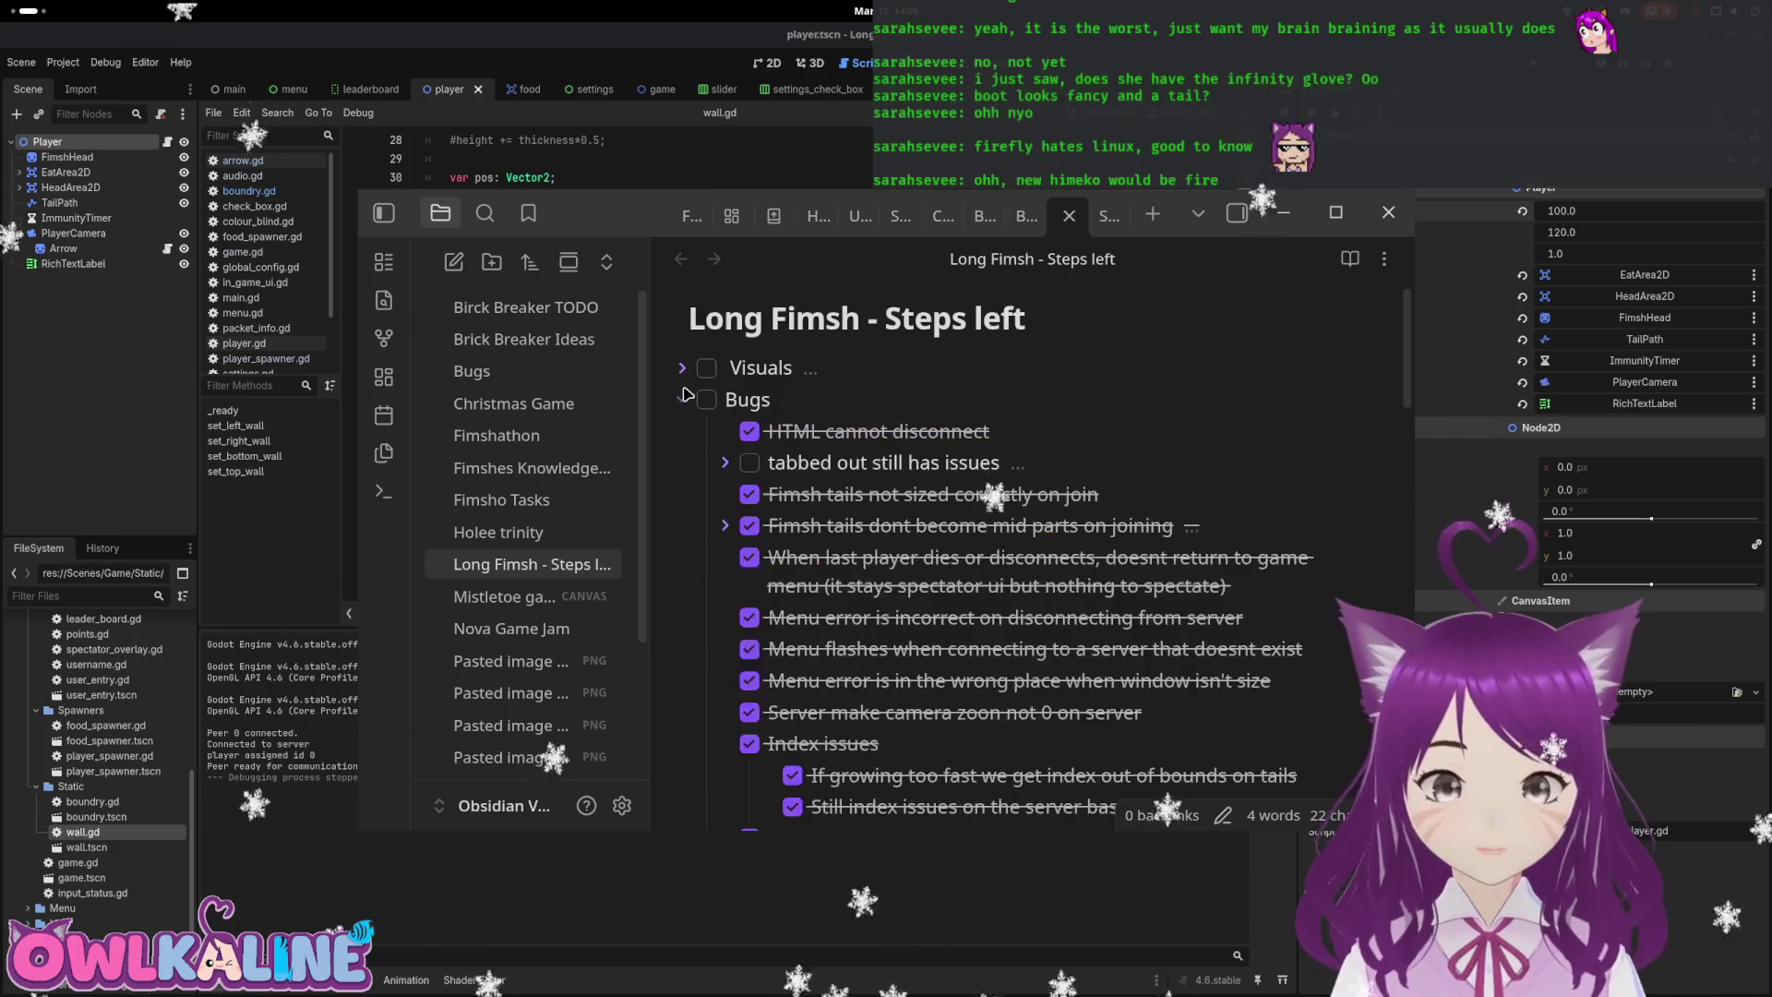
pyautogui.click(683, 399)
pyautogui.scroll(-3, 864, 475)
pyautogui.scroll(3, 864, 475)
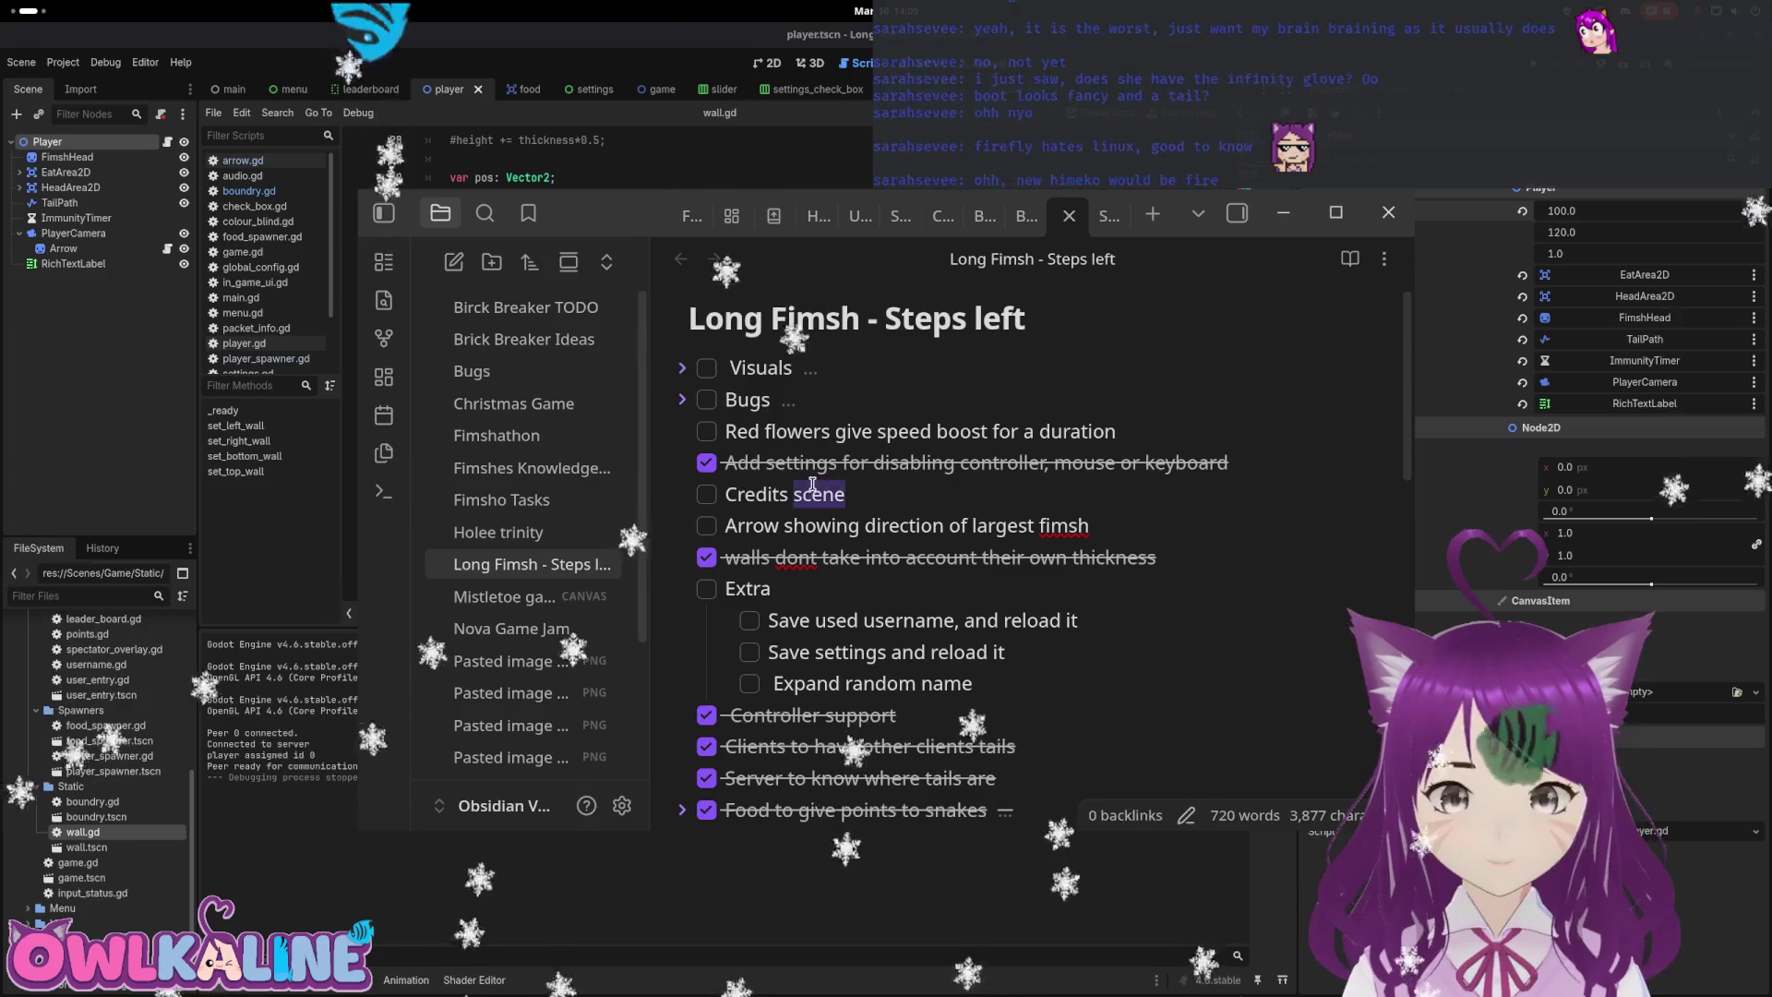
pyautogui.click(811, 495)
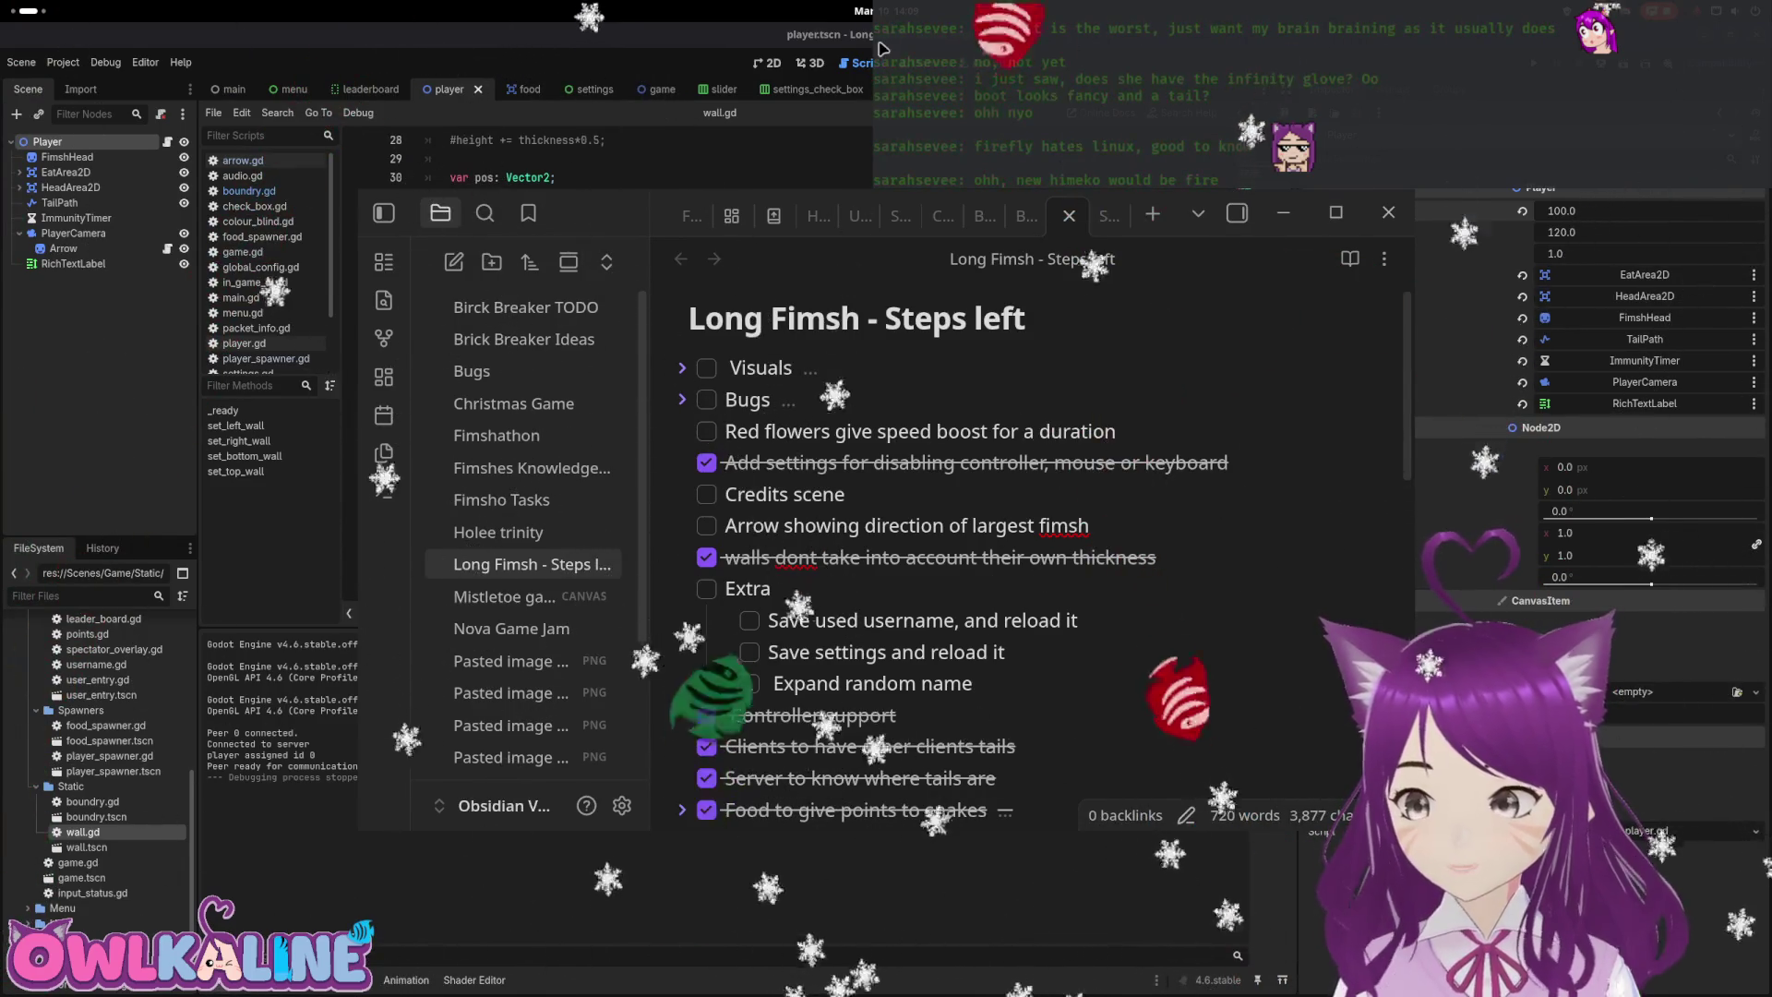
# Refocus the Obsidian task note beside Godot and scroll through the checklist.
pyautogui.press('super')
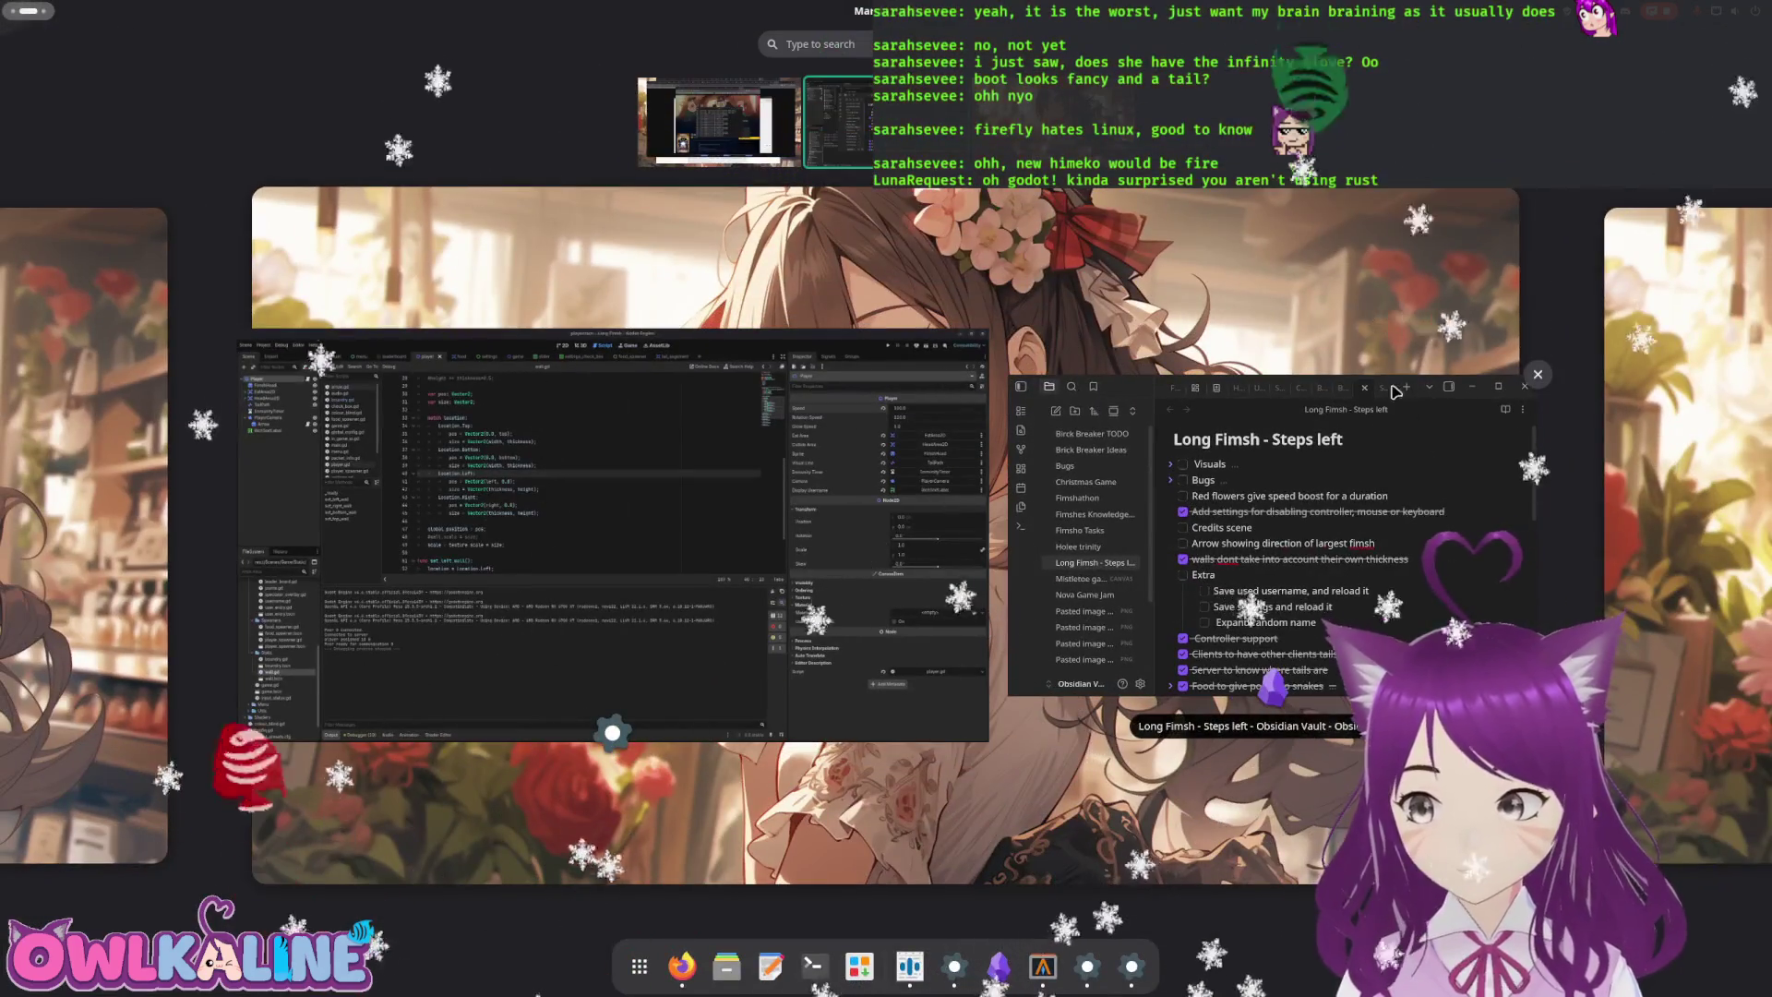
pyautogui.click(1274, 554)
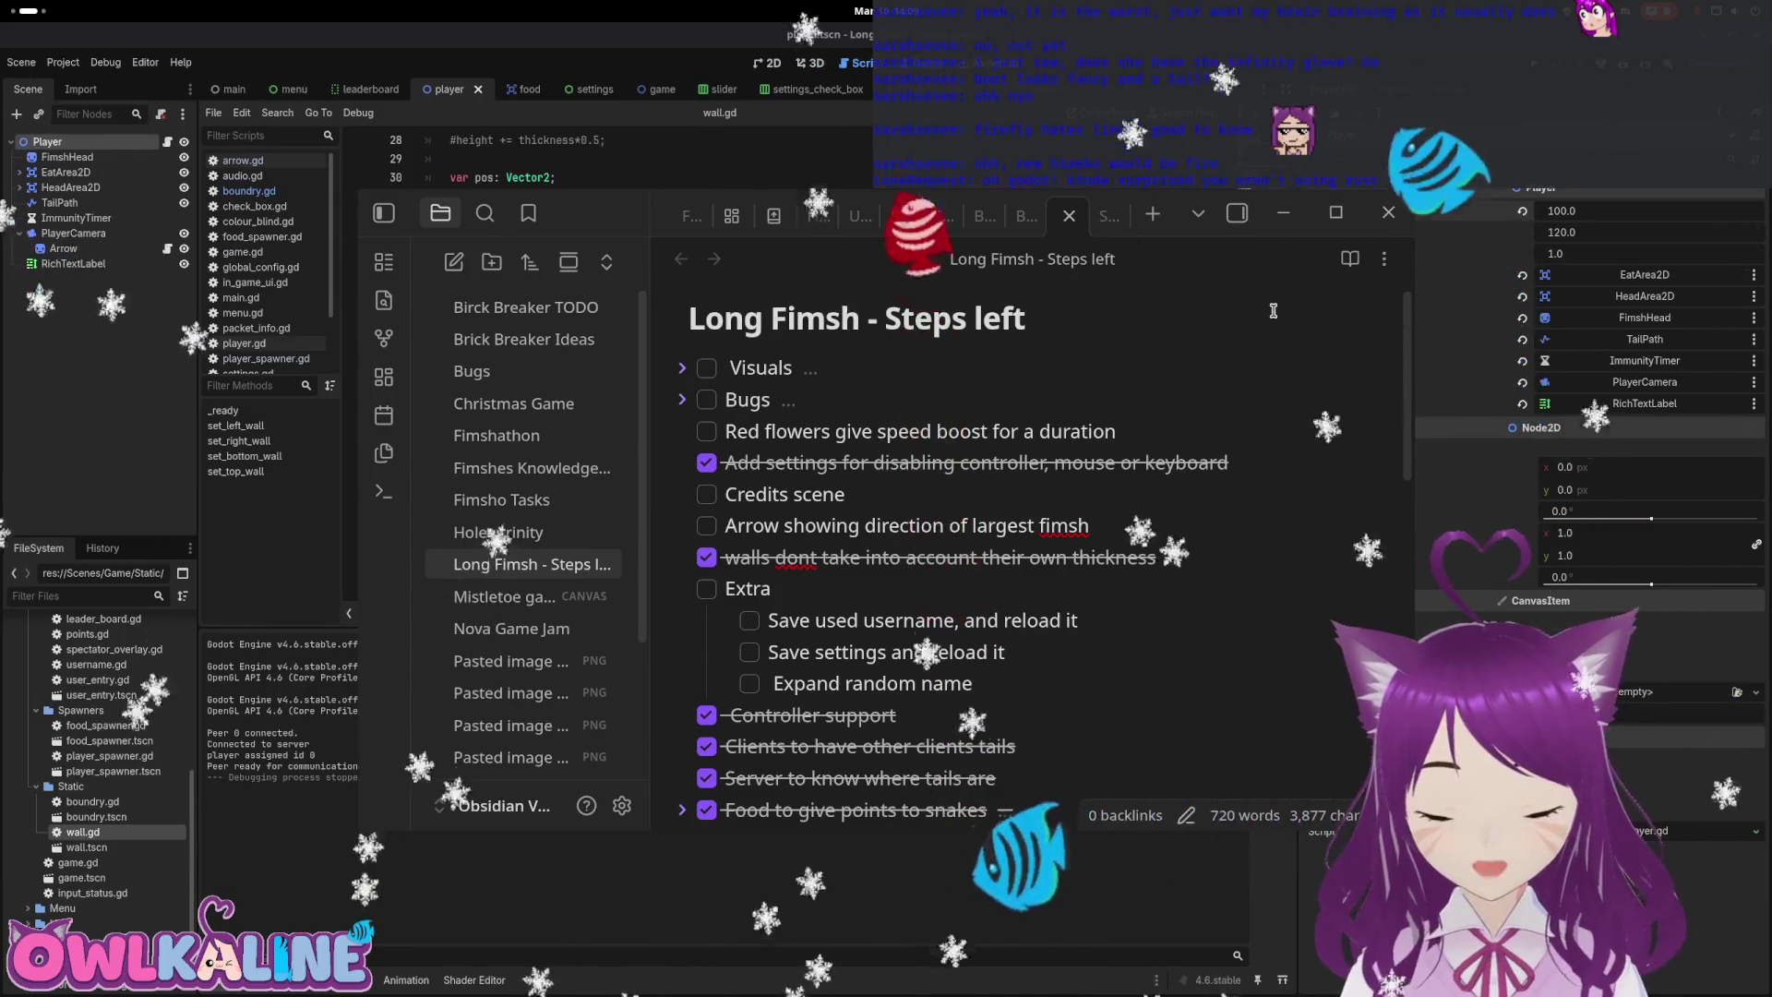
pyautogui.scroll(-3, 840, 462)
pyautogui.scroll(3, 840, 461)
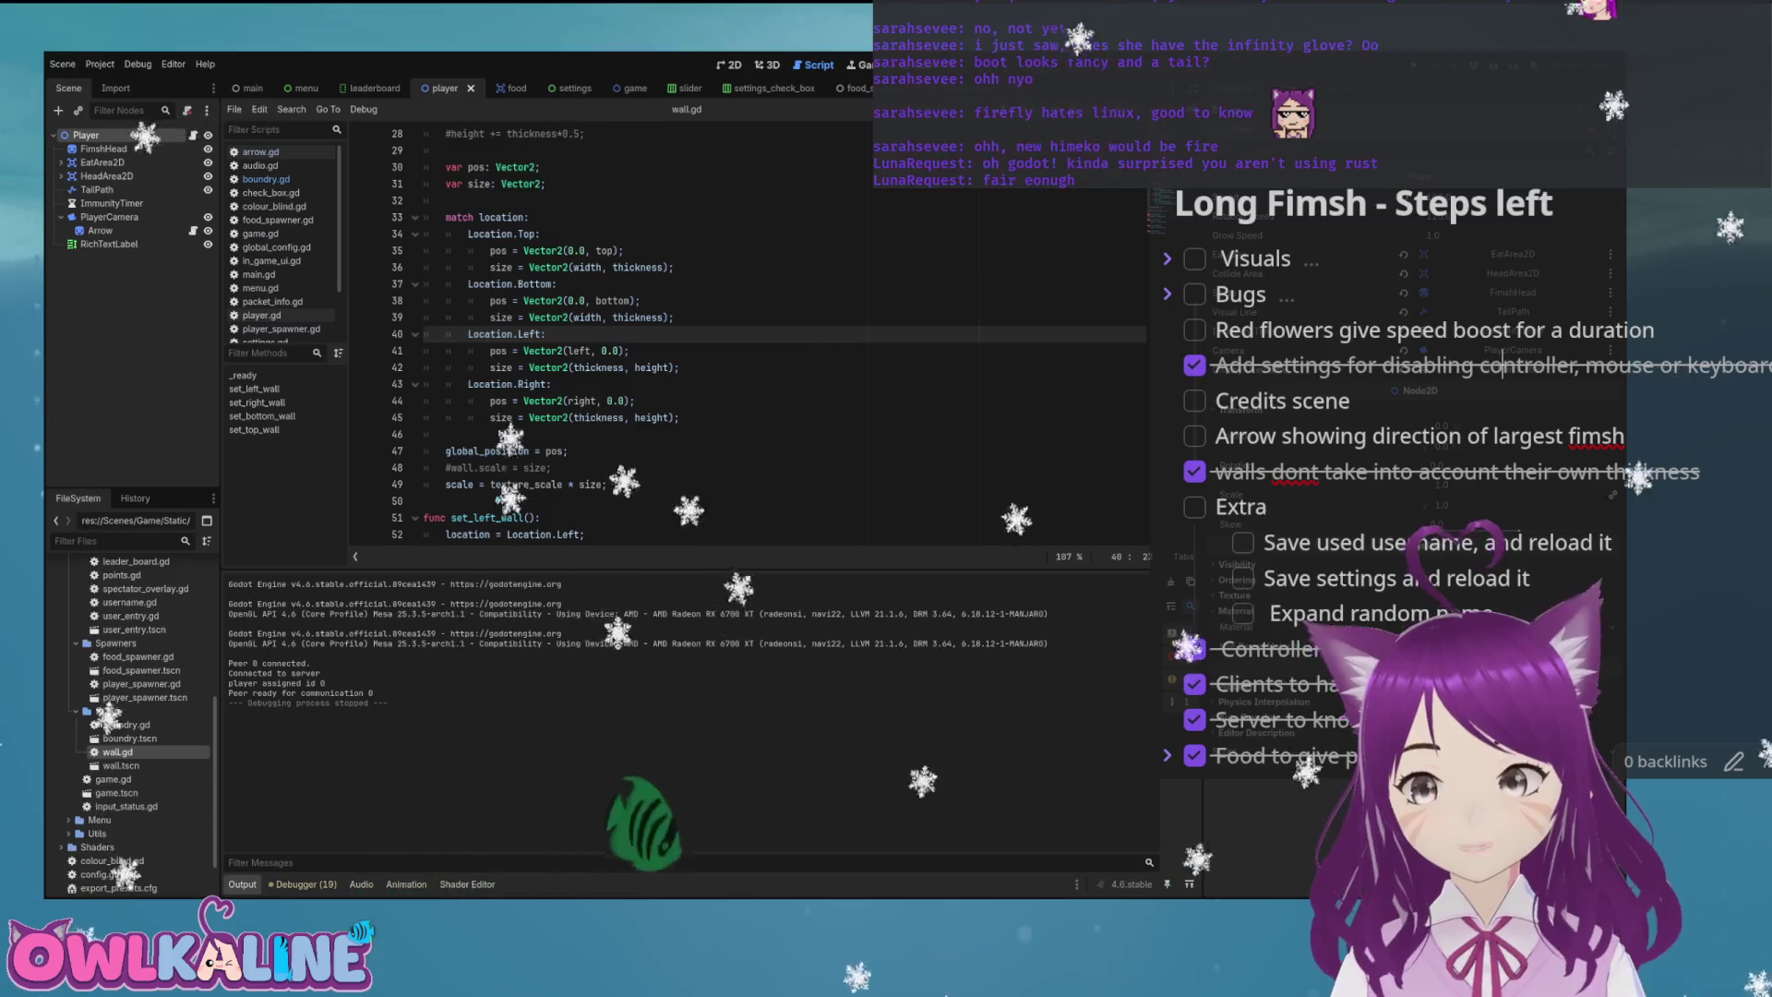
# Switch to the food_spawner scene and open food_spawner.gd to view its spawn-delay timer setup.
pyautogui.scroll(-3, 646, 332)
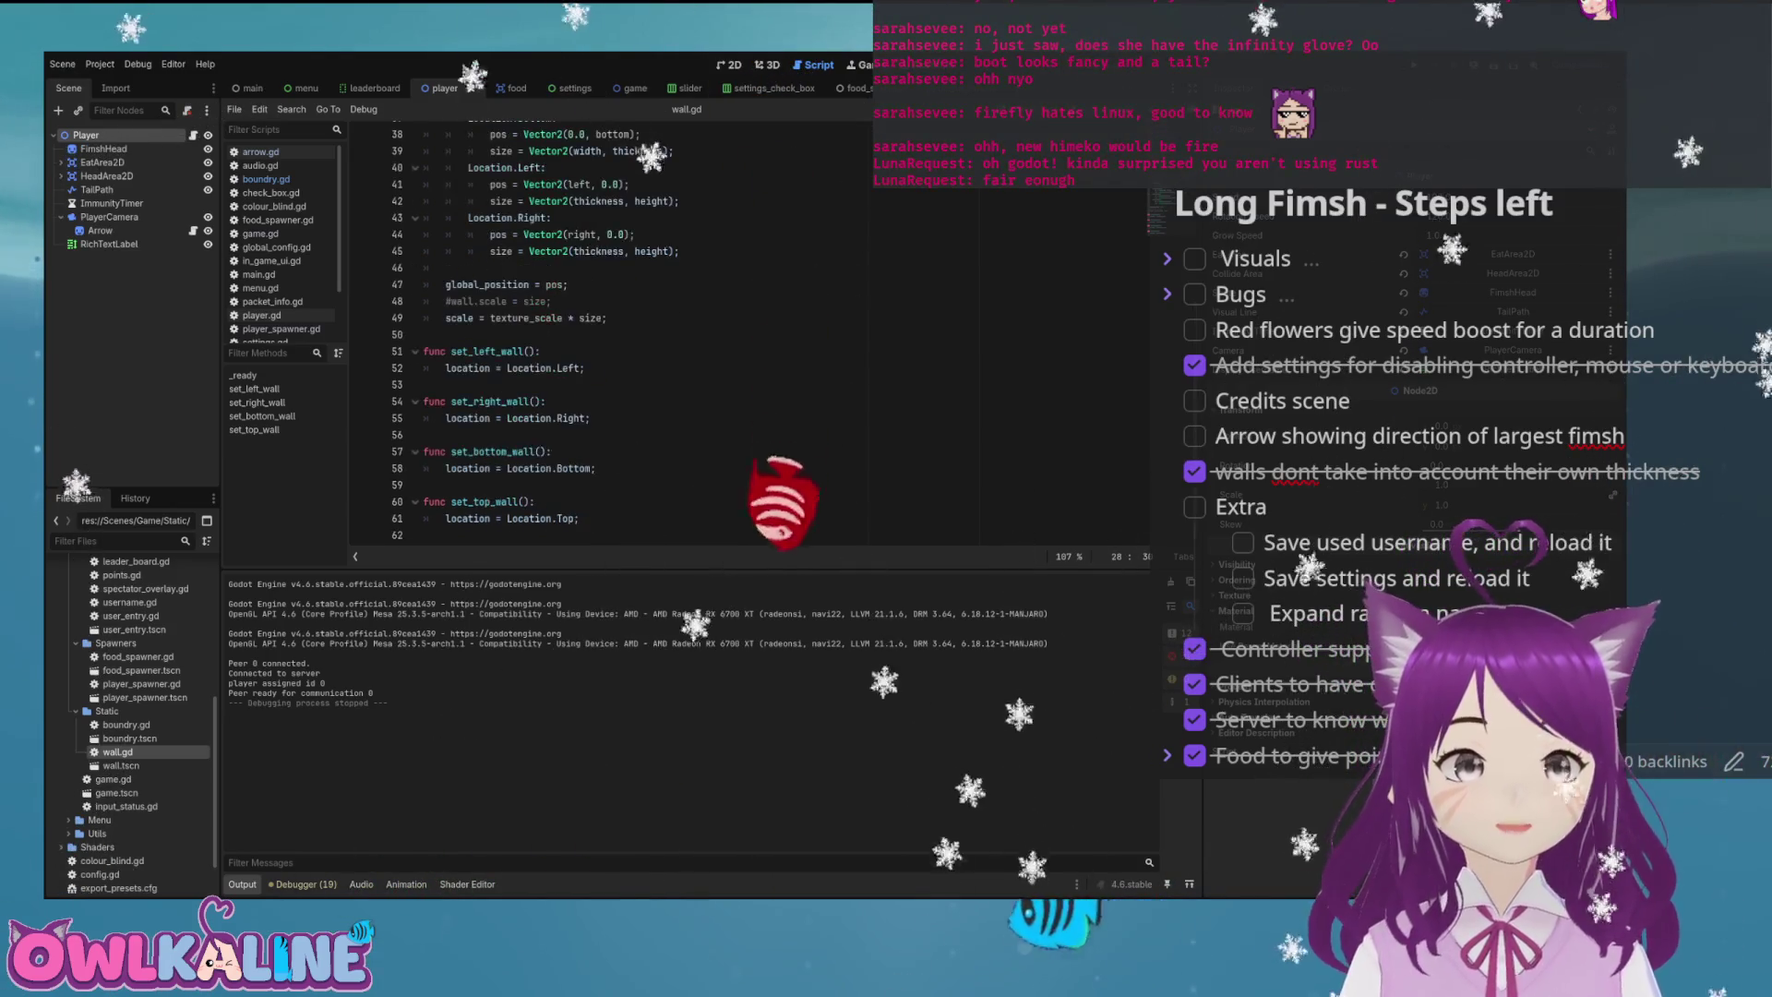
pyautogui.scroll(11, 646, 332)
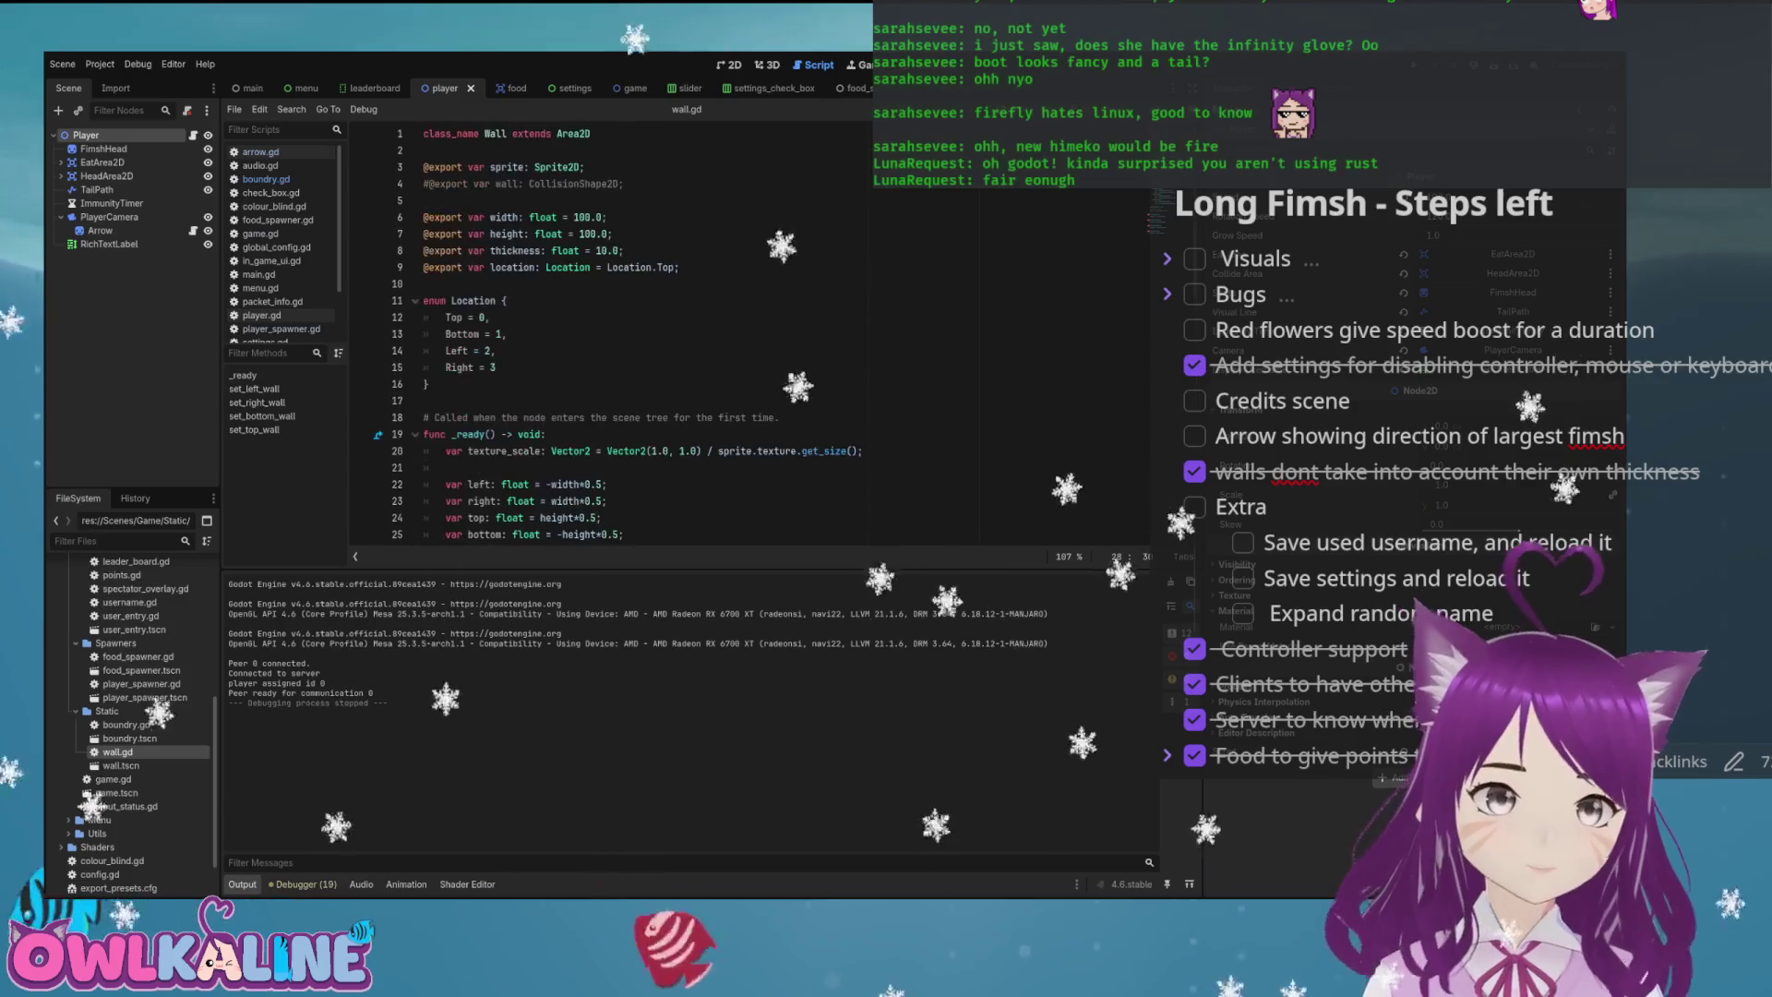
pyautogui.click(853, 88)
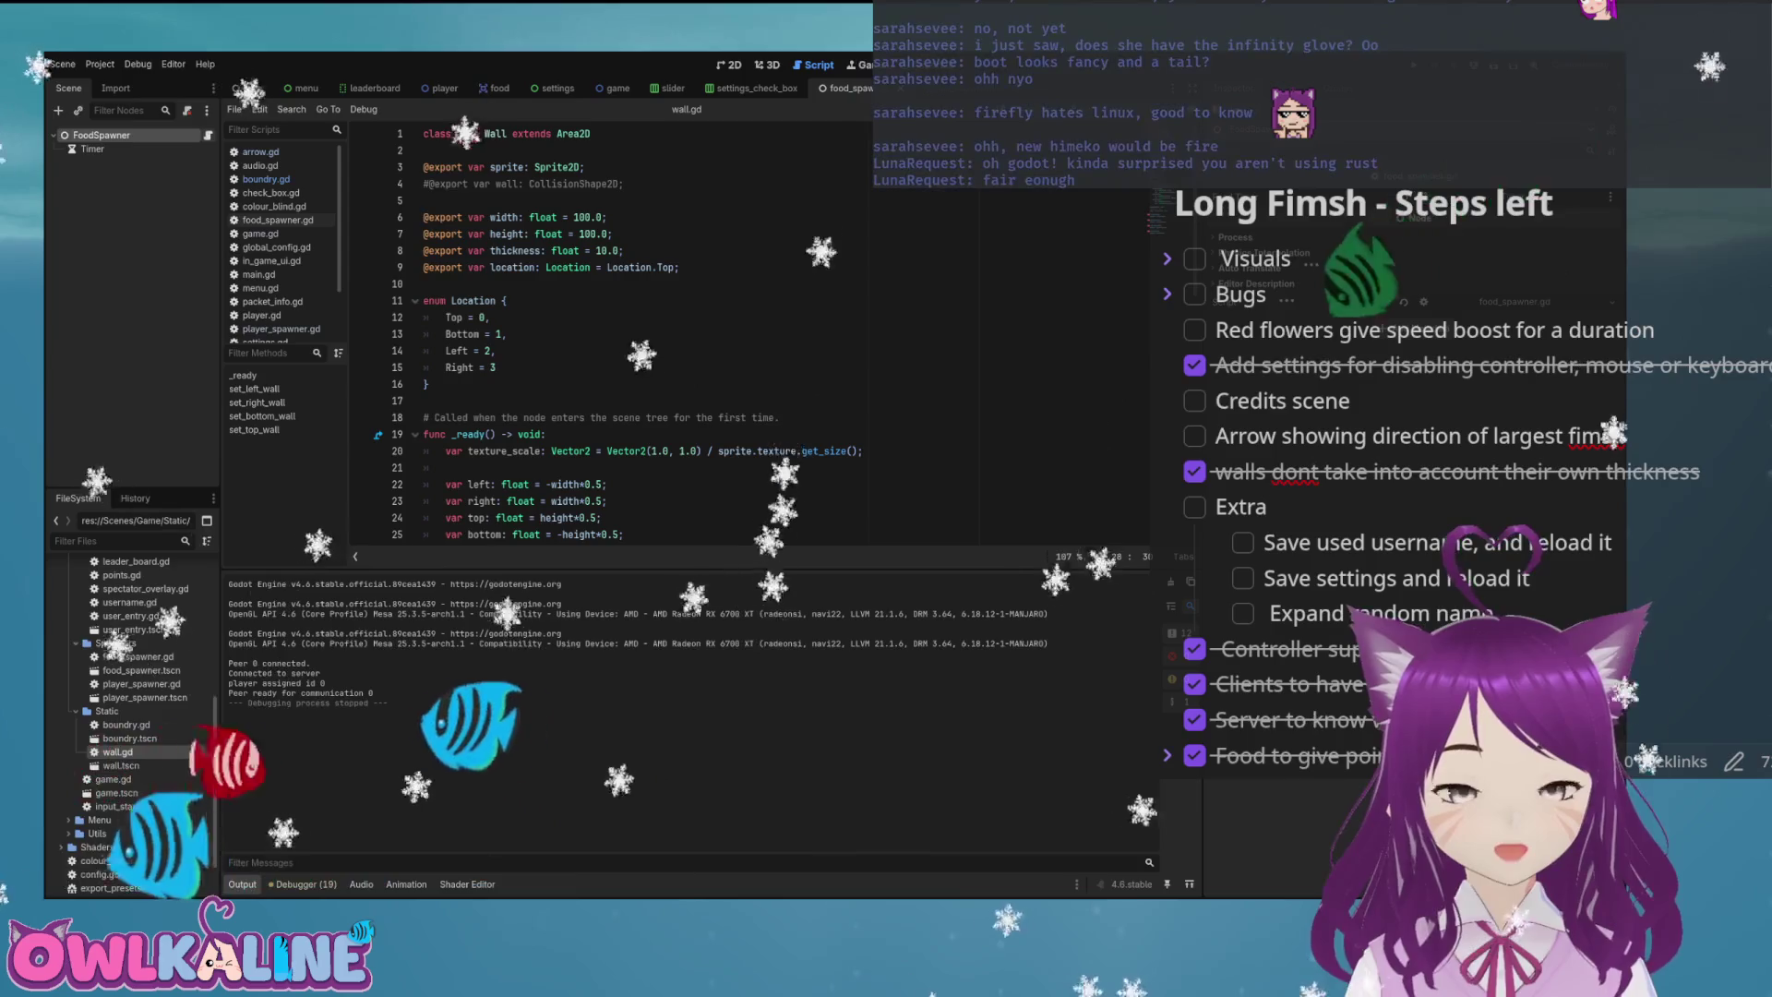
pyautogui.click(278, 219)
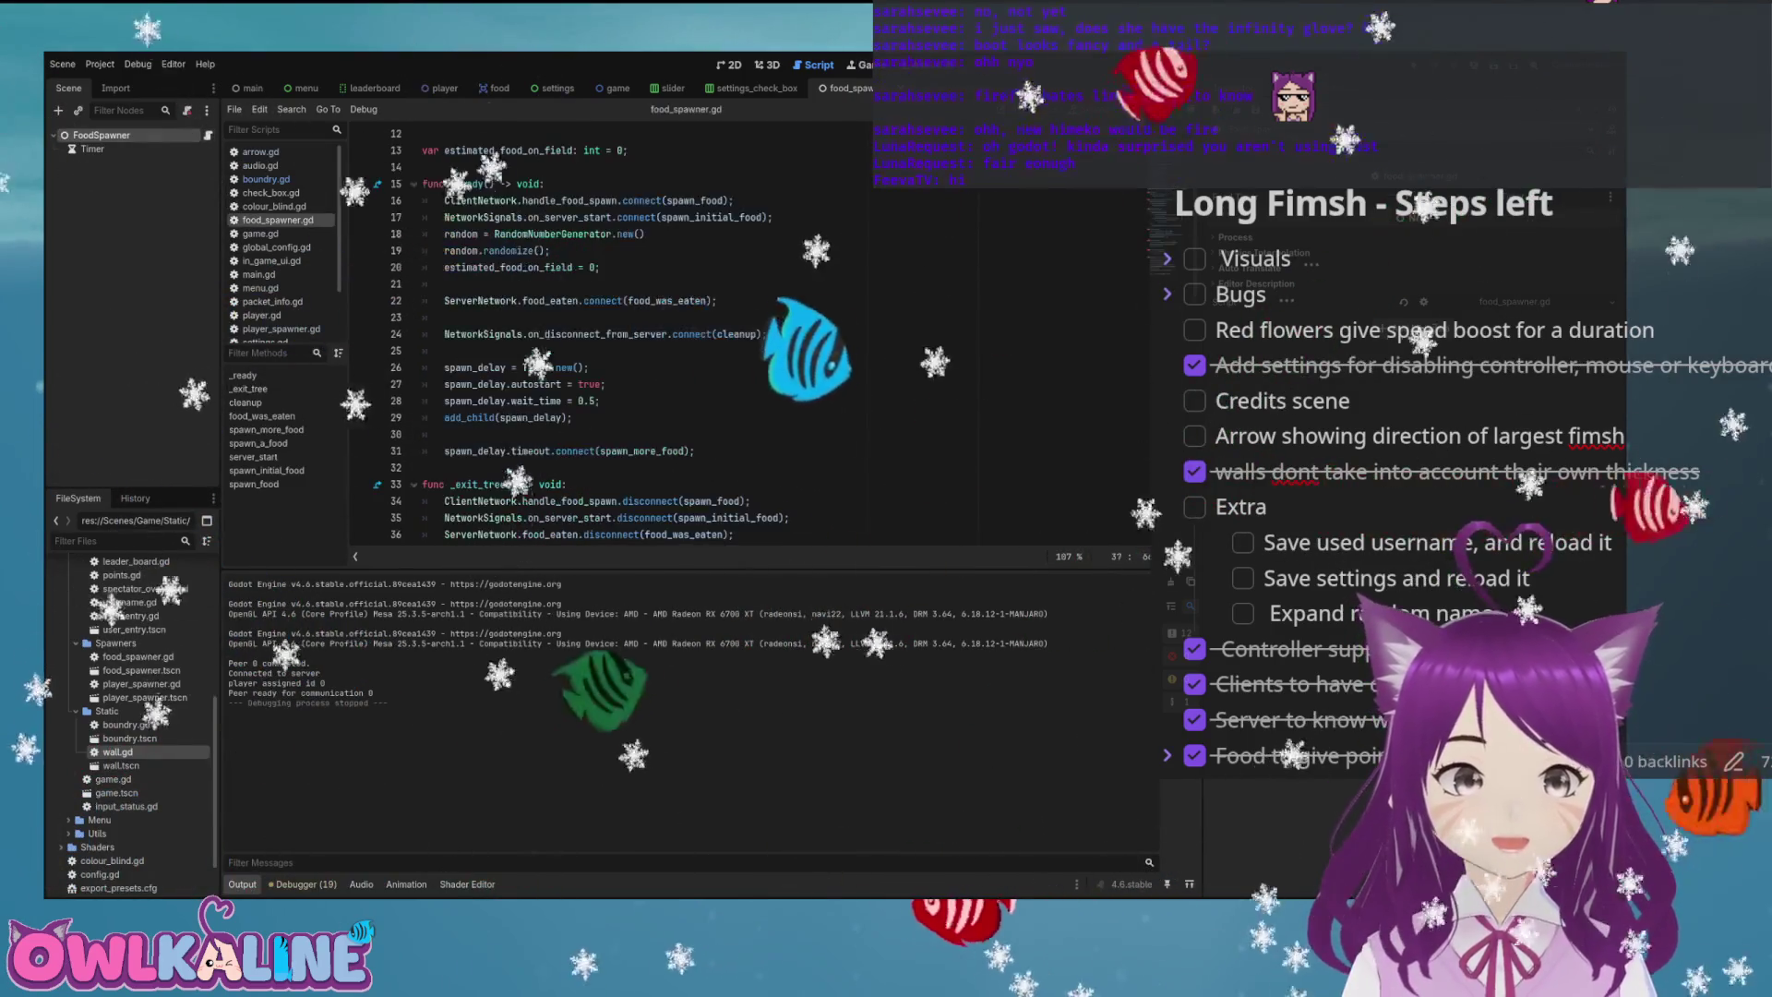
# Open the food scene's food.gd script and review the speed declaration on line 7.
pyautogui.scroll(1, 693, 324)
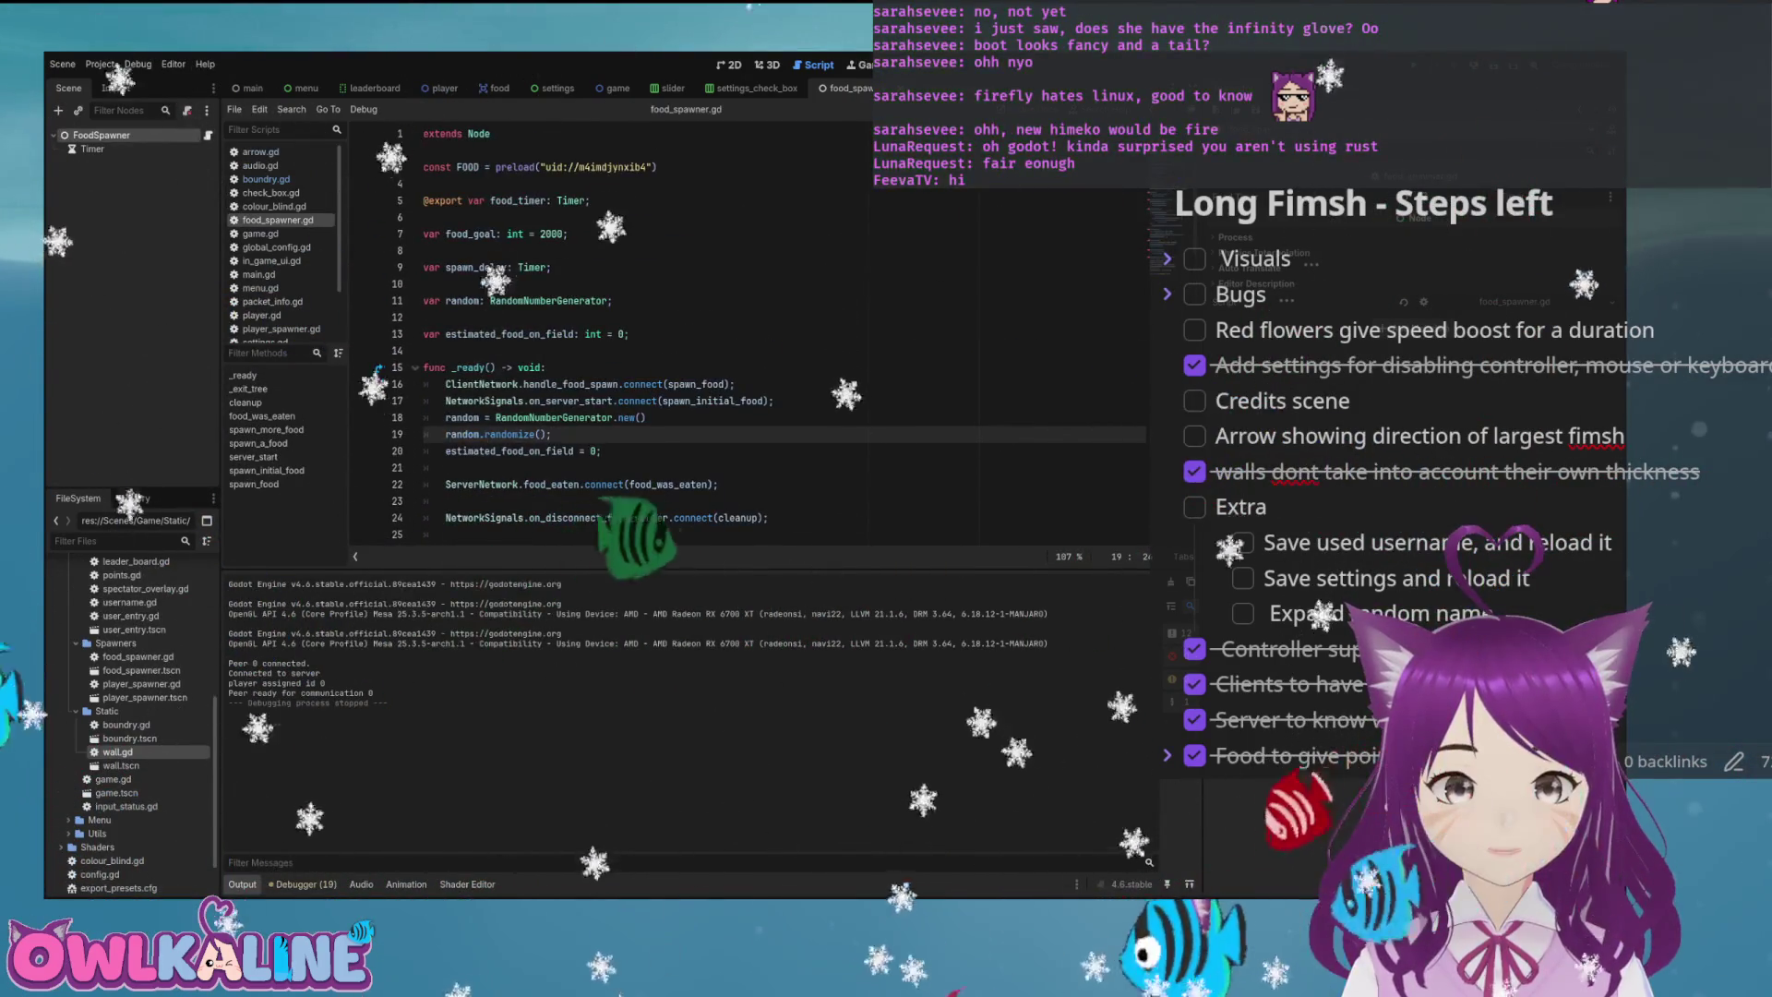
pyautogui.click(498, 89)
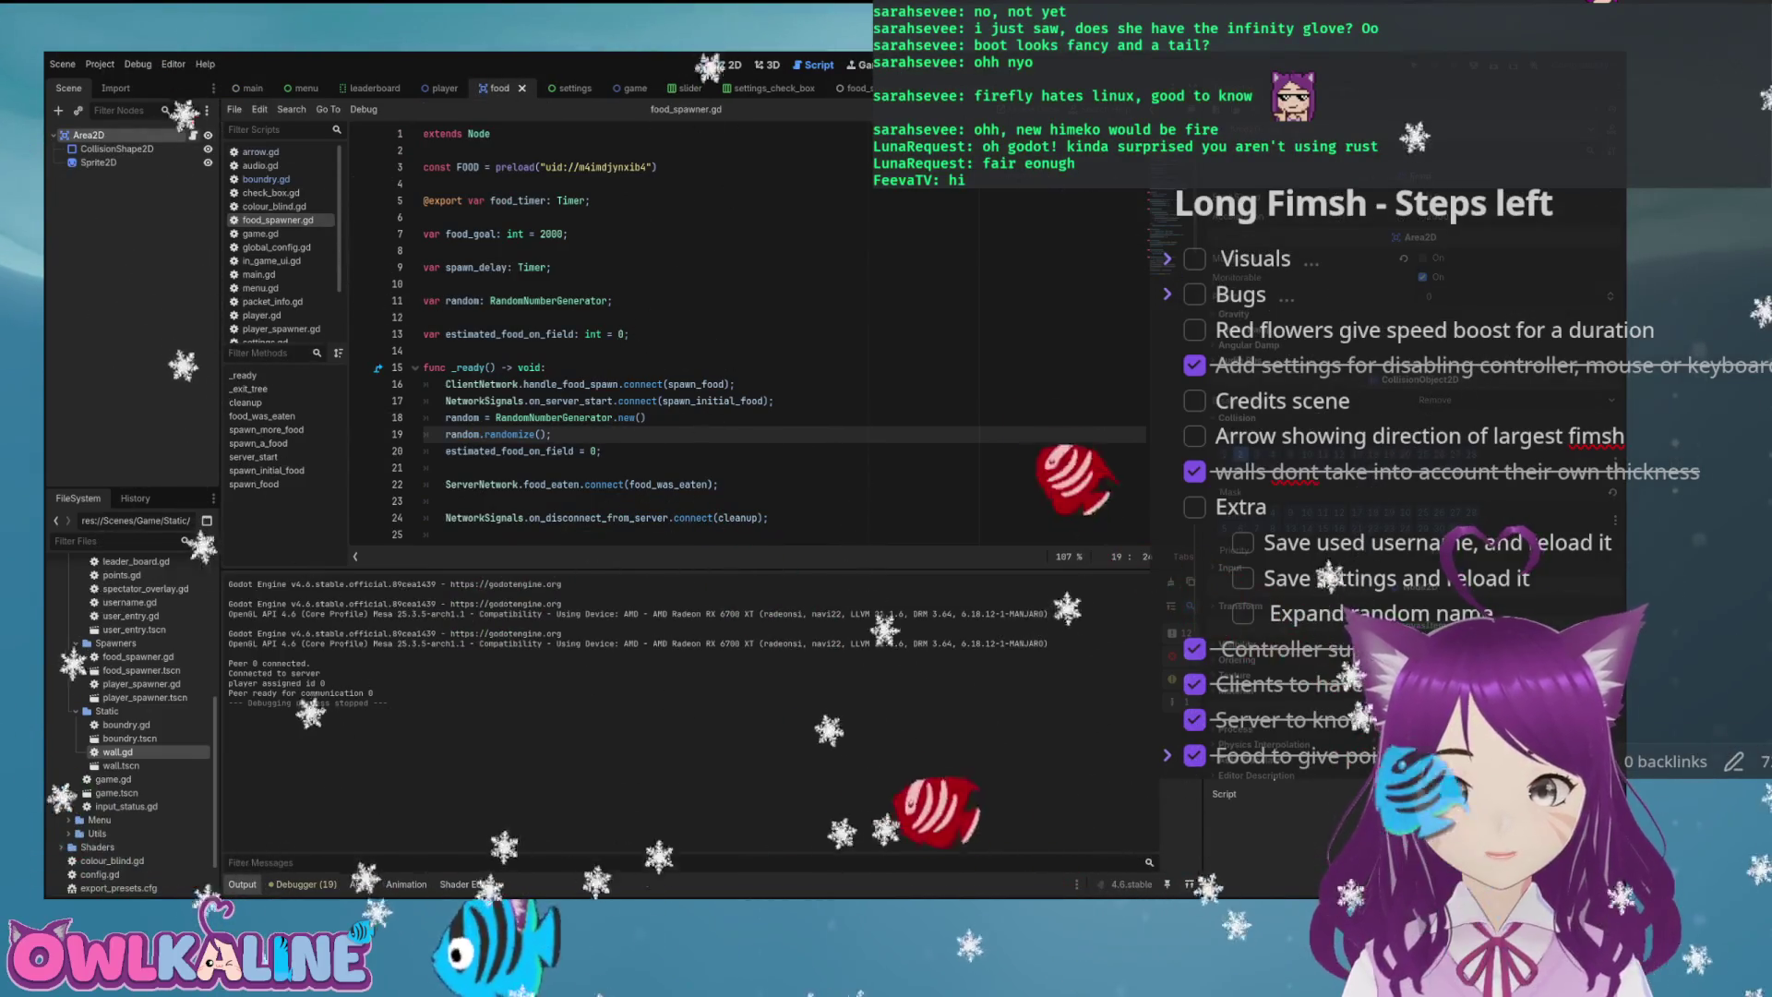
pyautogui.click(193, 135)
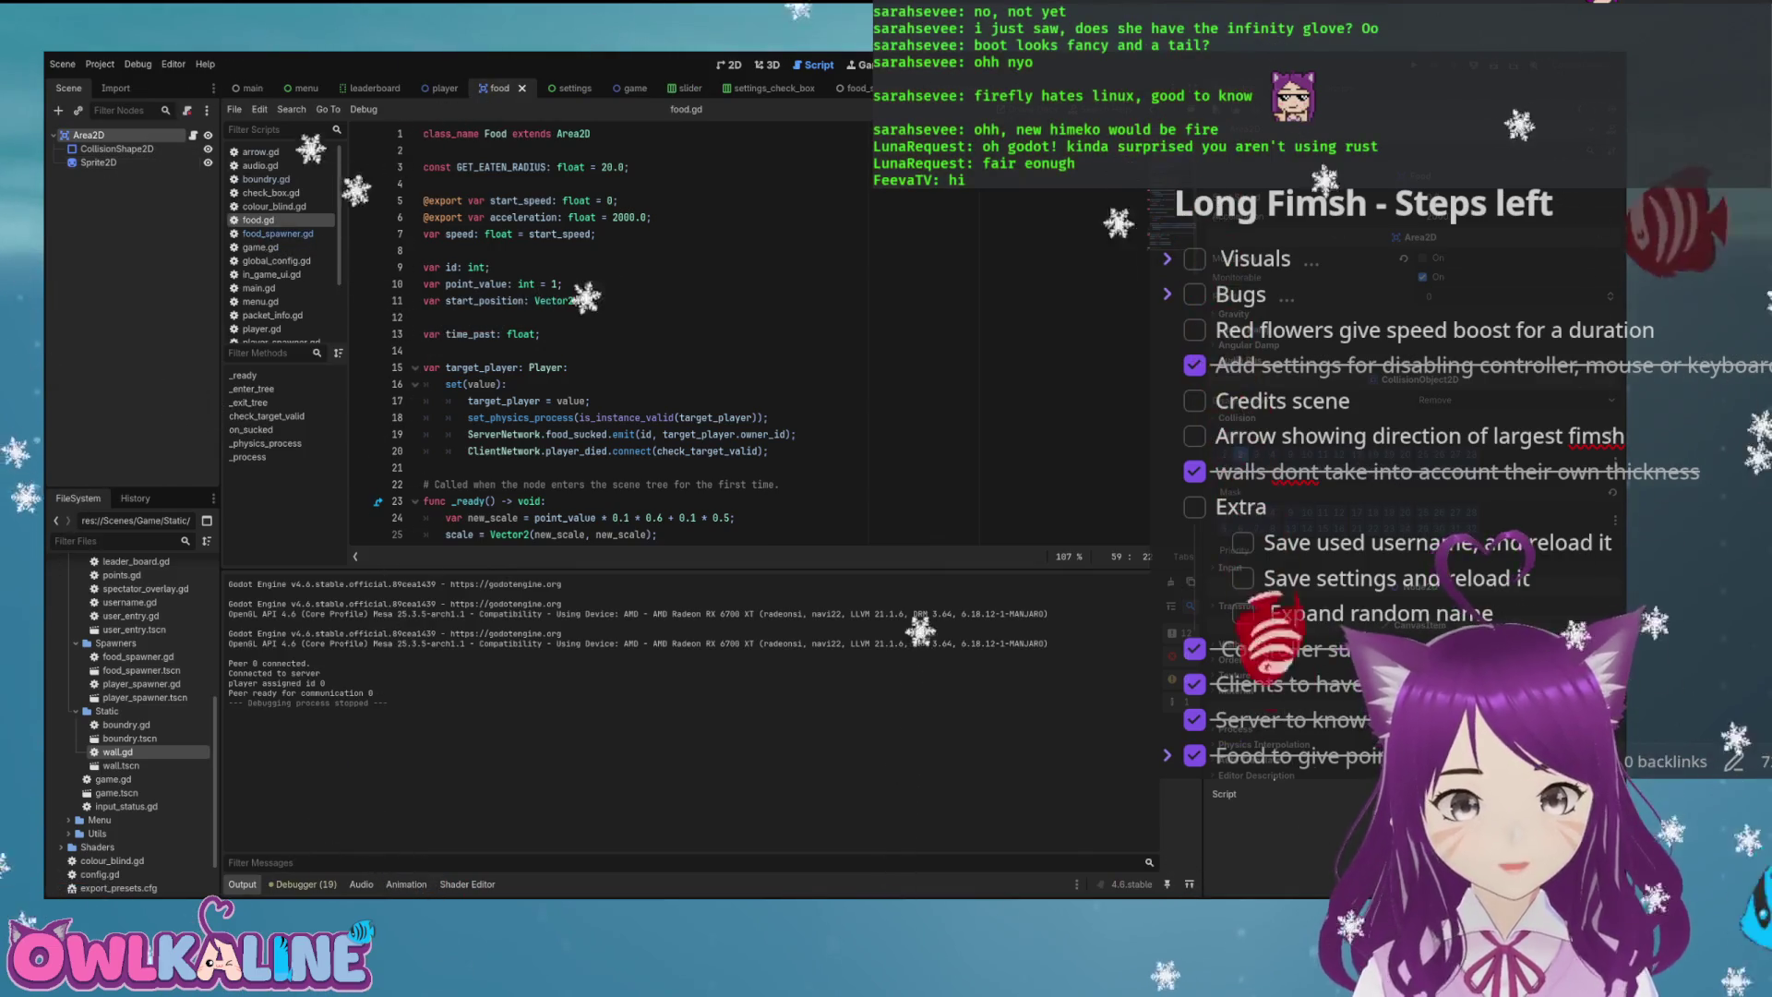
pyautogui.scroll(-5, 683, 332)
pyautogui.scroll(4, 683, 332)
pyautogui.scroll(4, 683, 332)
pyautogui.click(597, 233)
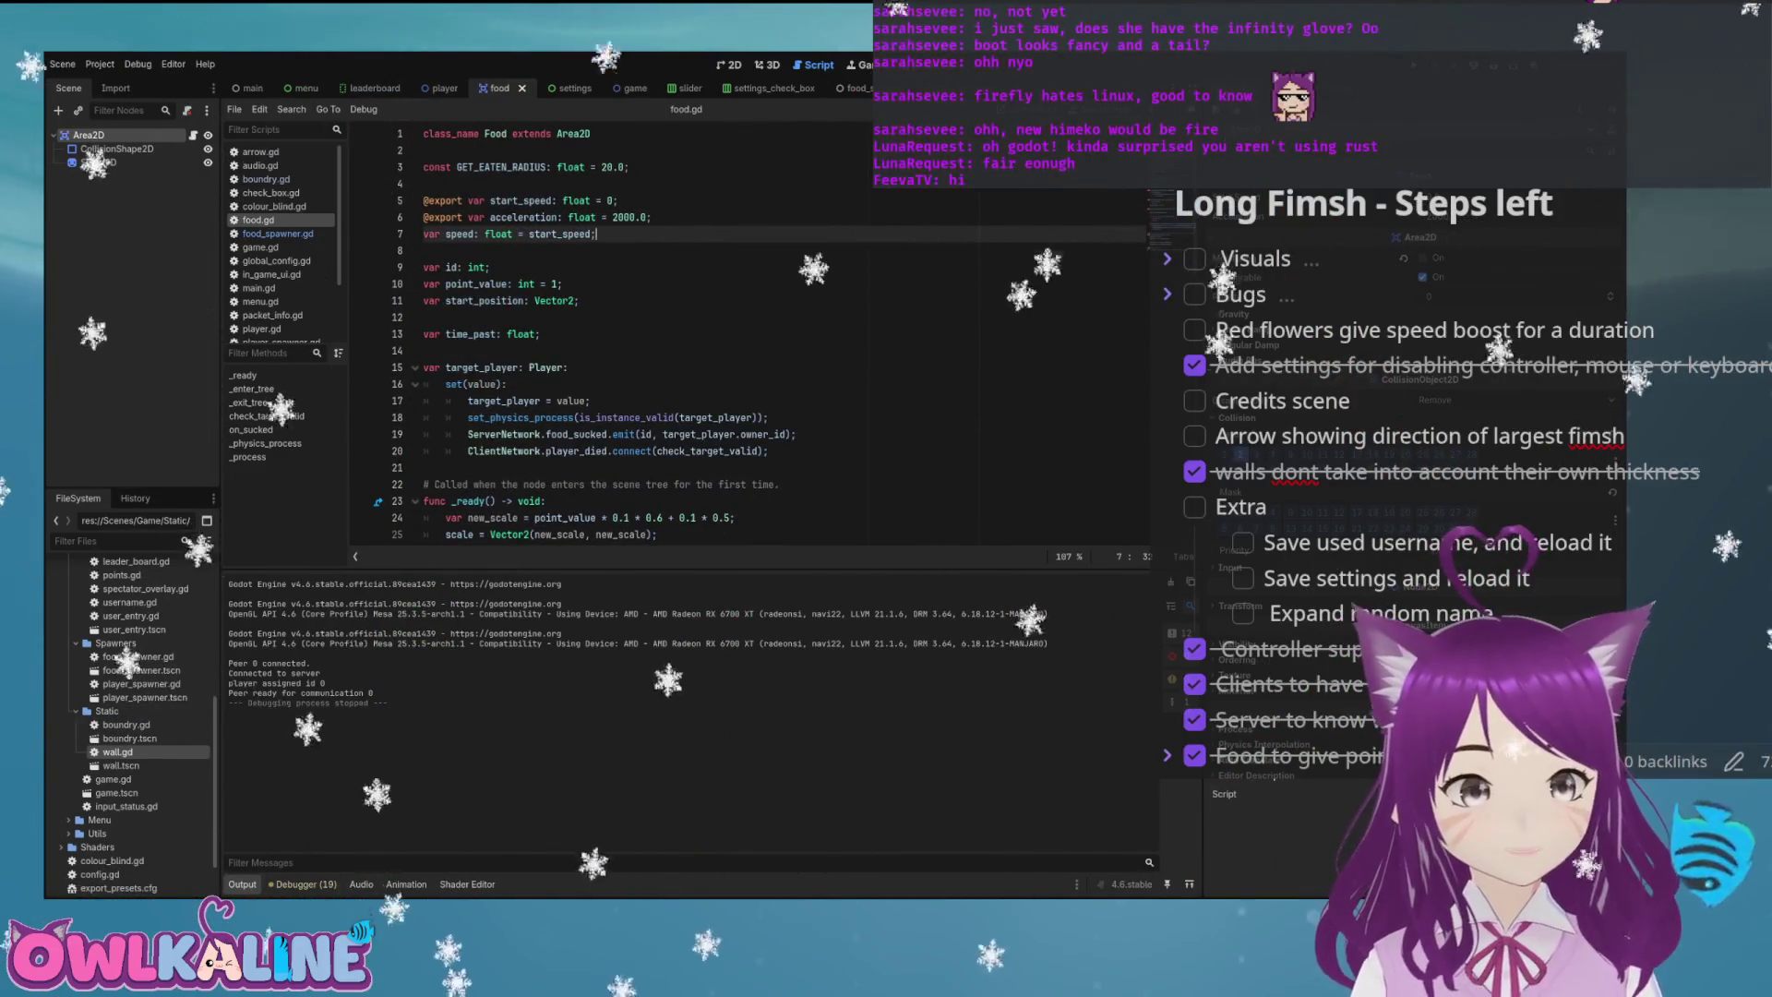
# In the player scene, inspect the EatCollision, EatArea2D and Player root node properties.
pyautogui.click(445, 88)
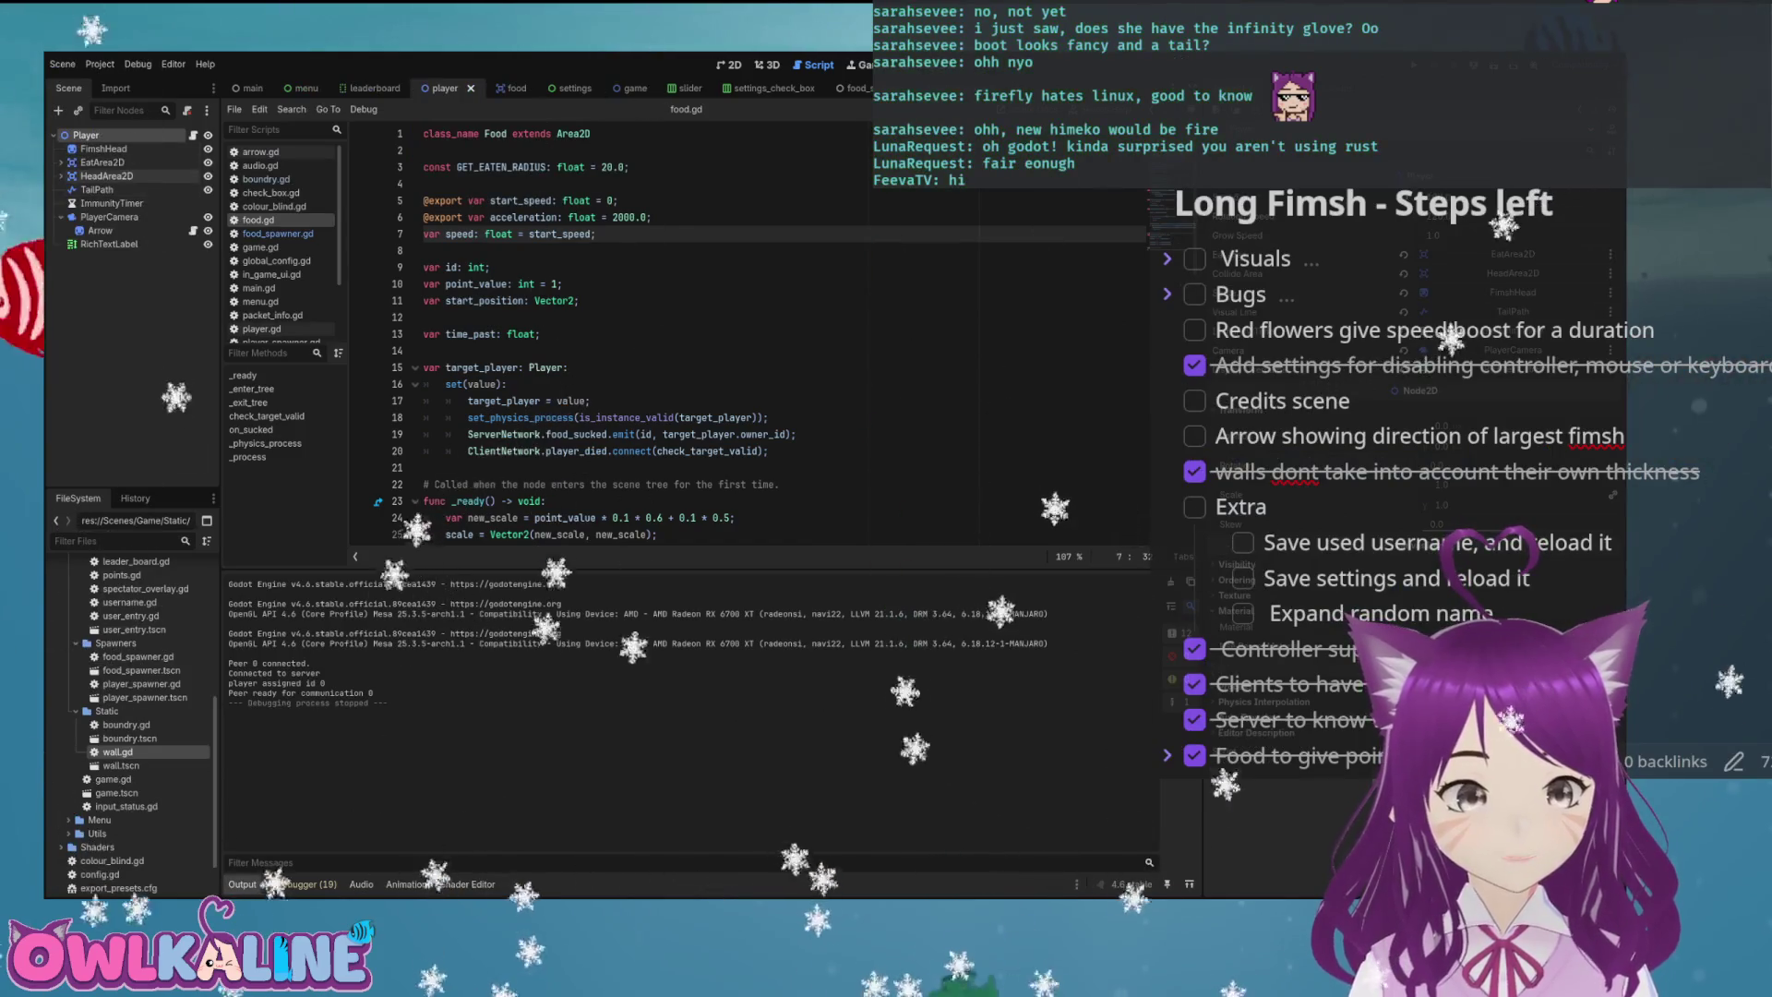
pyautogui.click(112, 176)
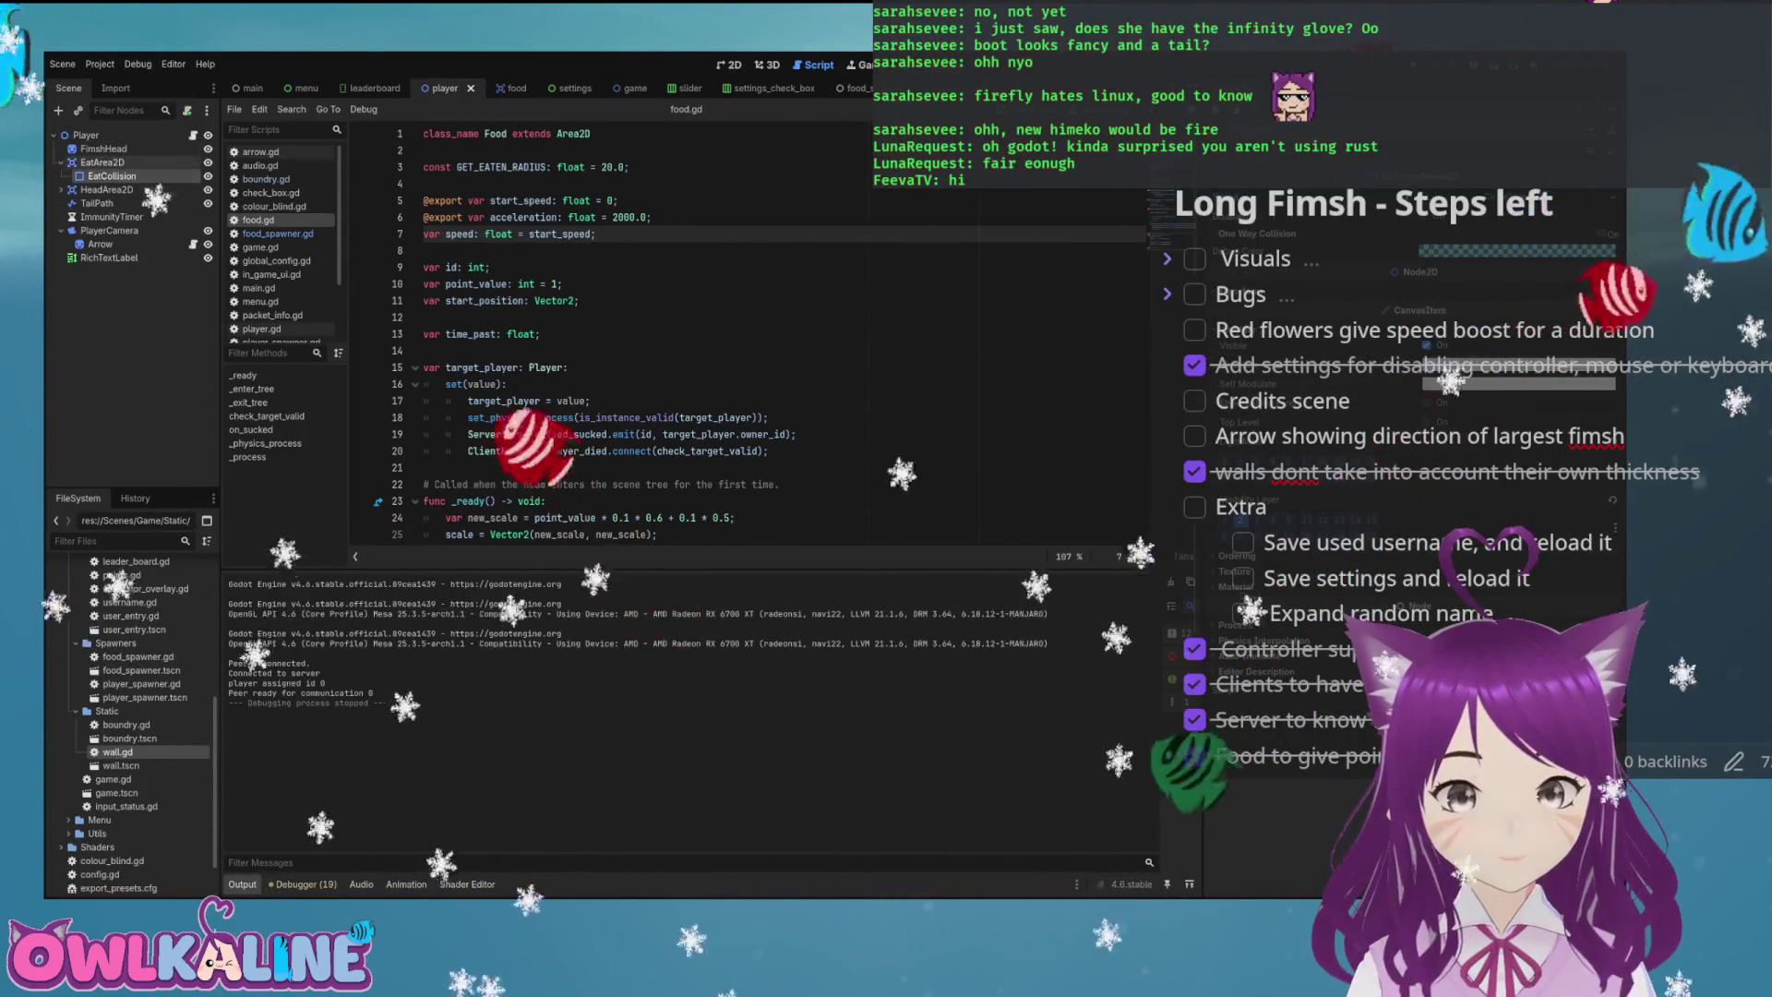
pyautogui.click(101, 162)
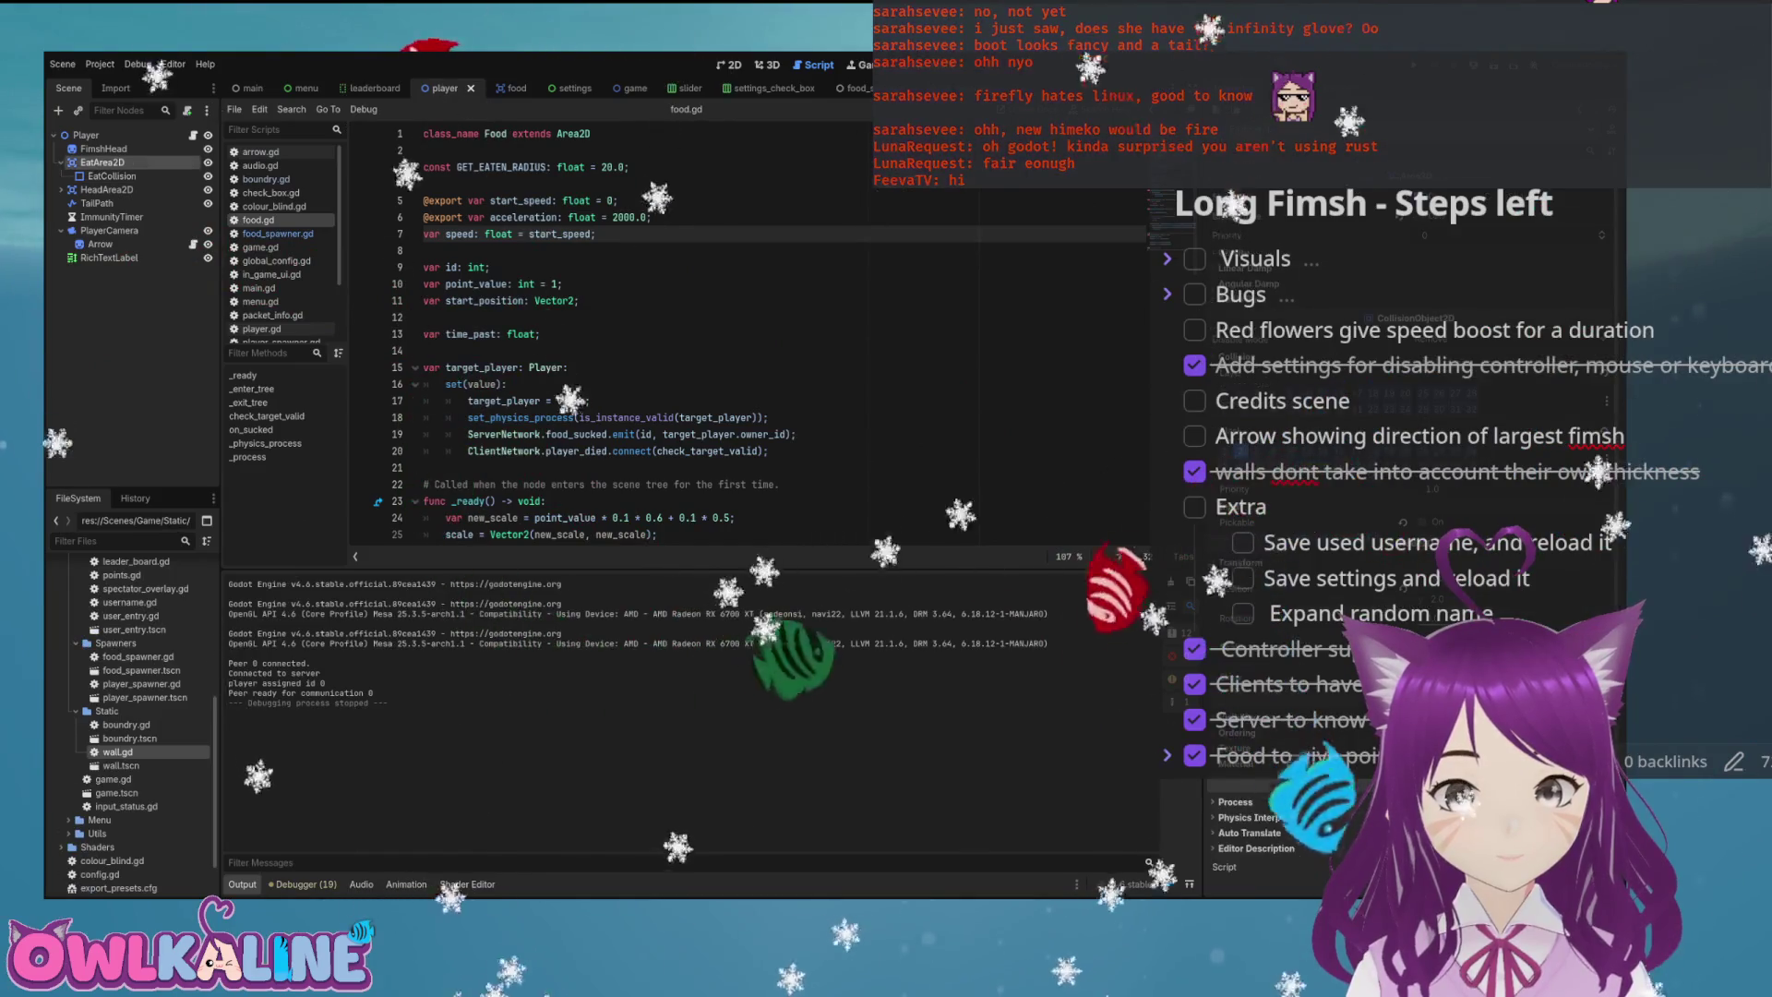
pyautogui.click(86, 135)
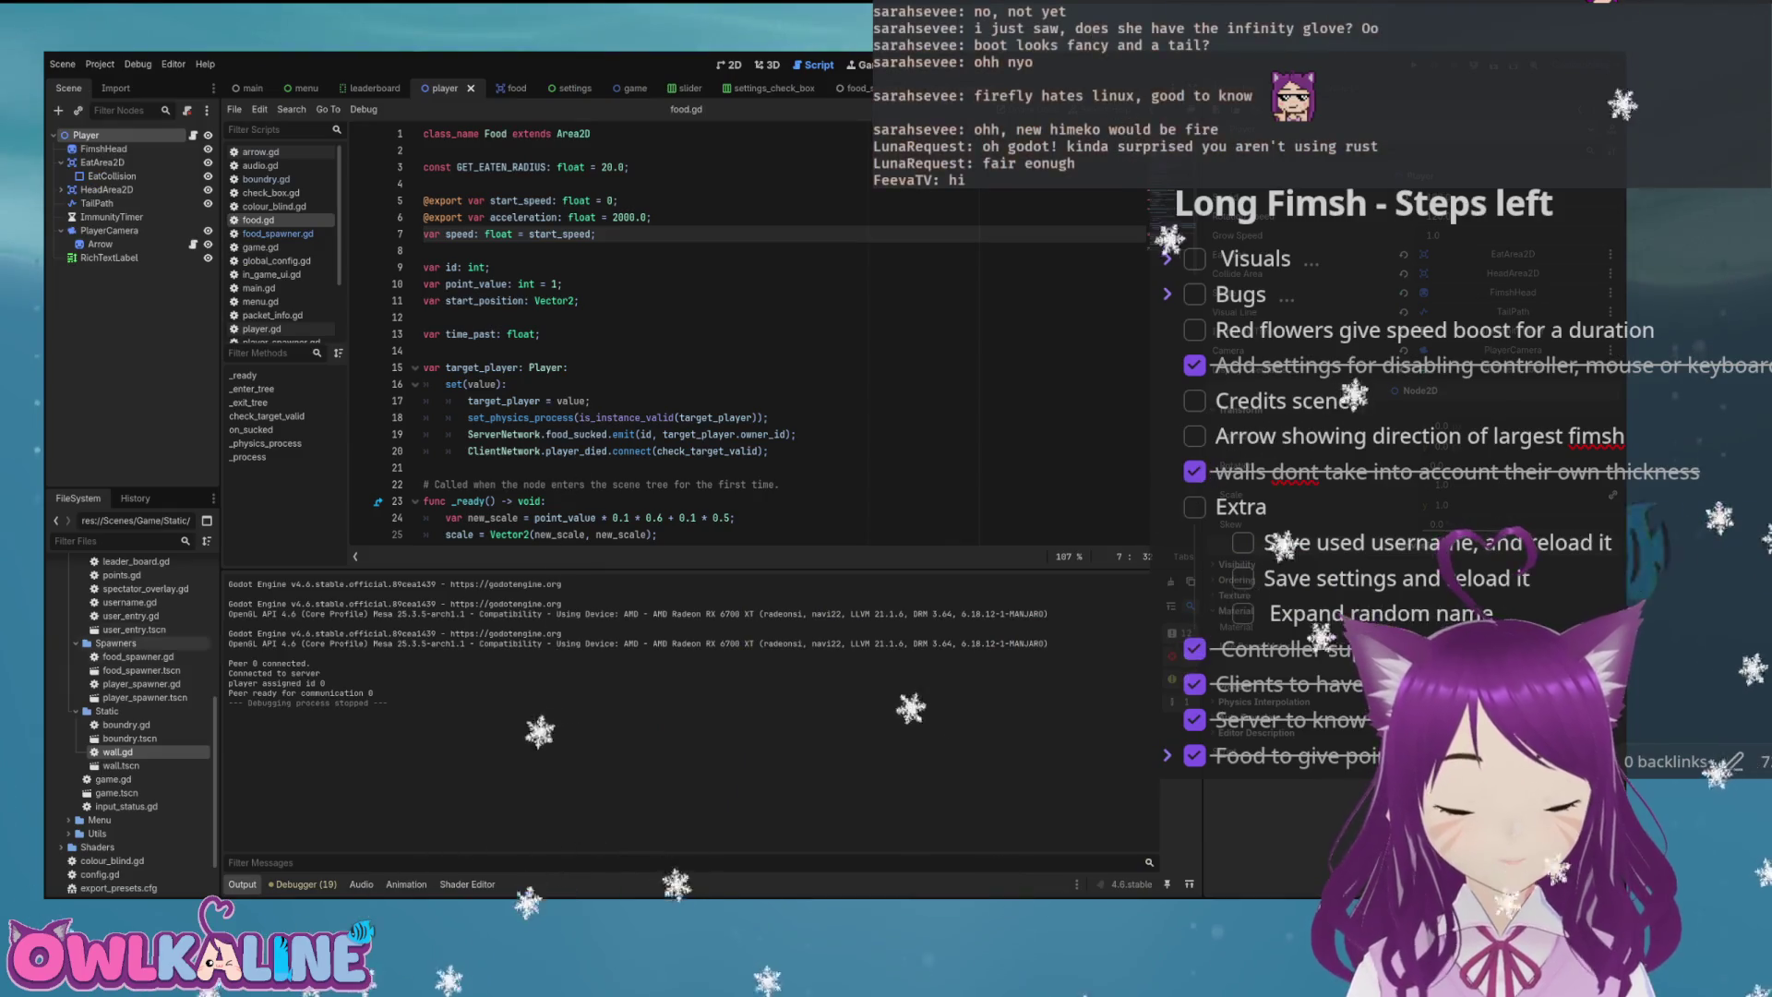
# Collapse the Menu, Static, Overlay and Dynamic folders, then open audio.tscn and select AudioEat.
pyautogui.scroll(-2, 139, 720)
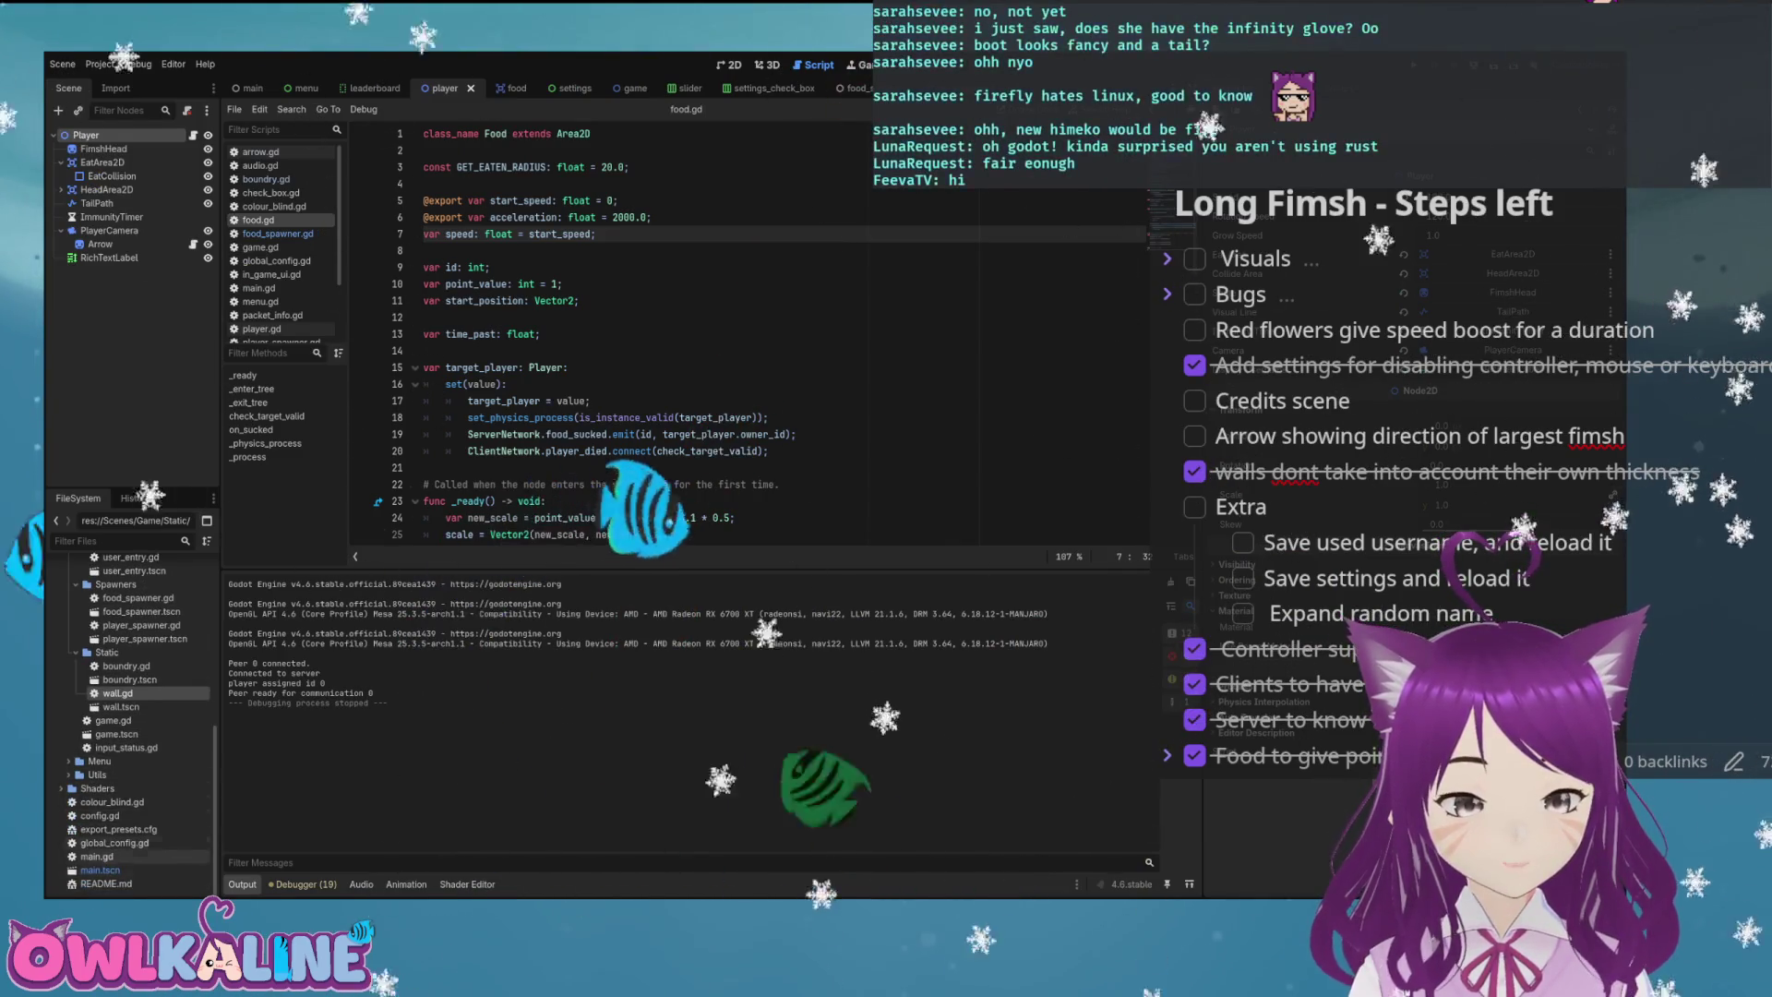
pyautogui.click(70, 774)
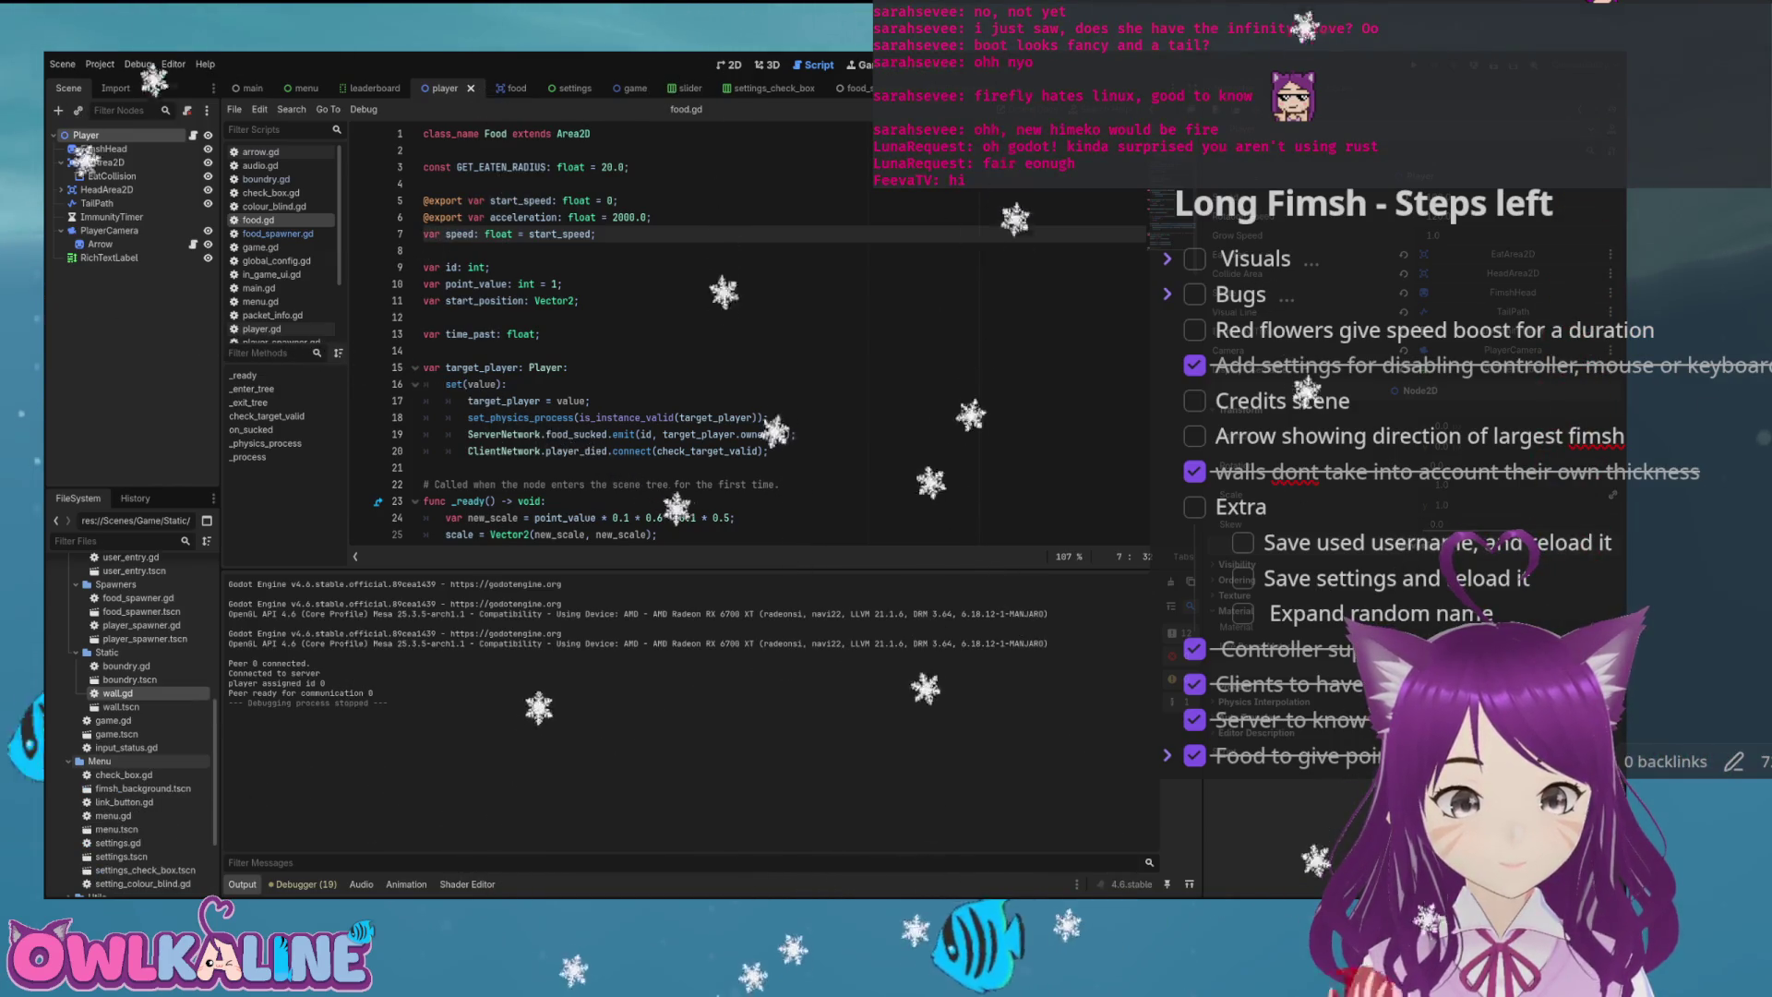
pyautogui.click(69, 761)
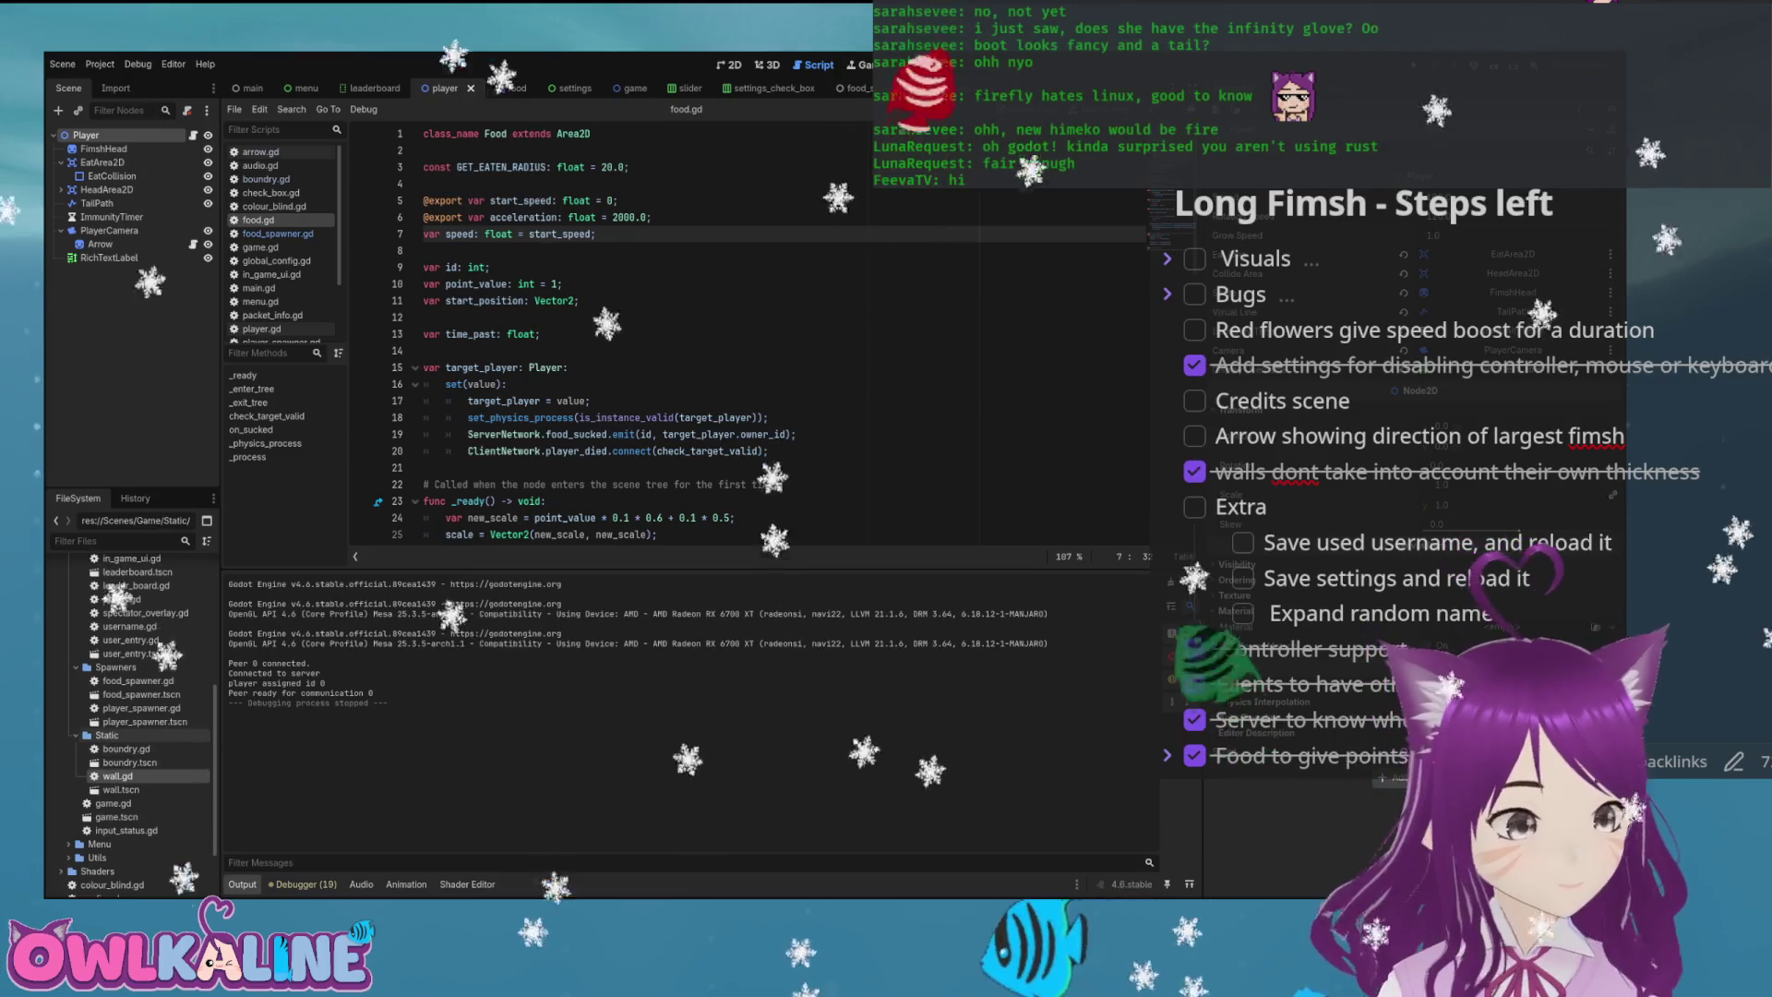
pyautogui.click(76, 735)
pyautogui.scroll(4, 129, 739)
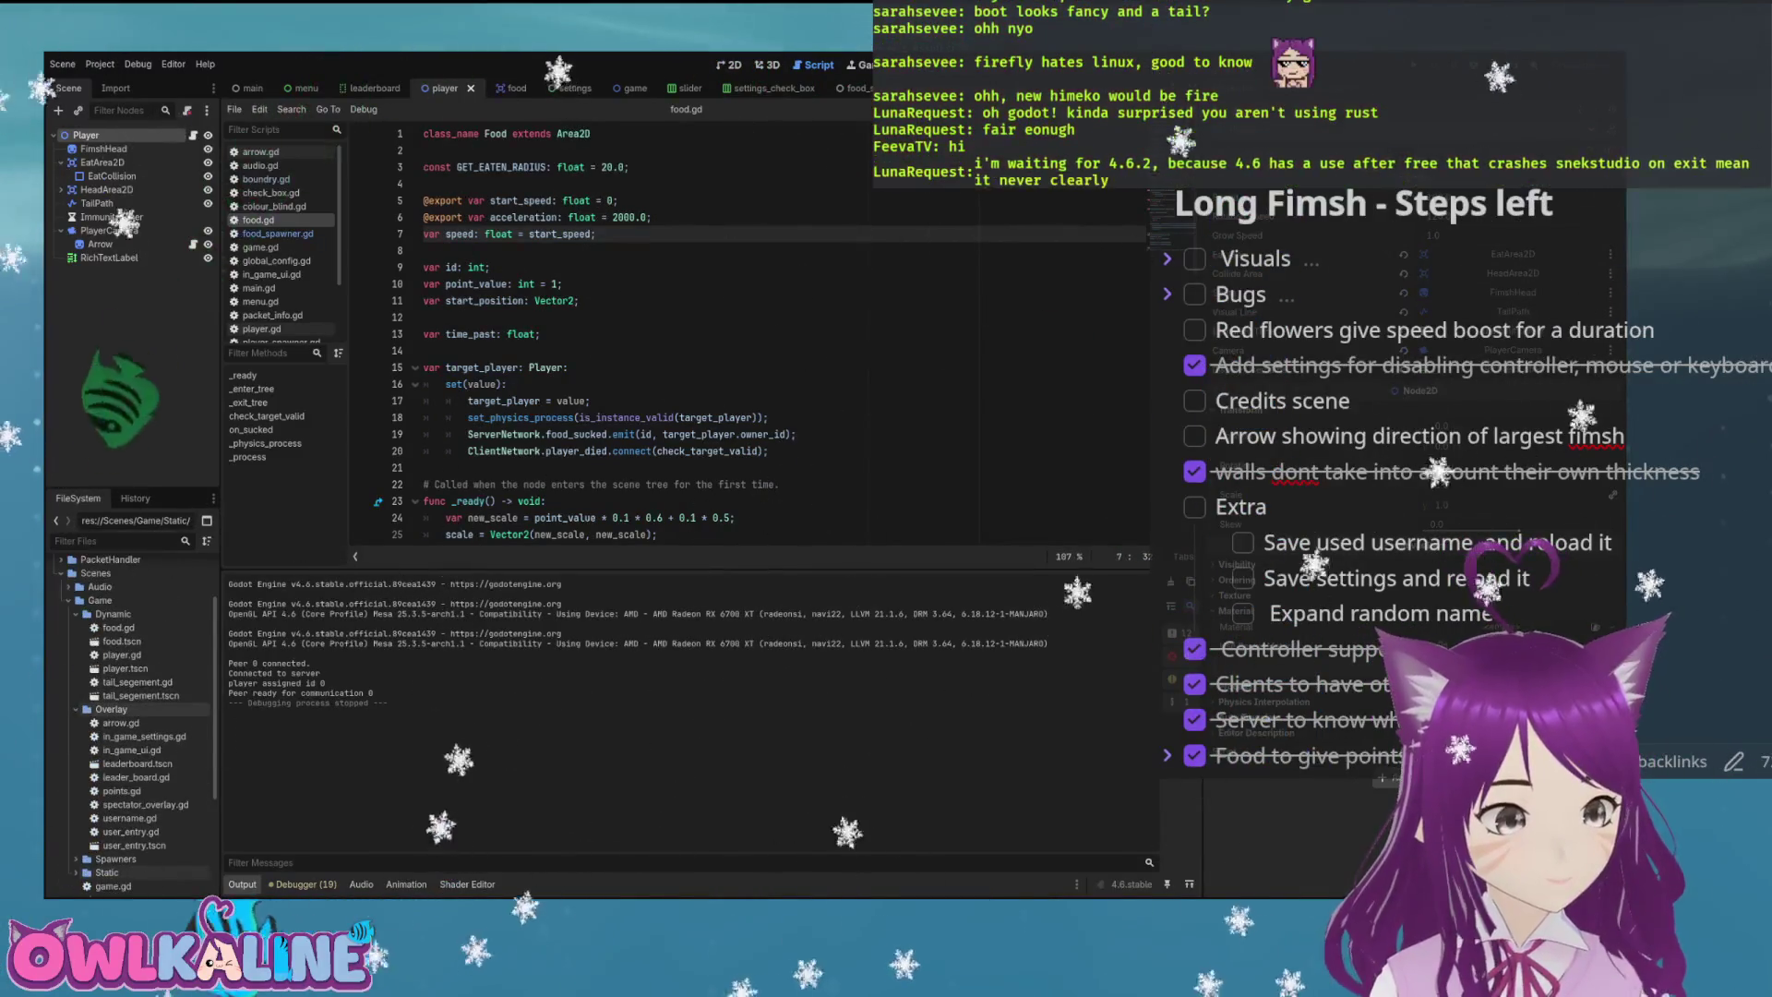
pyautogui.click(76, 709)
pyautogui.click(76, 614)
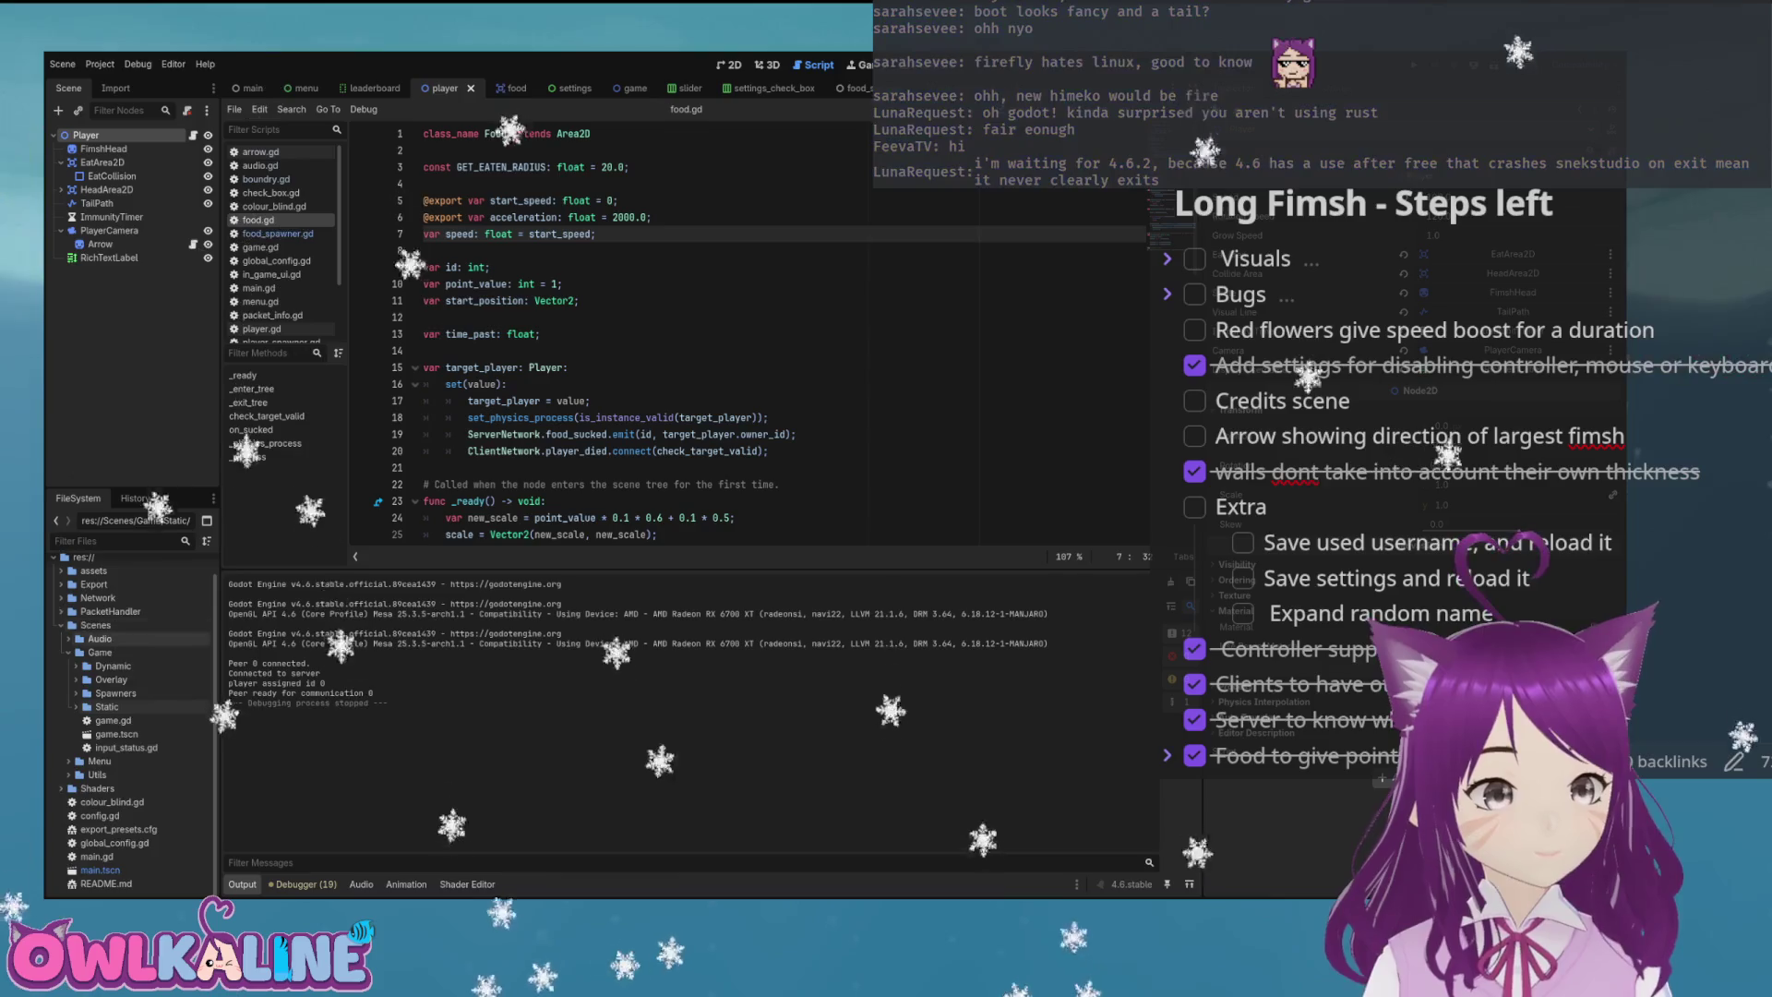
pyautogui.doubleClick(116, 665)
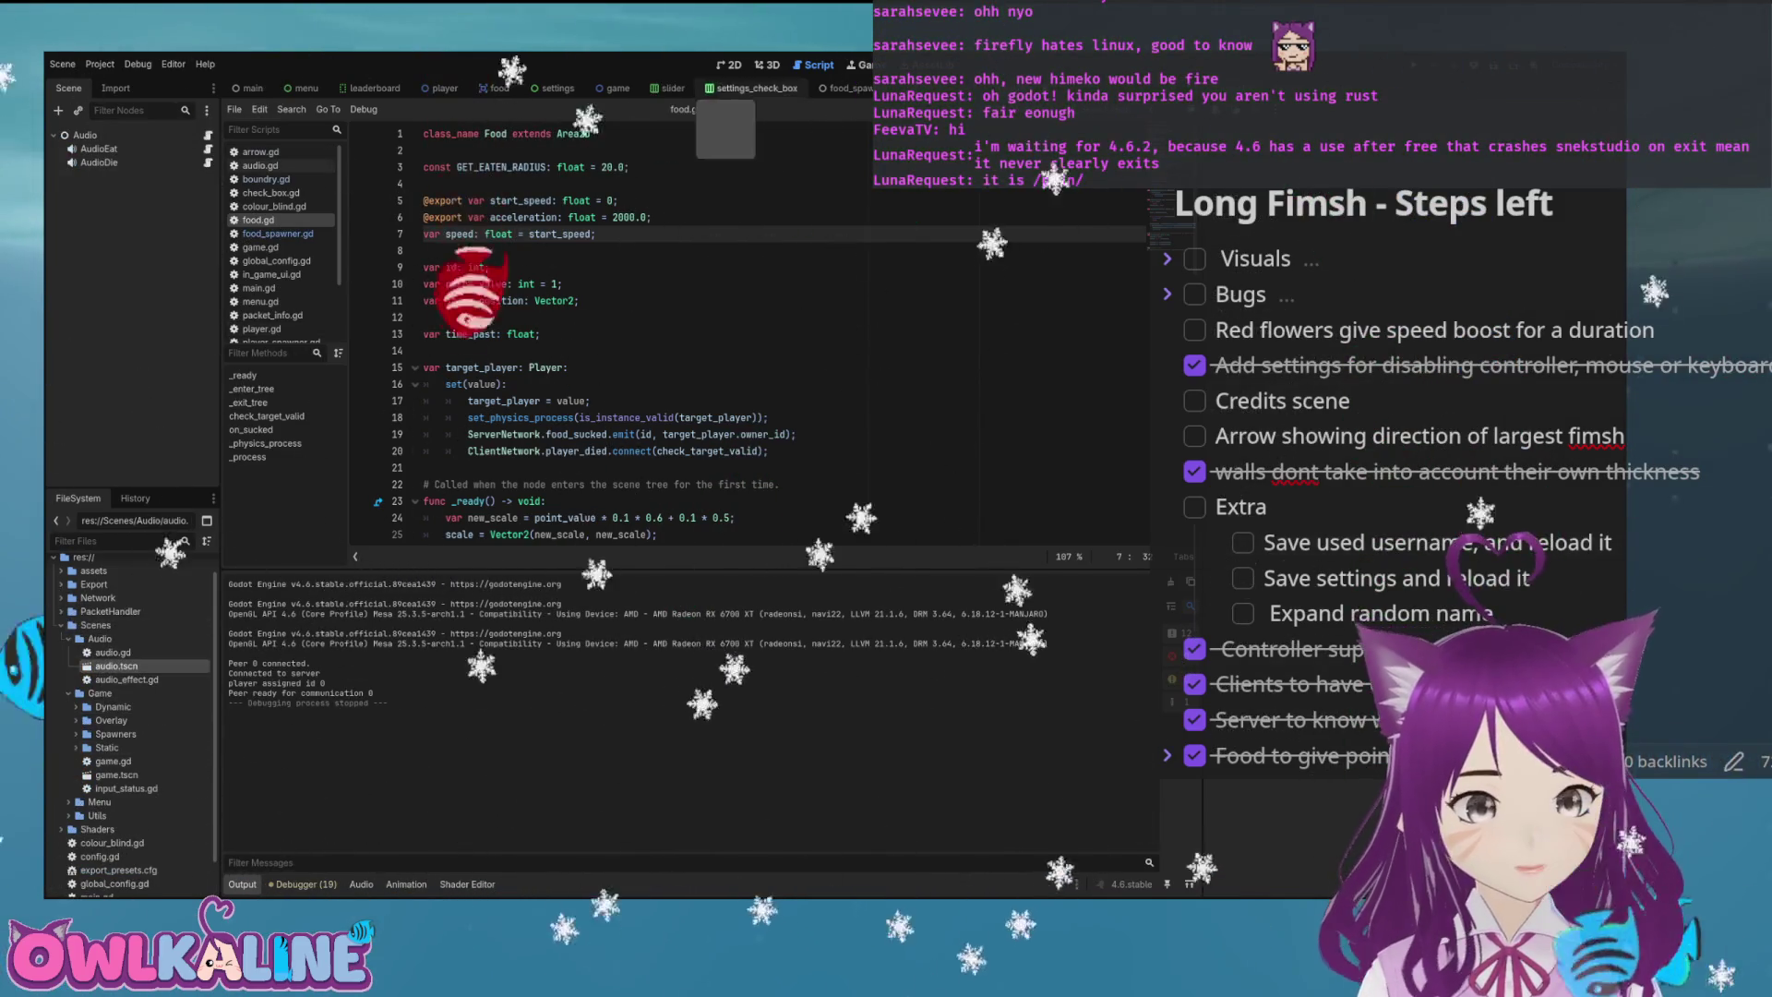
pyautogui.click(208, 148)
# Review audio.gd's play_eat_noise and set_points id check, and inspect the AudioEat and Audio nodes.
pyautogui.click(424, 216)
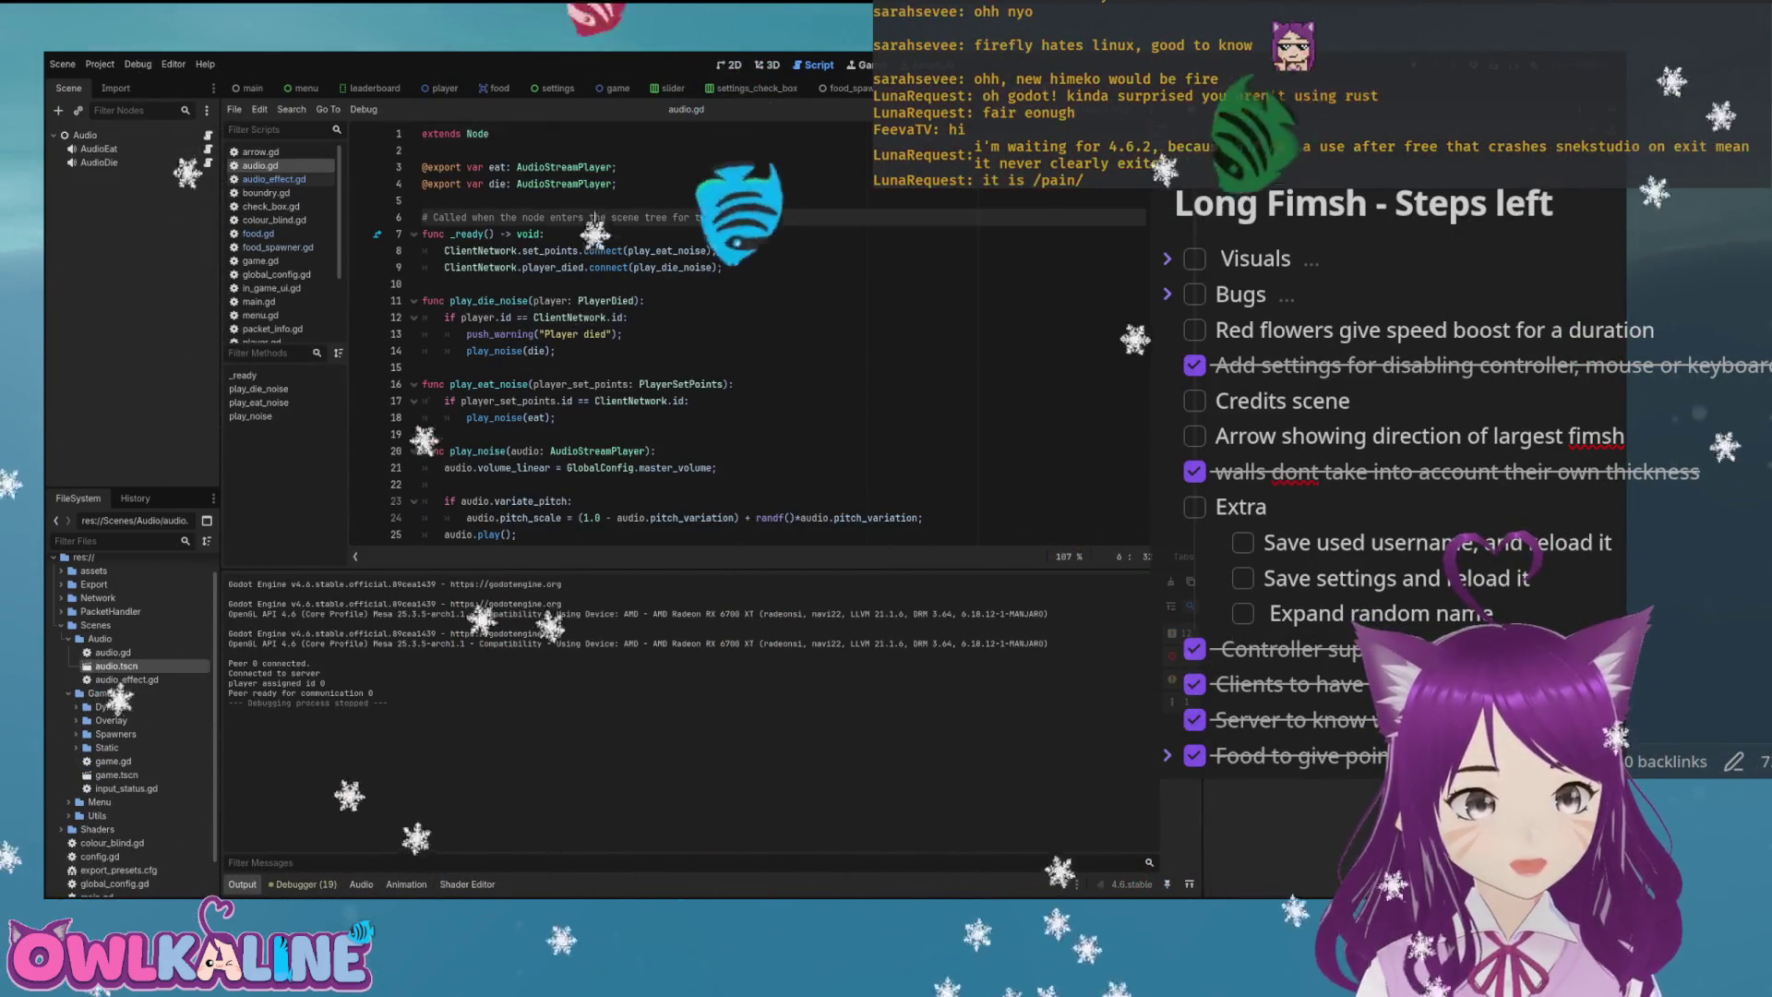
pyautogui.doubleClick(666, 251)
pyautogui.scroll(-1, 683, 332)
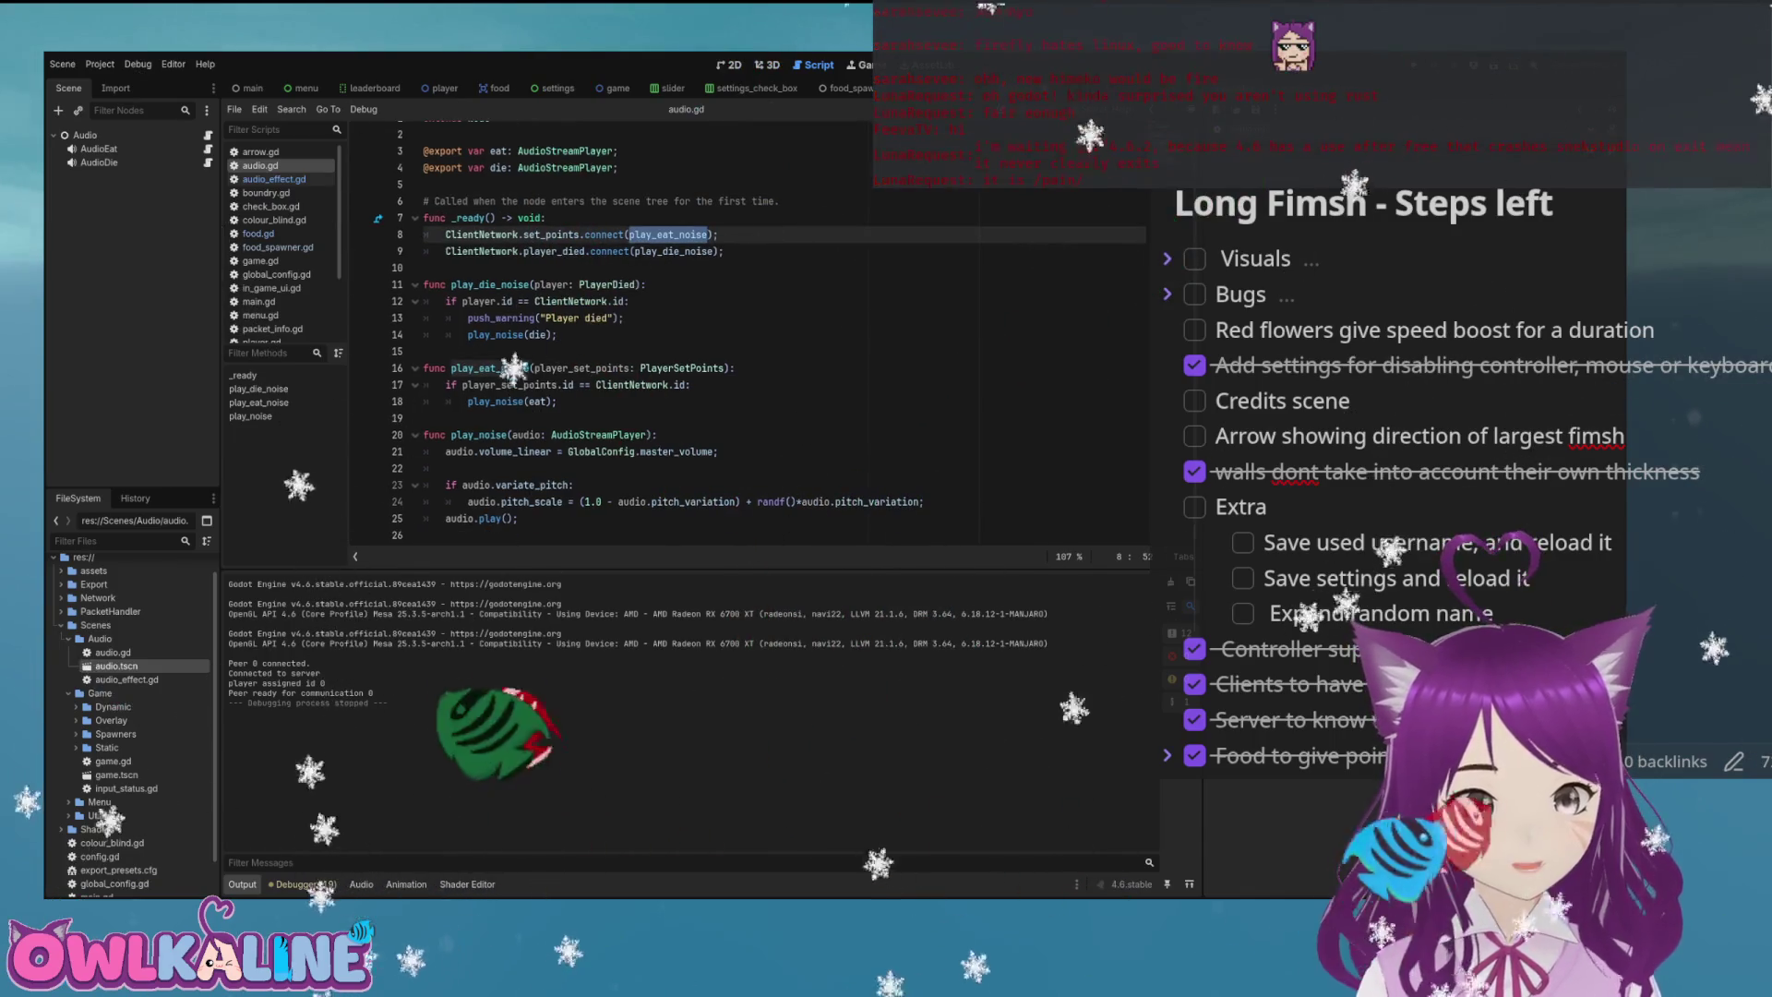
pyautogui.moveTo(496, 385); pyautogui.dragTo(658, 384)
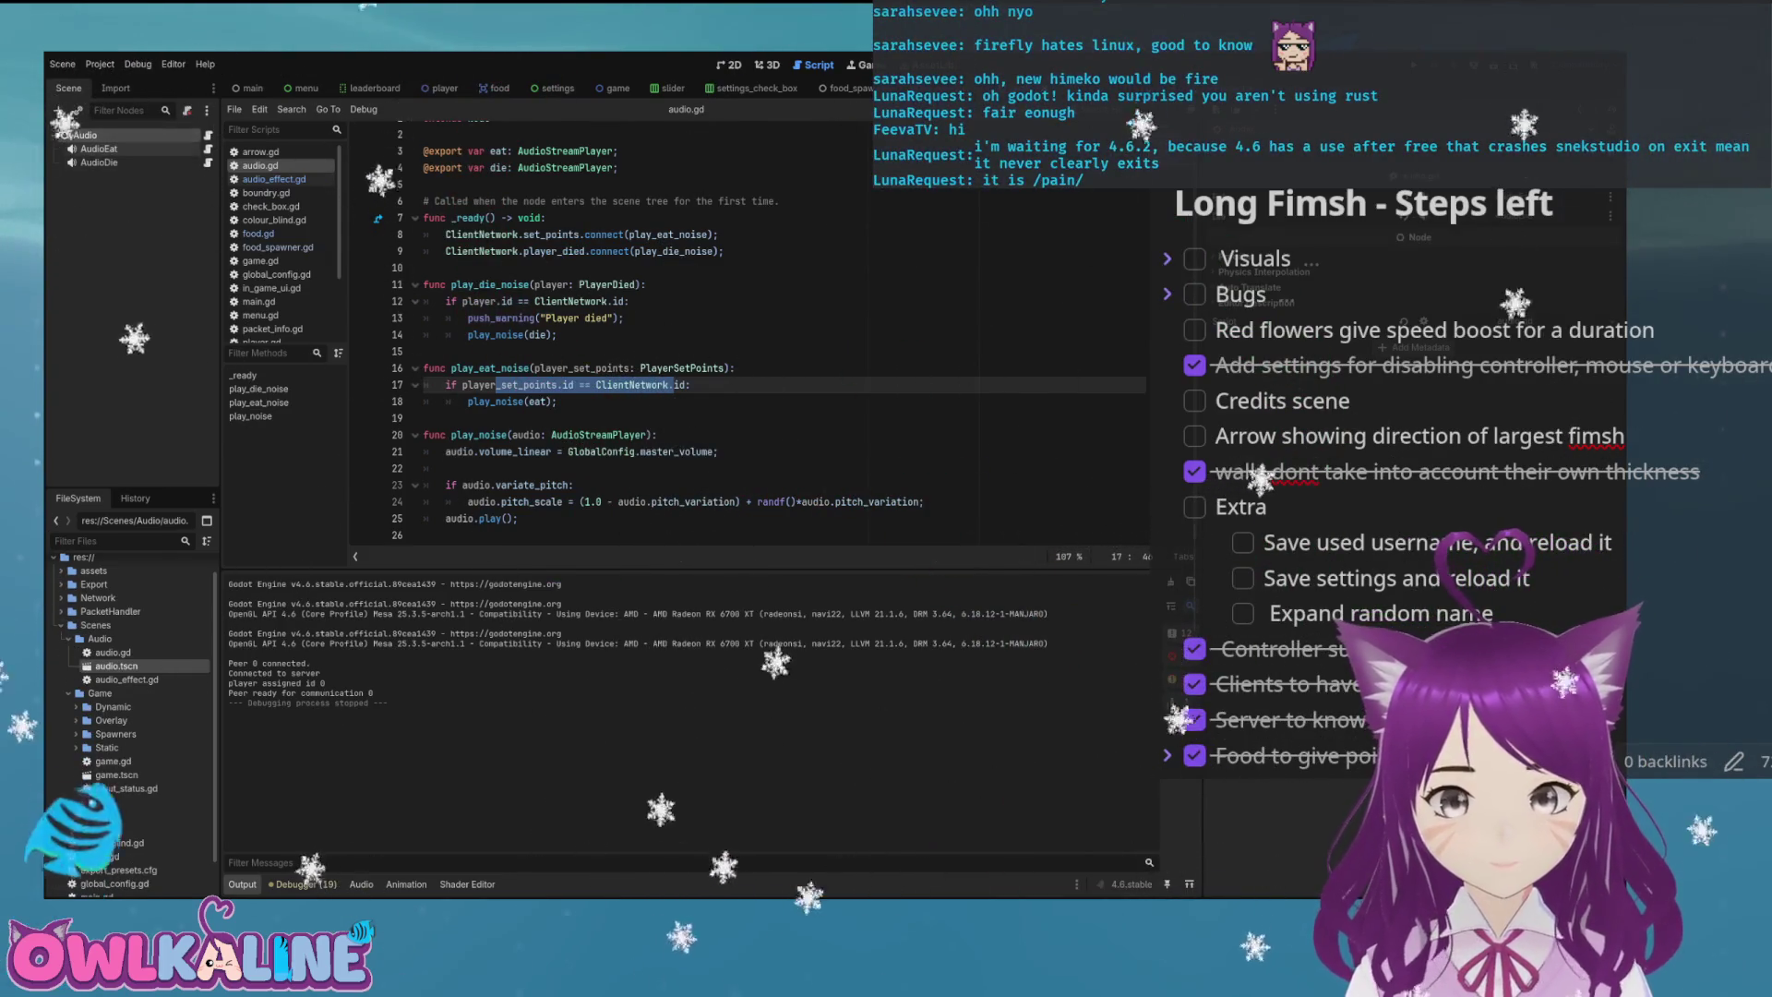
pyautogui.click(98, 148)
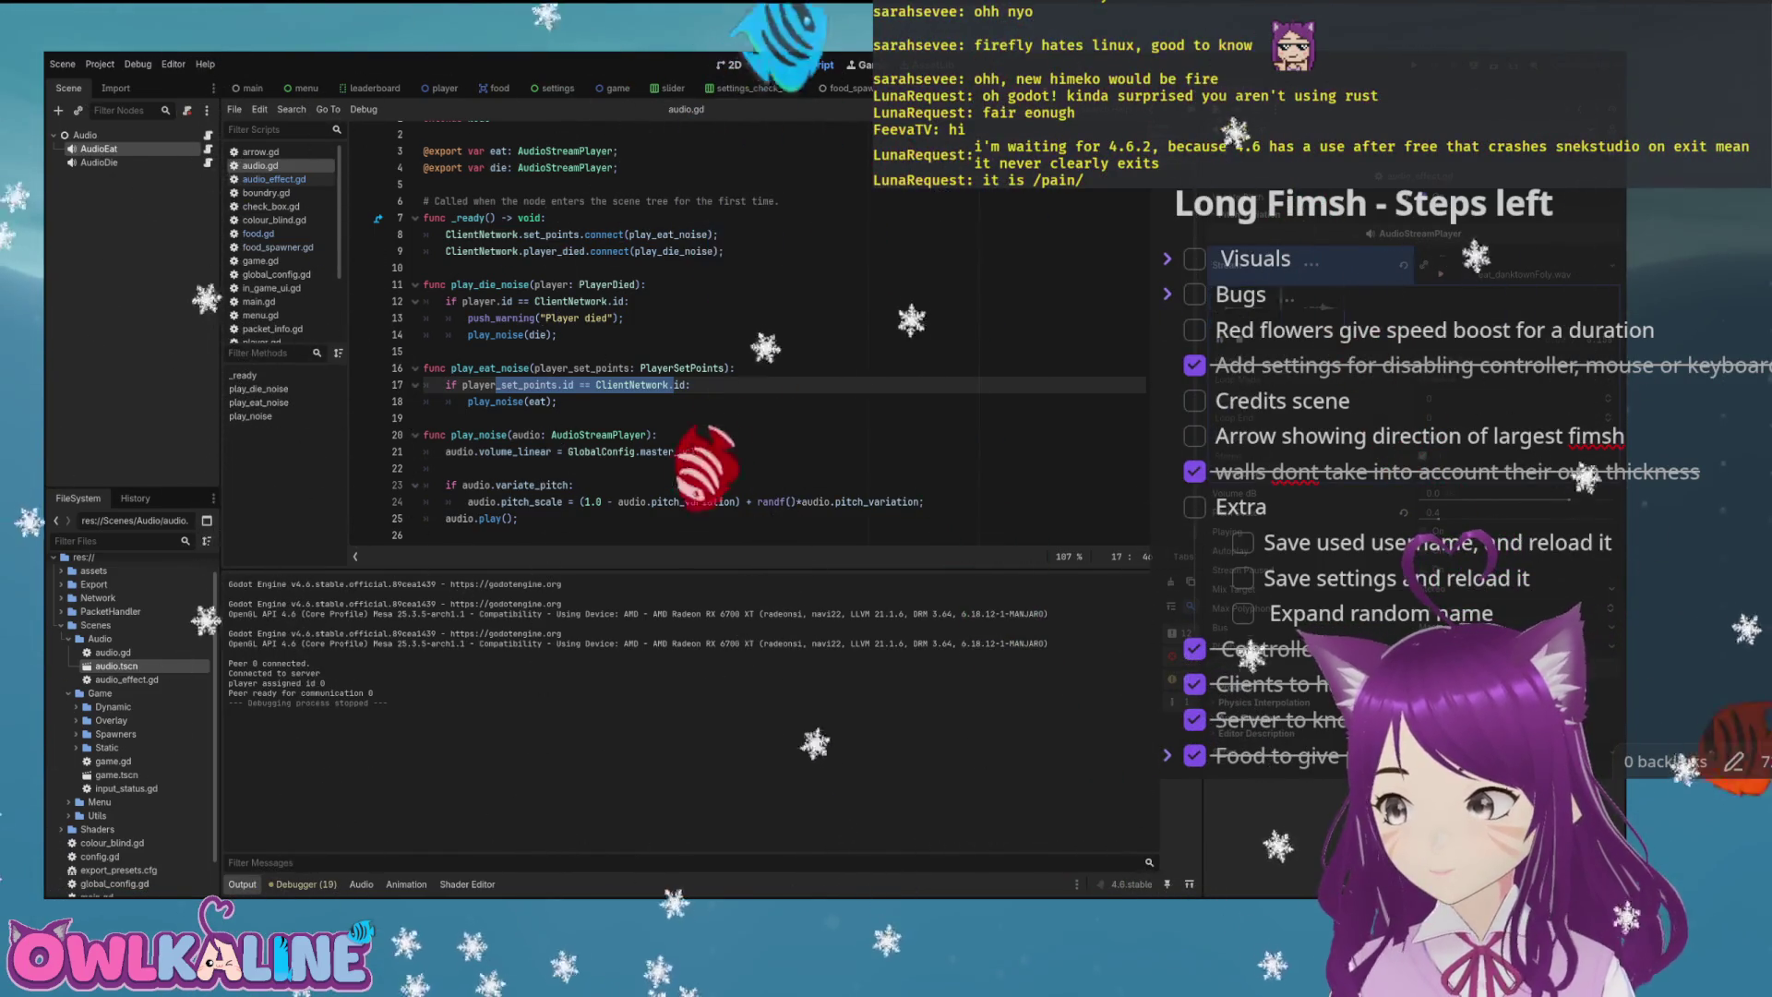
pyautogui.click(85, 135)
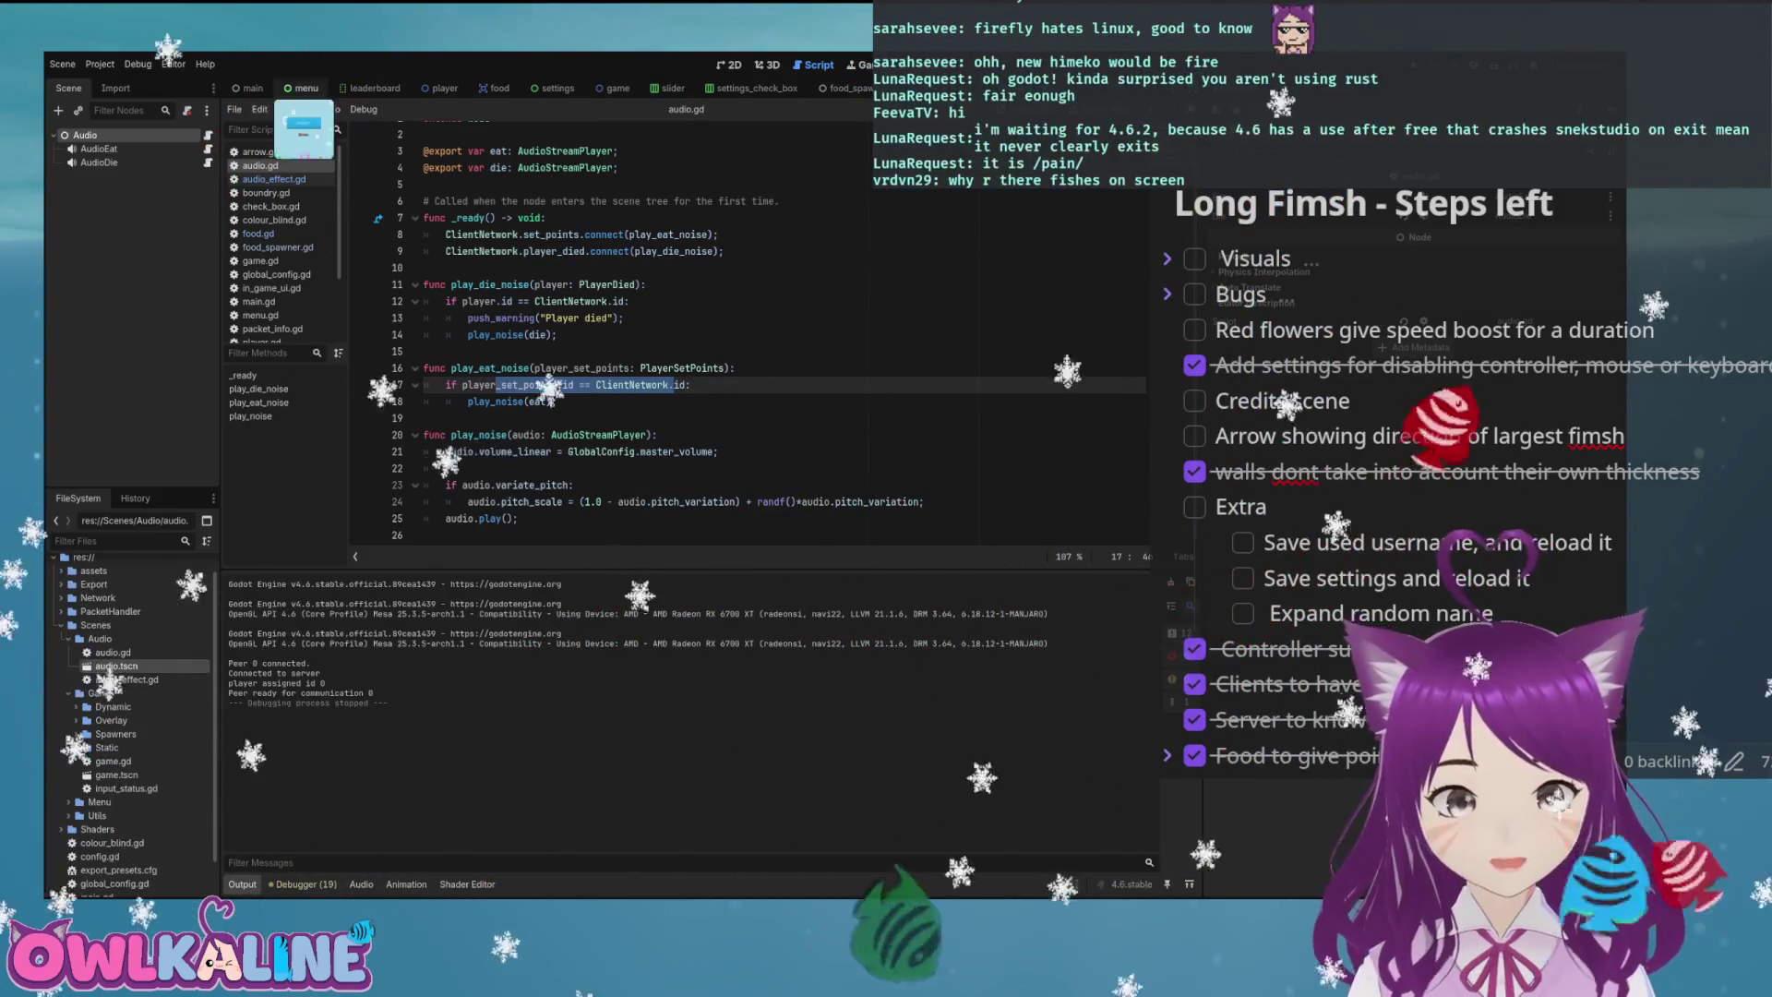
# Select the Audio node in the main scene, review its play_eat_noise call, and run the project.
pyautogui.click(250, 88)
pyautogui.click(92, 175)
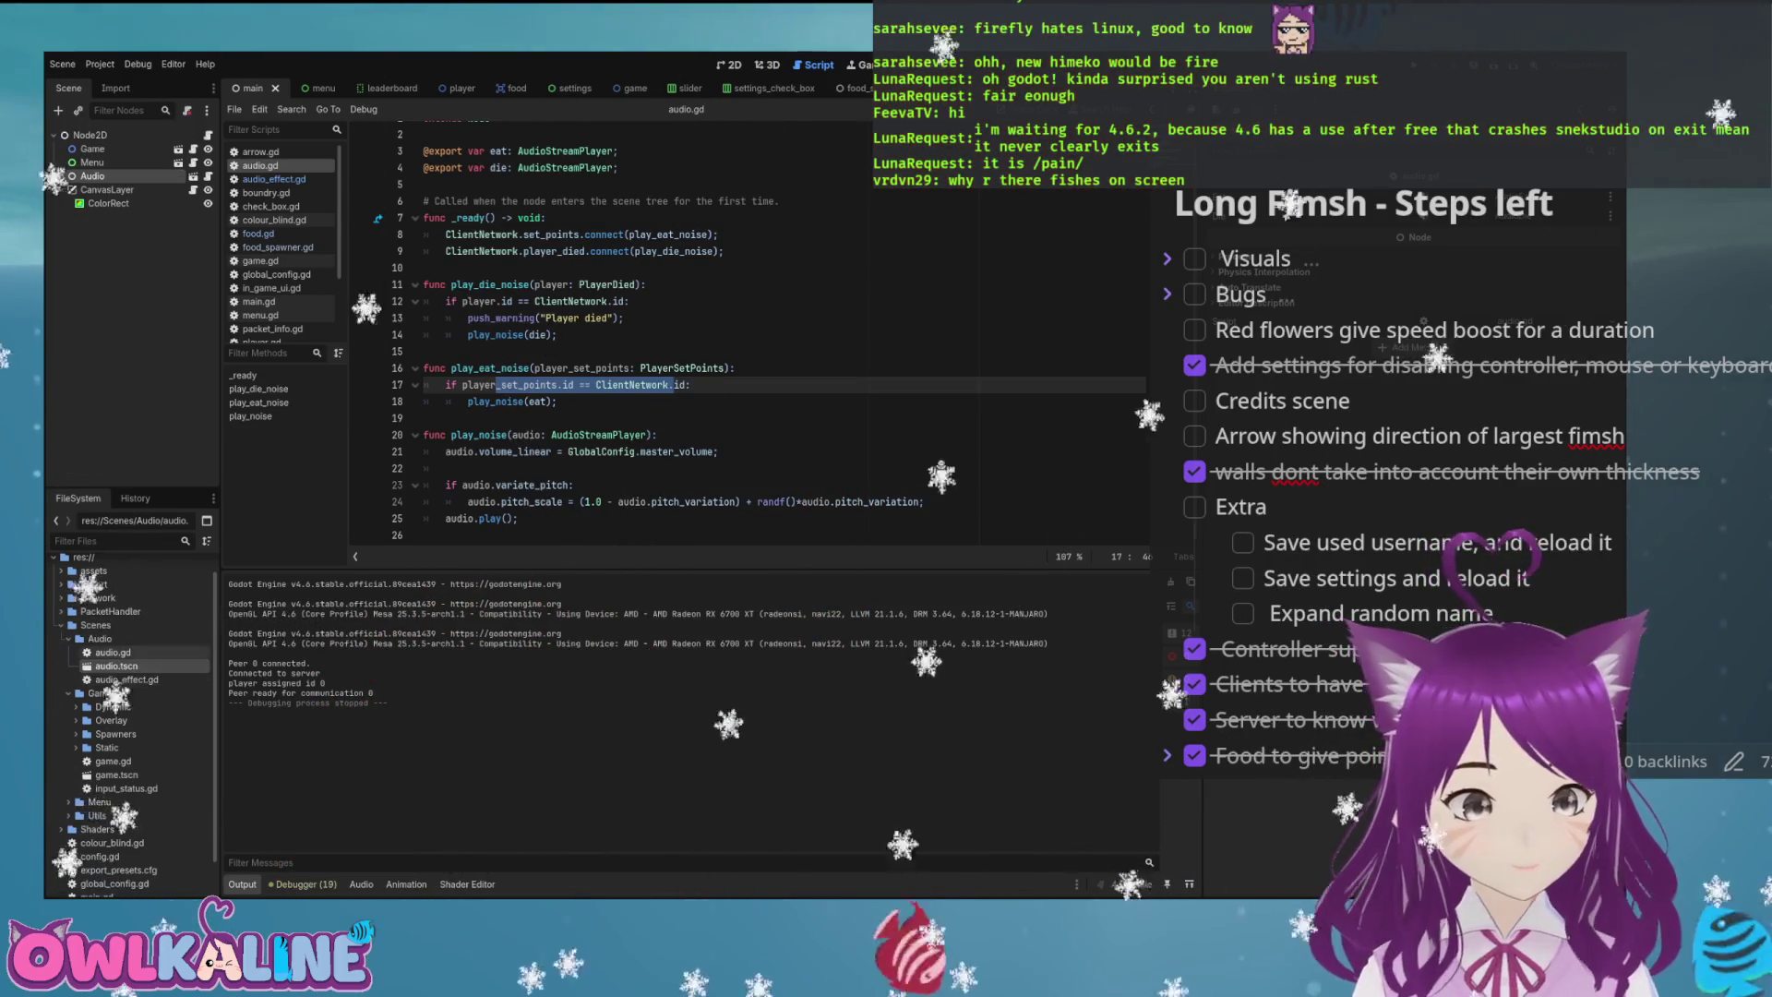
pyautogui.doubleClick(490, 368)
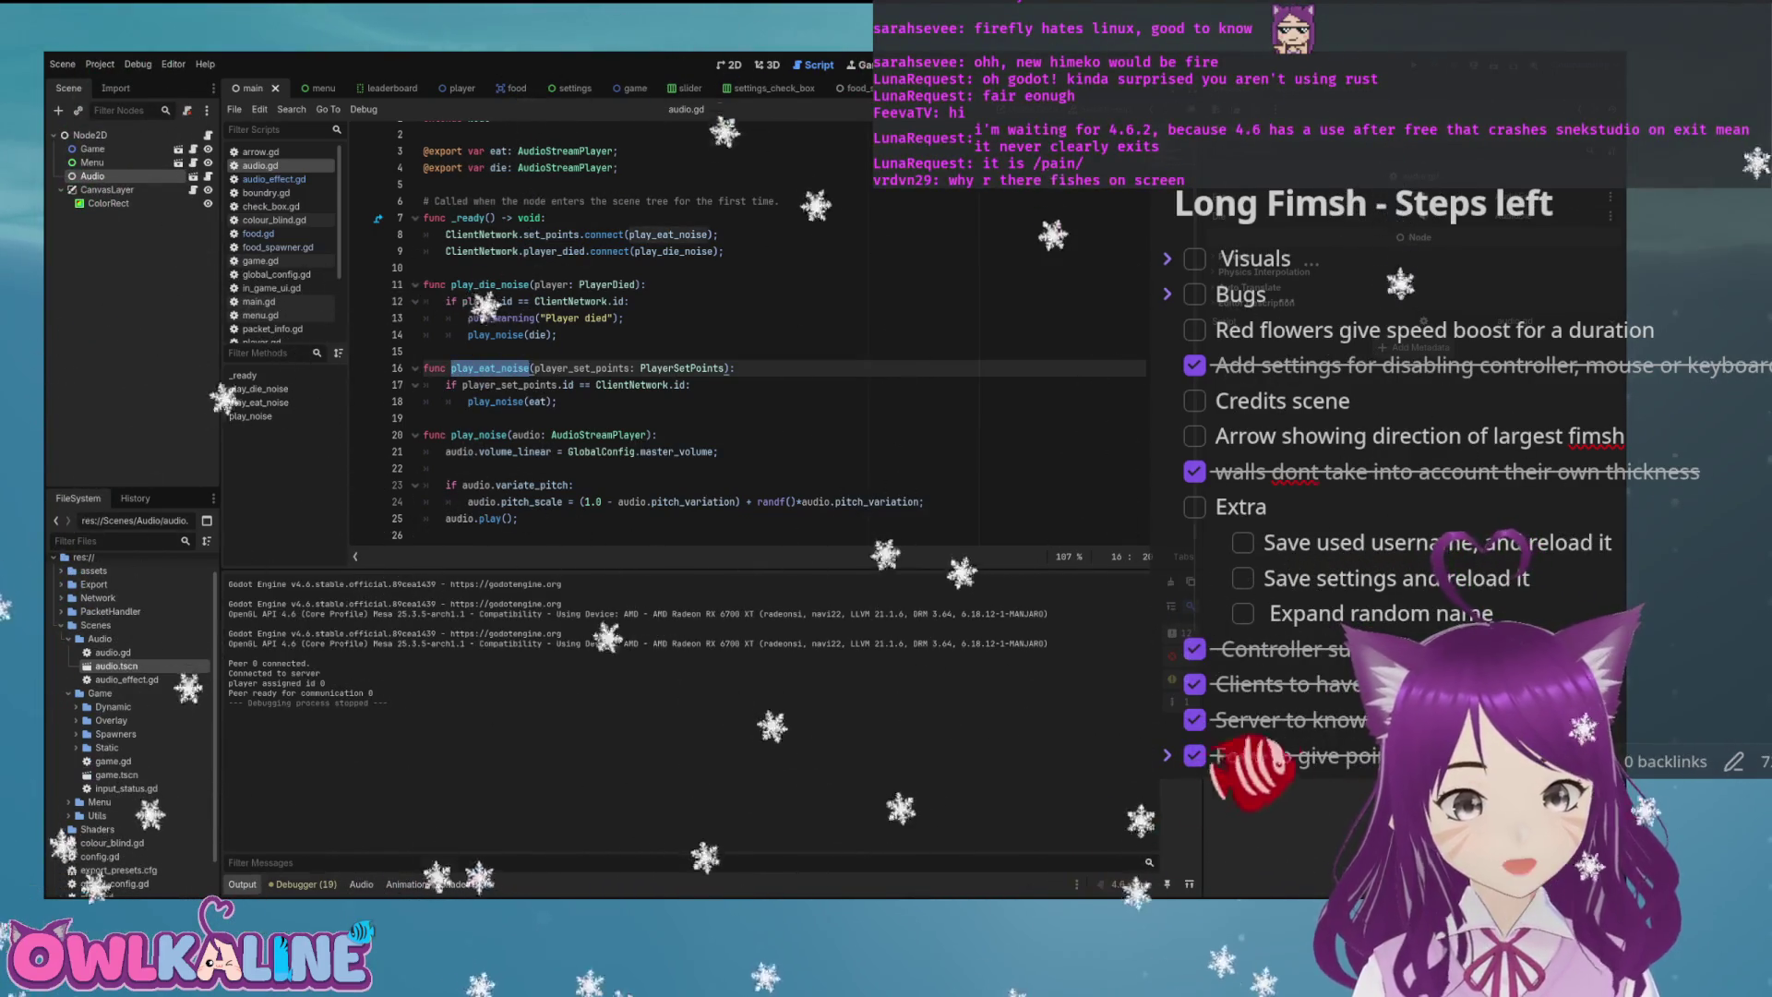
pyautogui.click(692, 385)
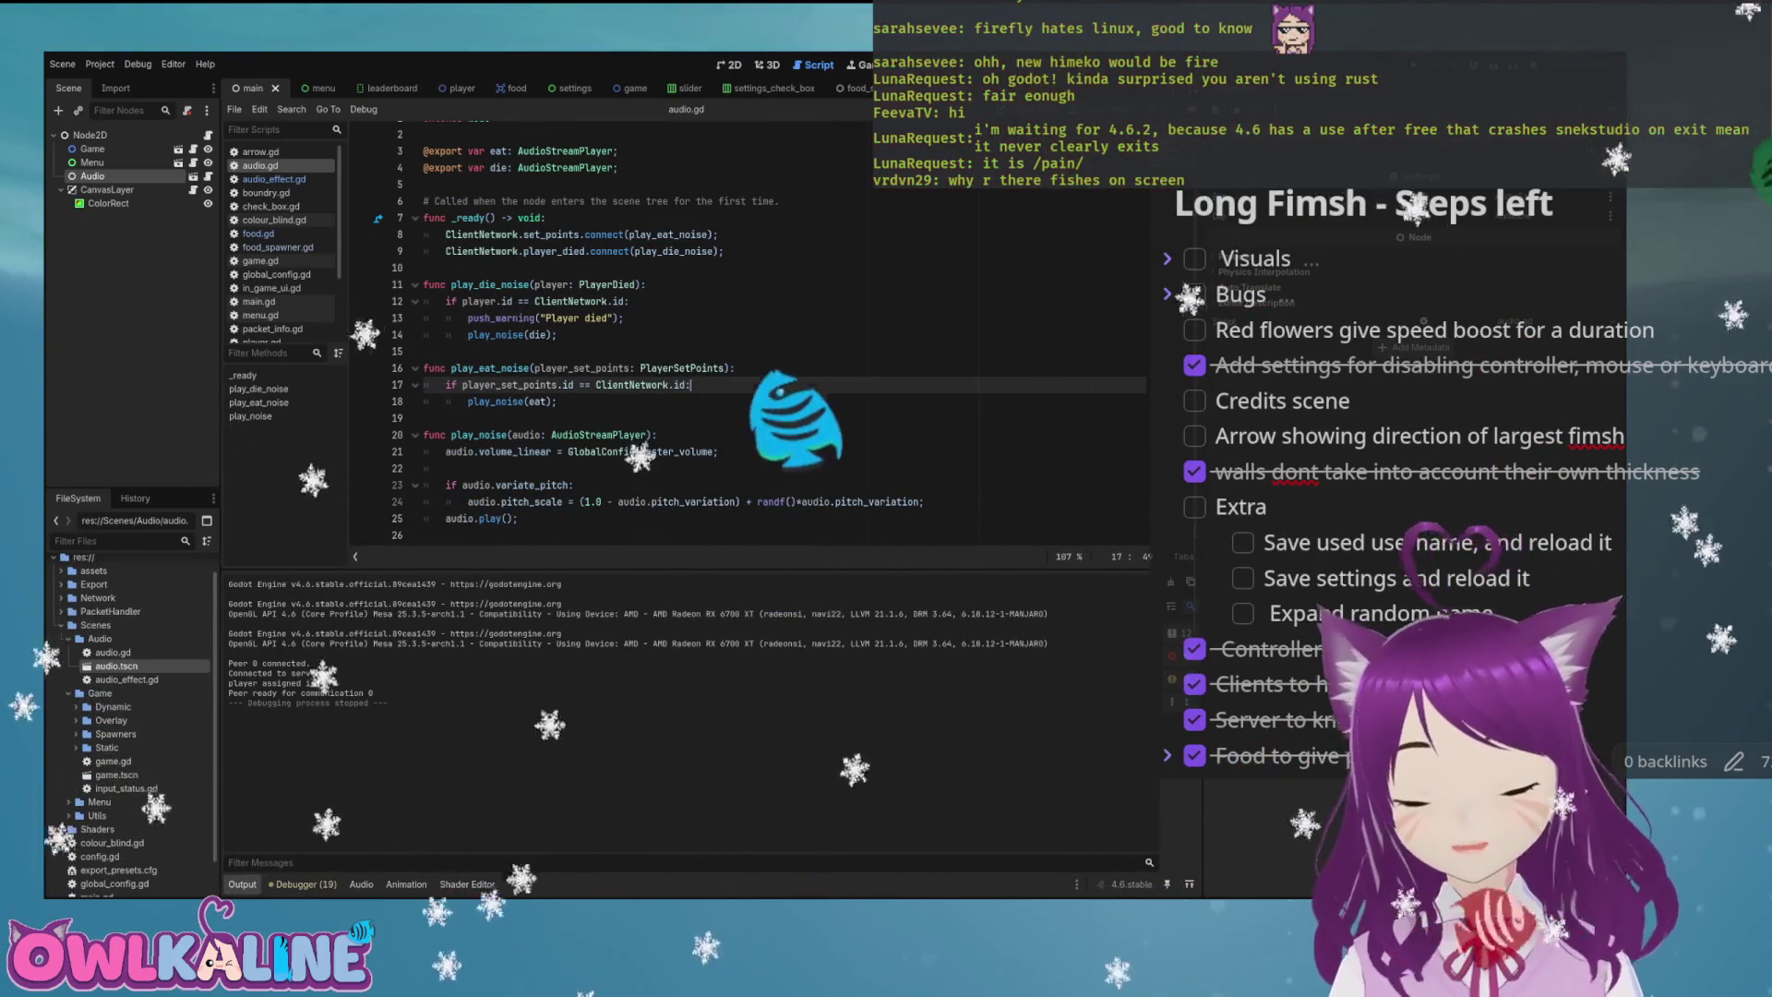
pyautogui.press('F5')
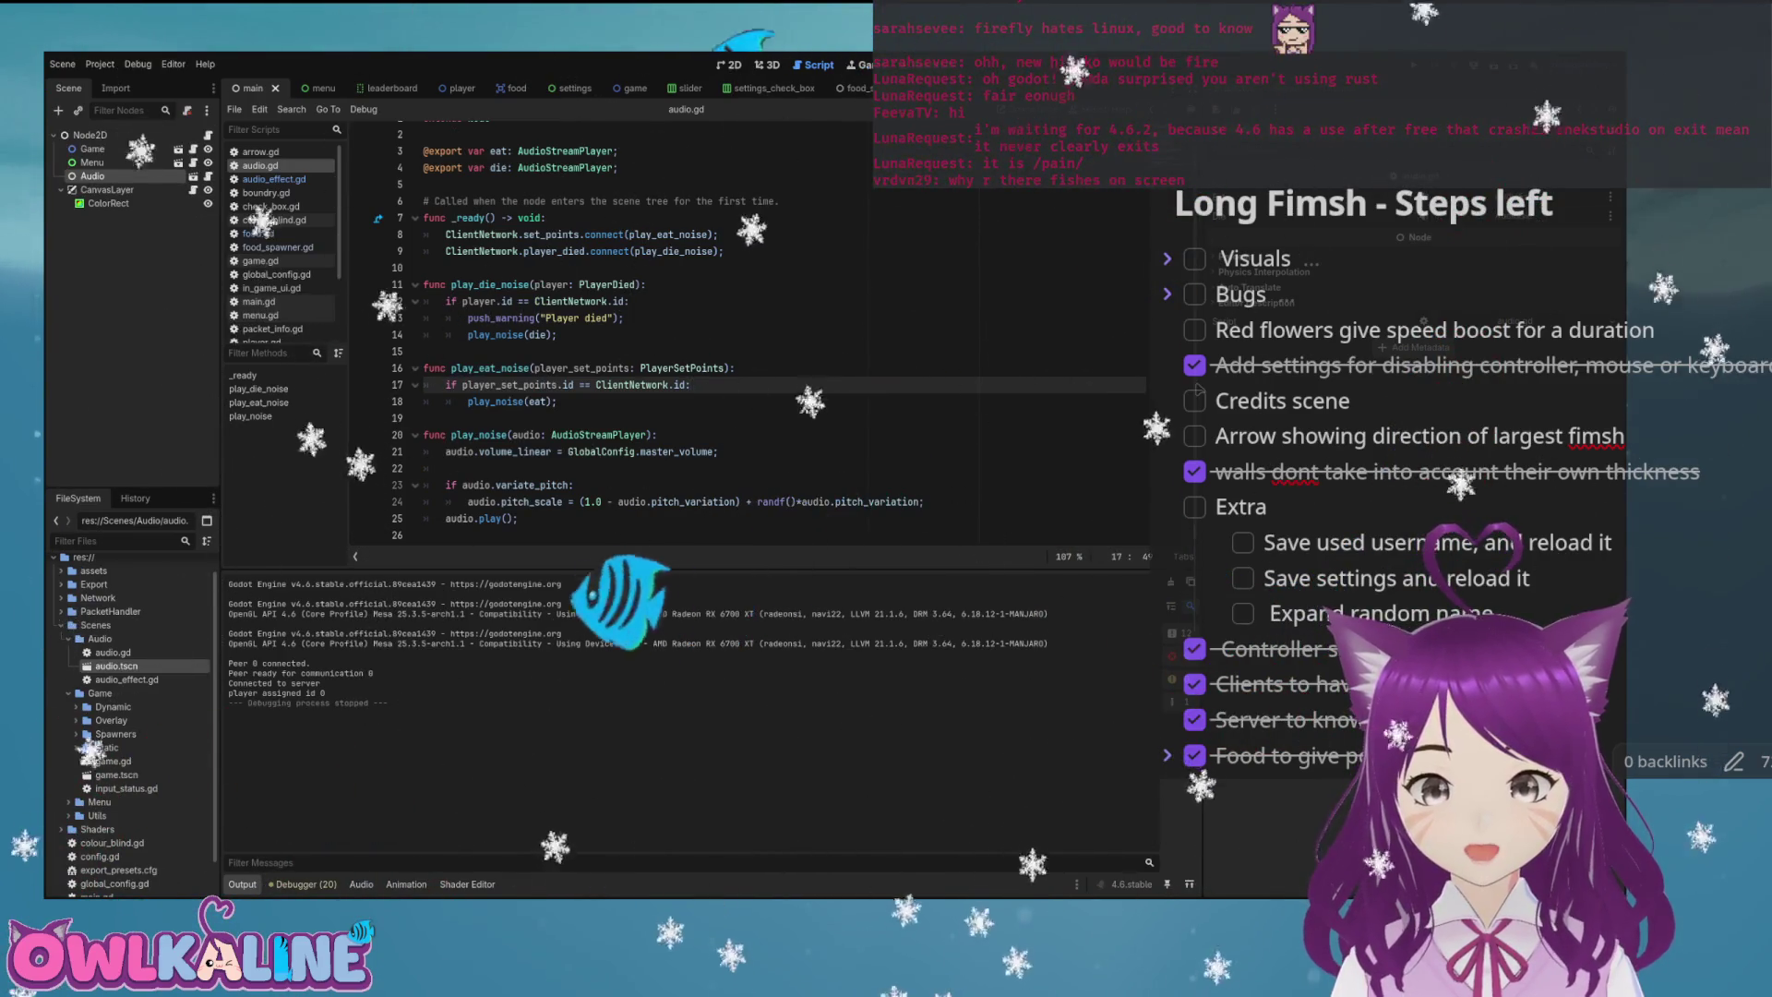
pyautogui.click(1169, 294)
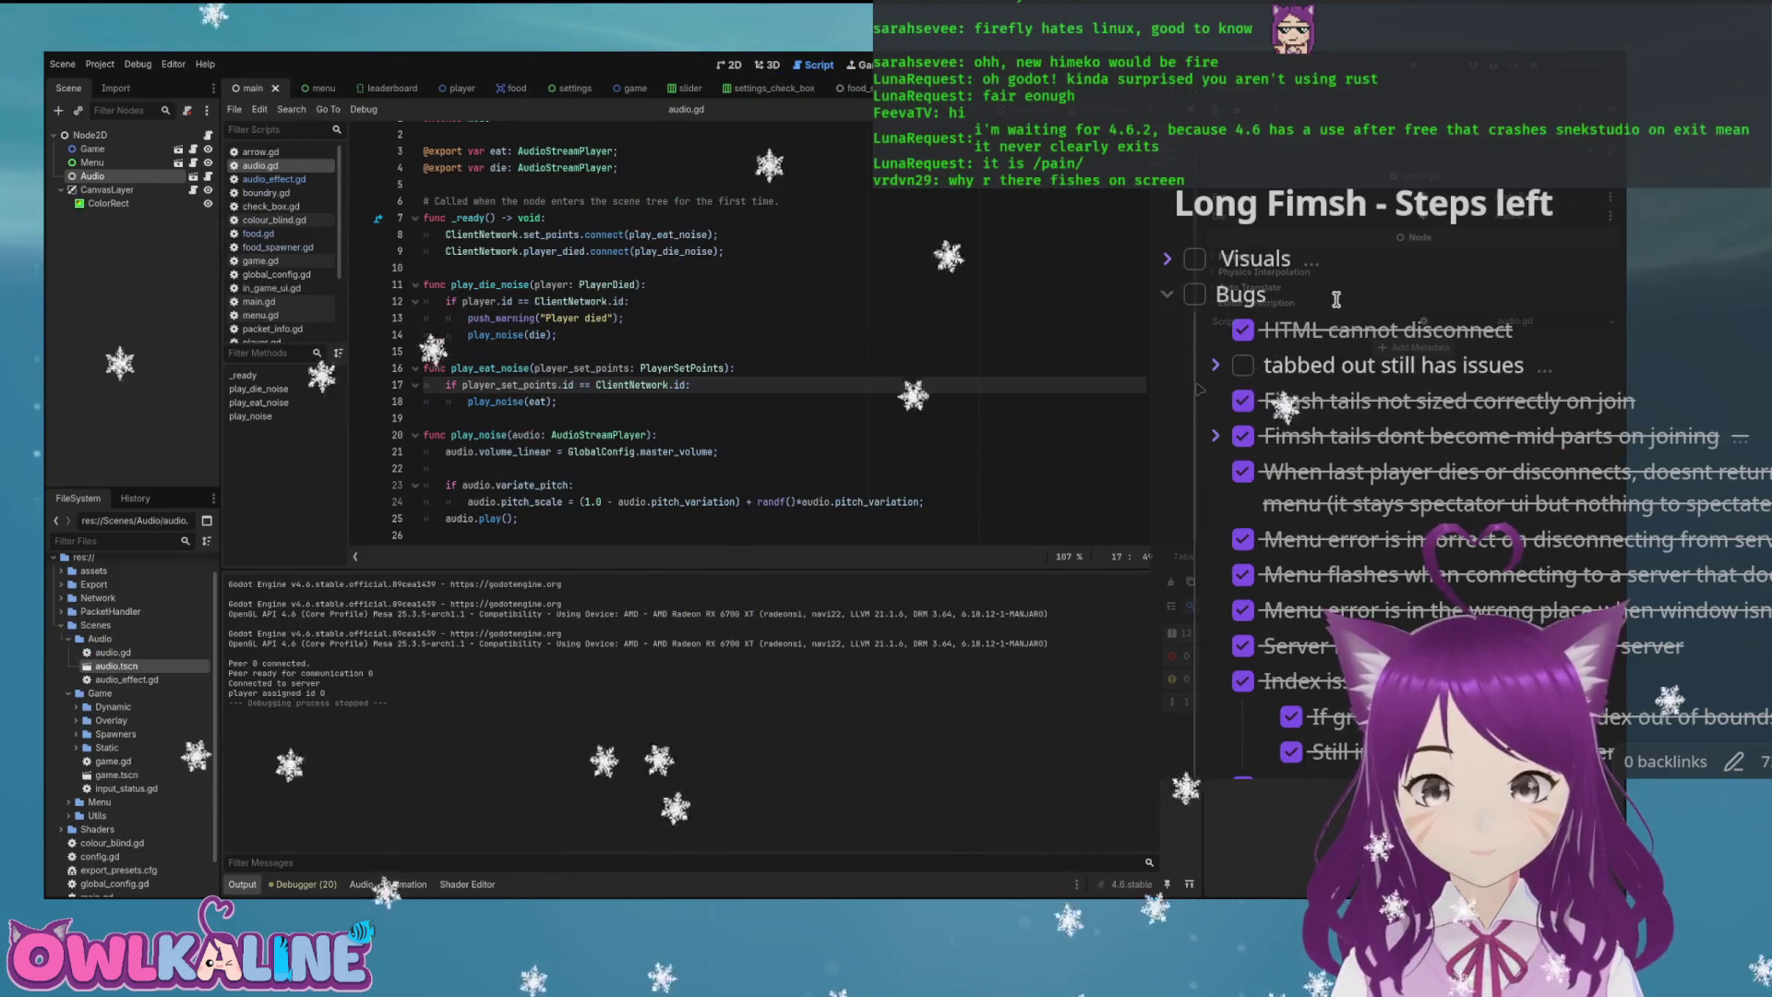
# Add an unchecked 'Fix volume slider' task under Bugs, collapse the section, and return to audio.gd.
pyautogui.press('Return')
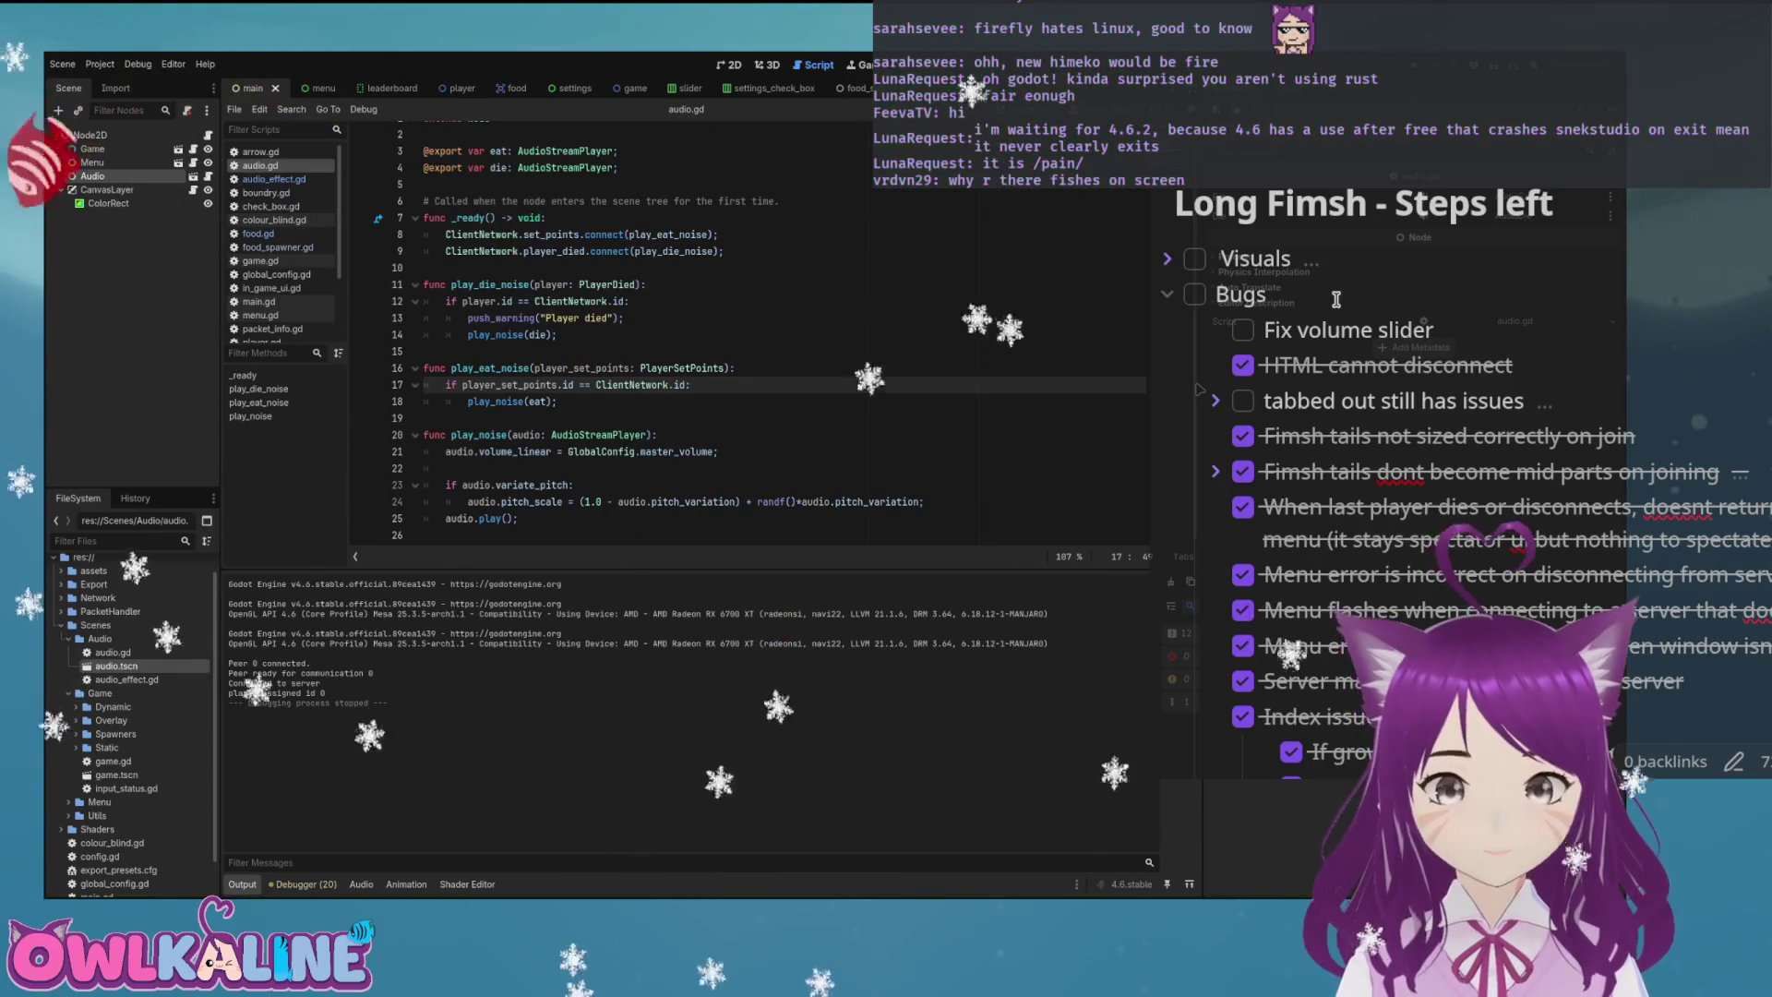
pyautogui.click(1167, 299)
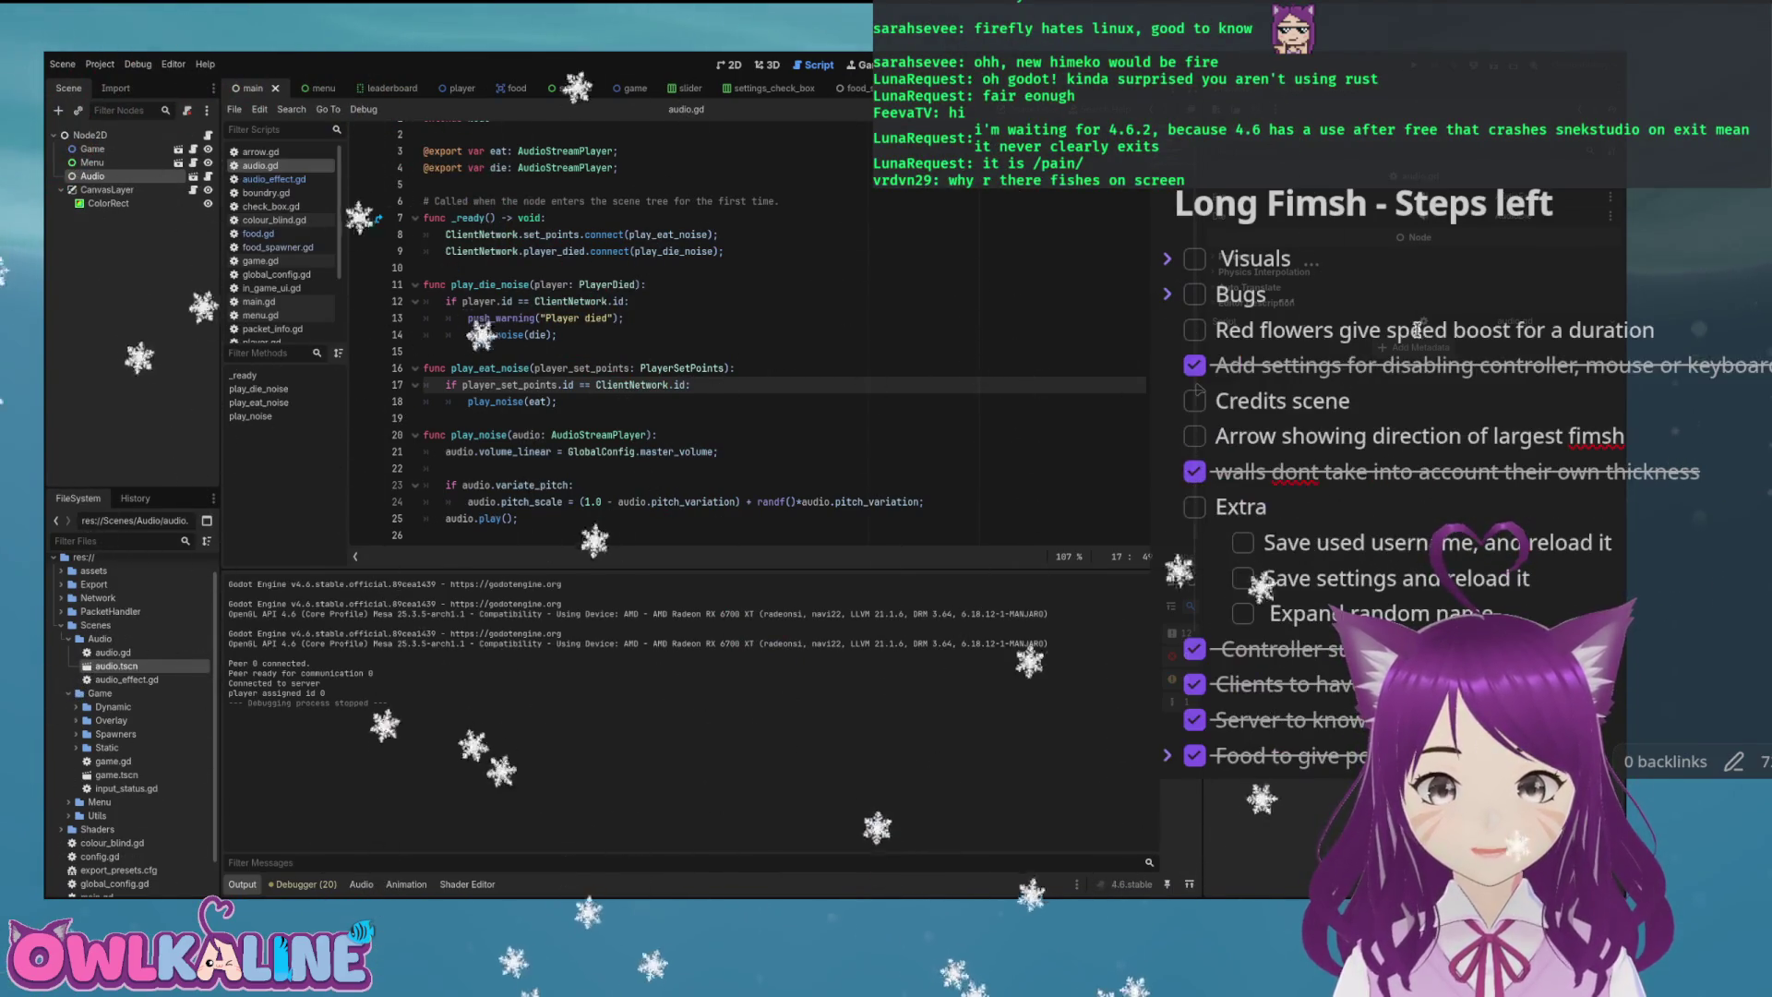
pyautogui.click(508, 402)
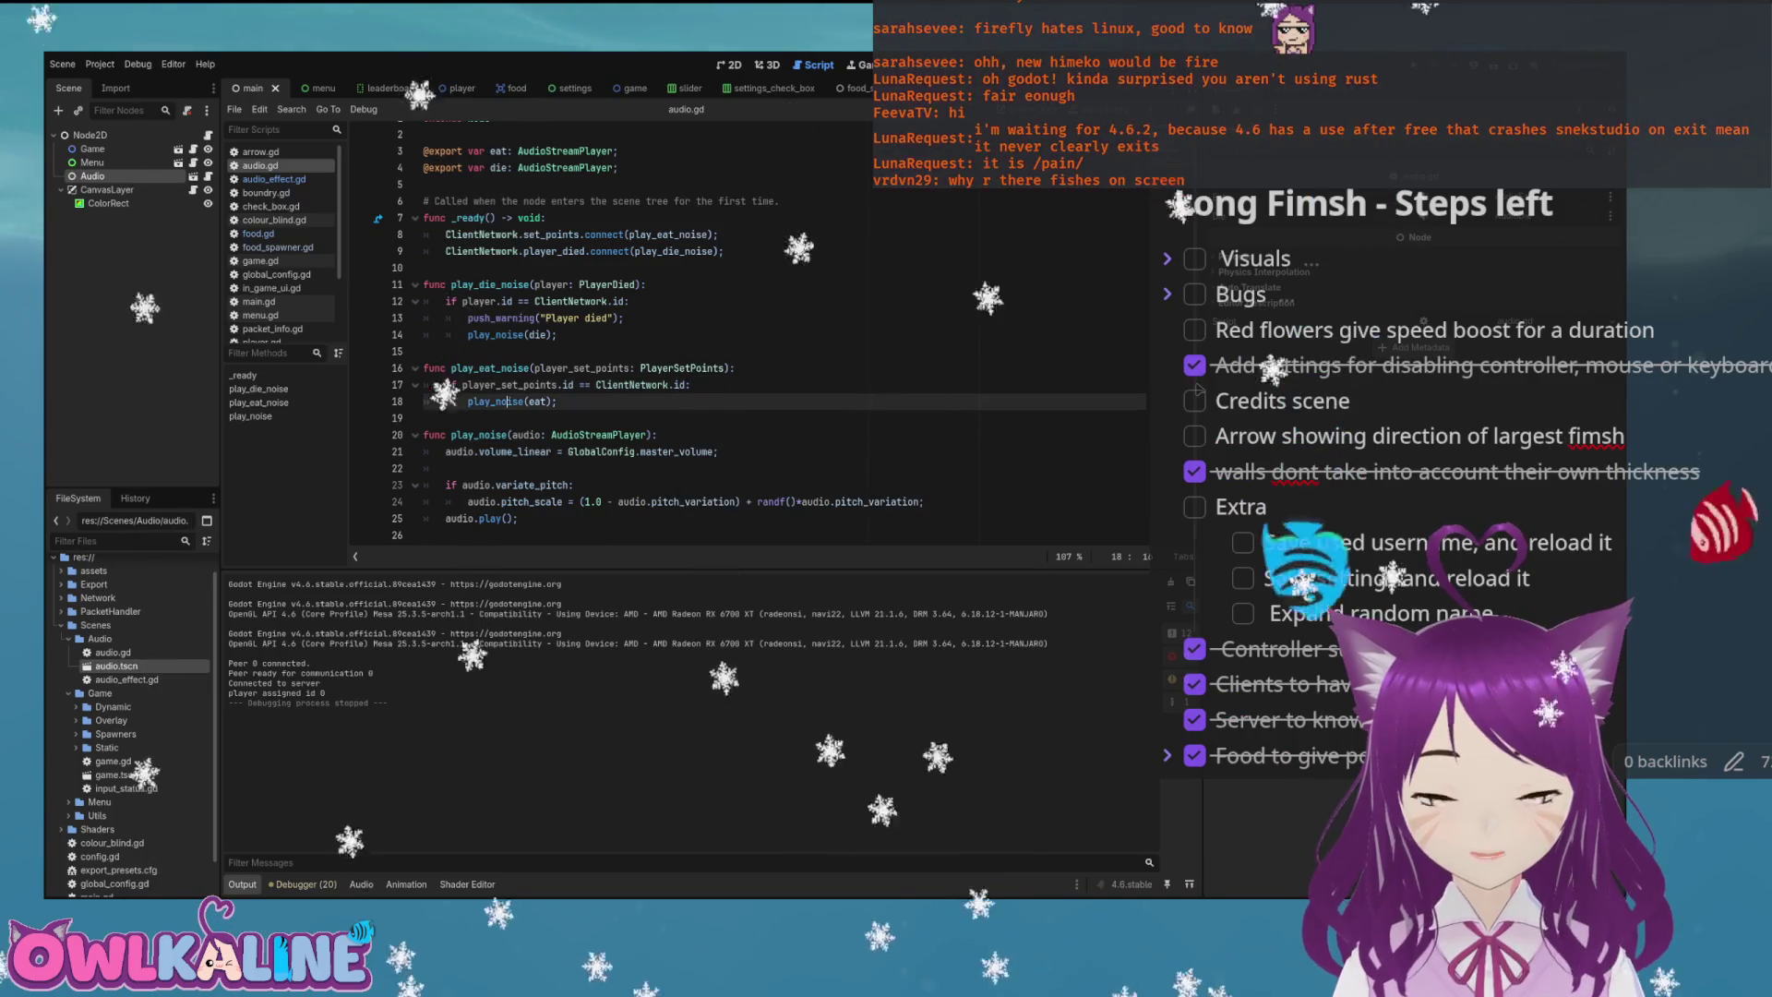
pyautogui.scroll(-2, 129, 720)
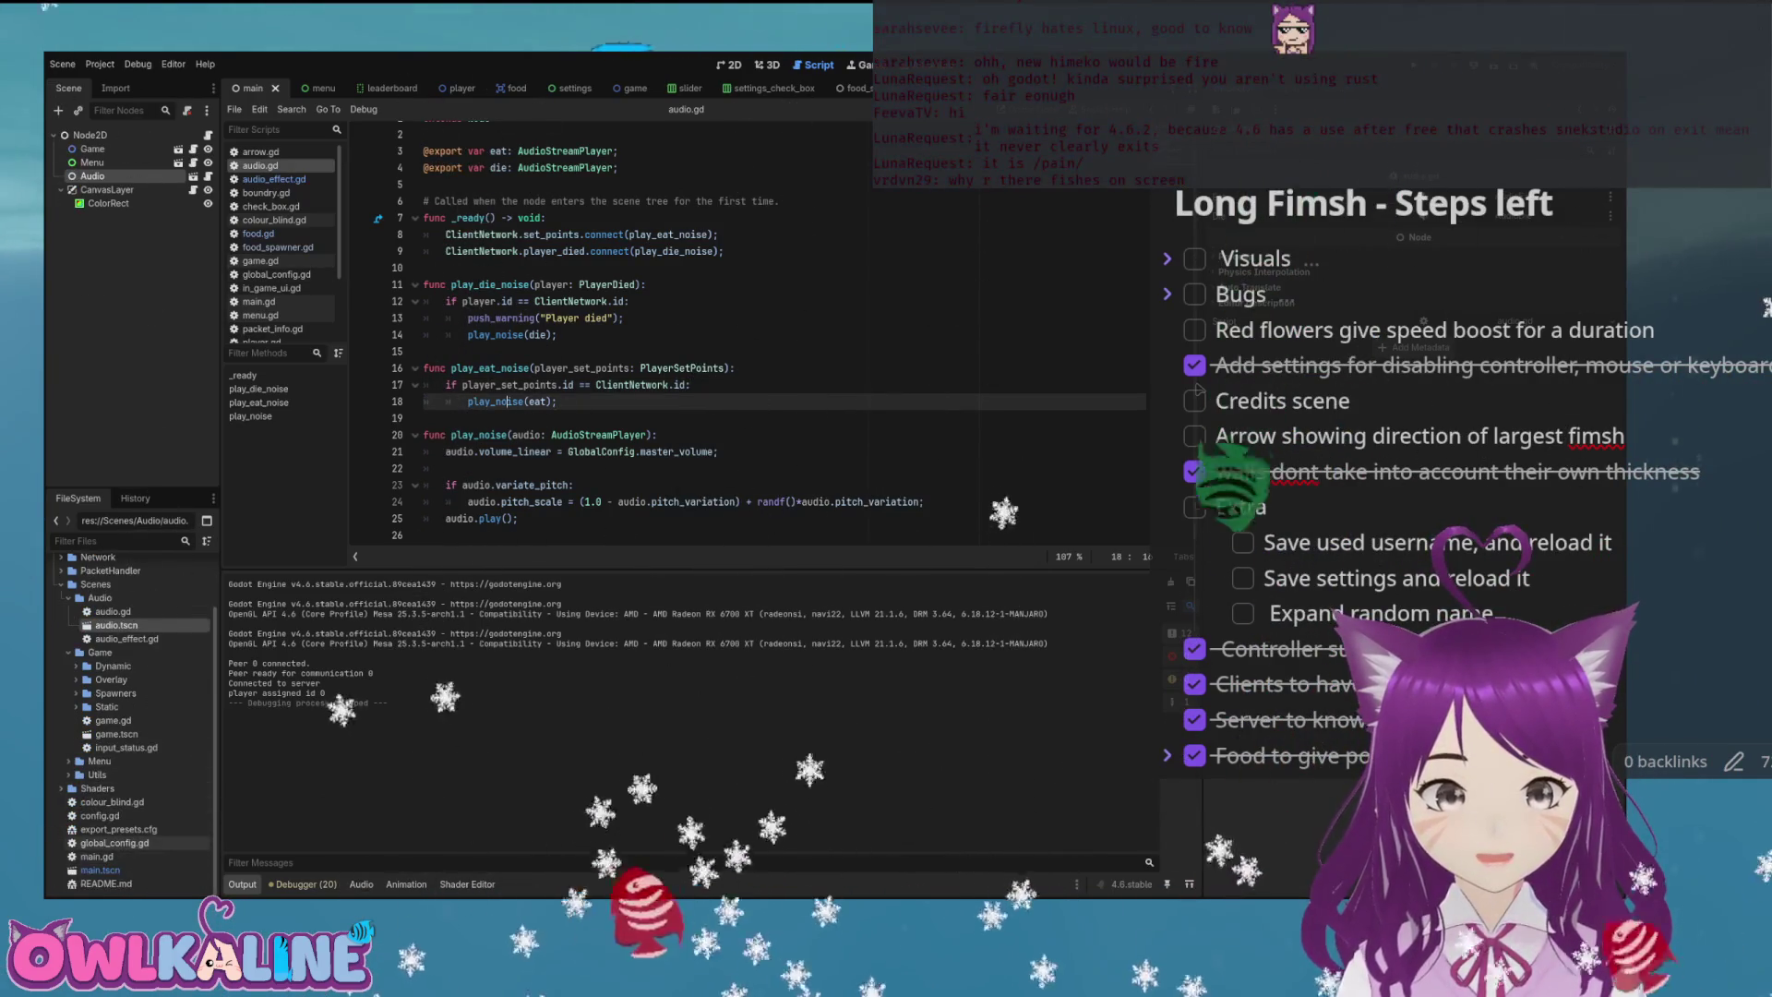
# Open global_config.gd and find master_volume on line 19, a float defaulting to 0.5.
pyautogui.doubleClick(114, 843)
pyautogui.scroll(-12, 738, 333)
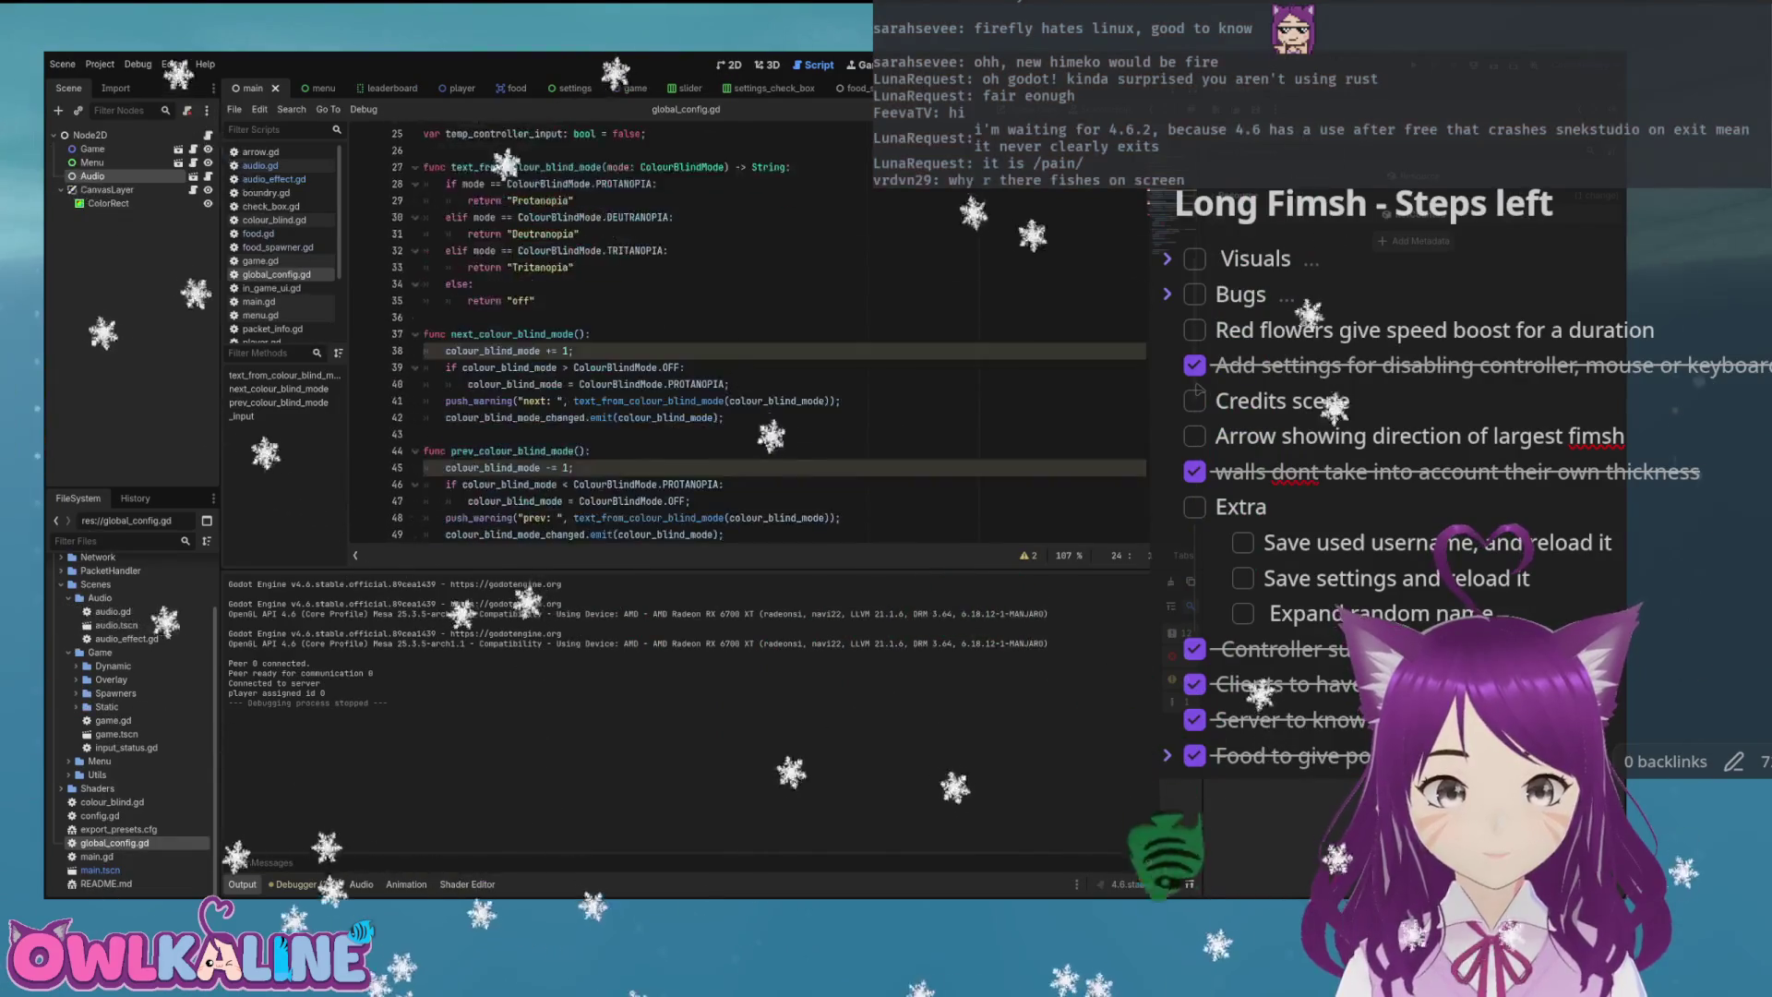
pyautogui.click(434, 149)
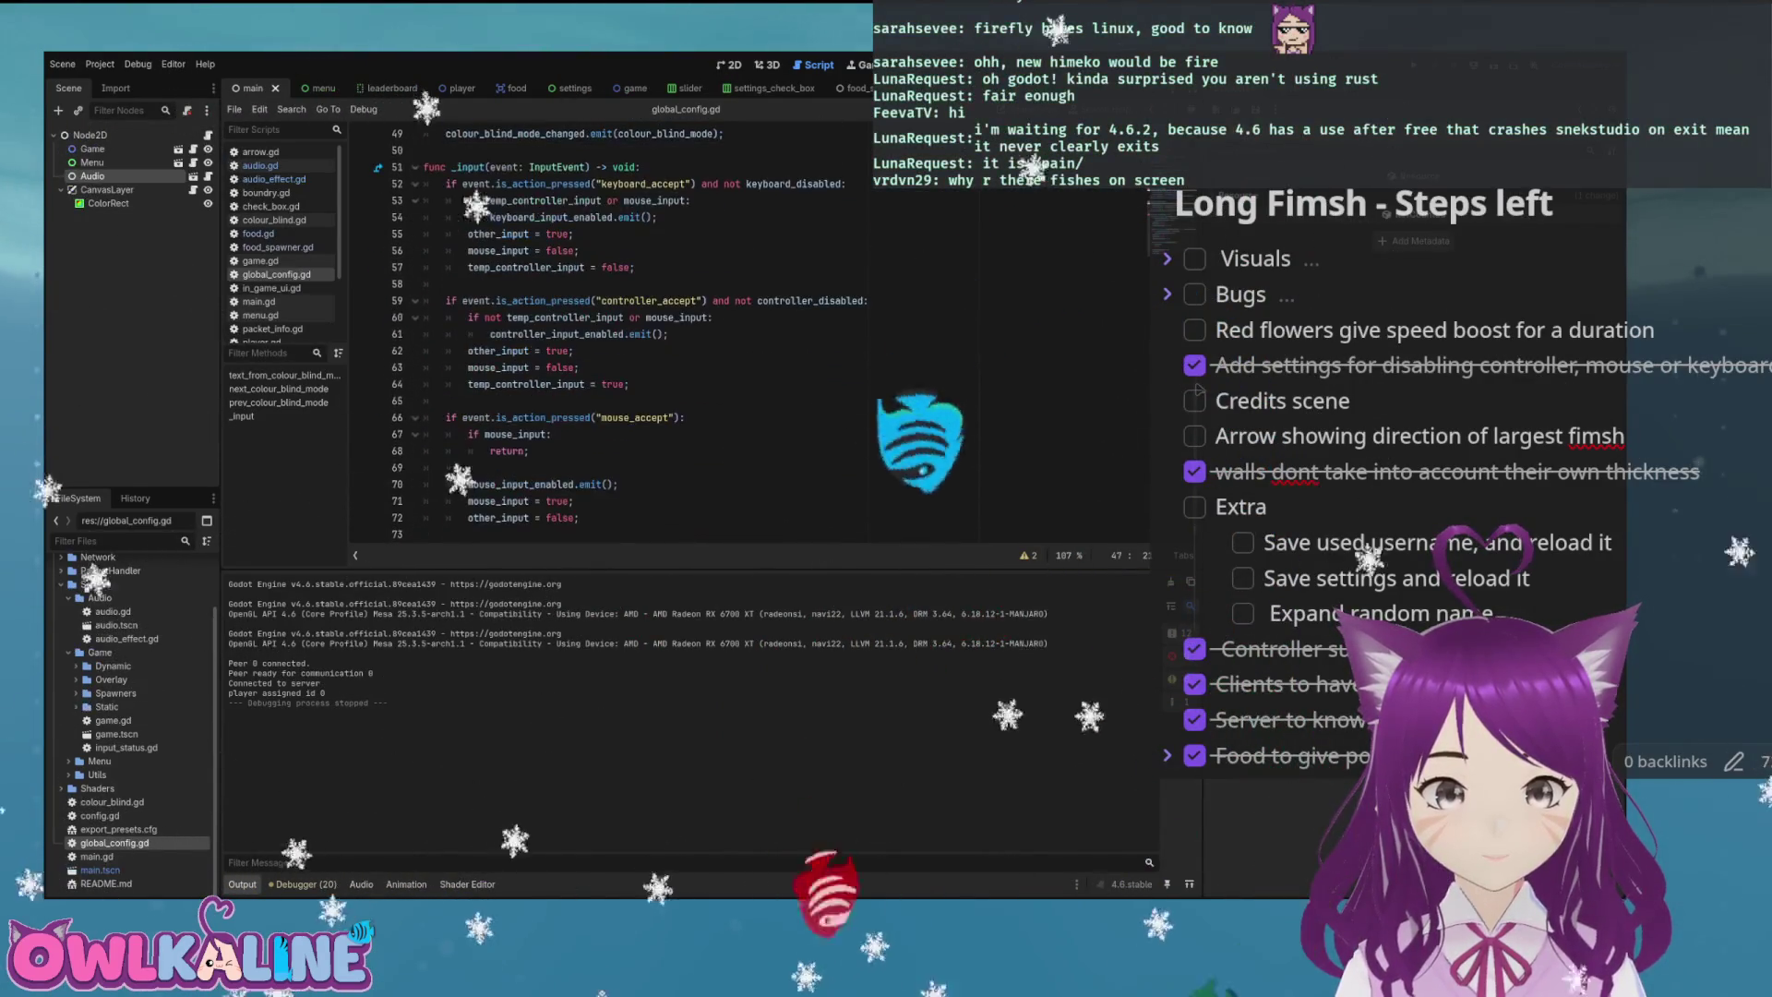
pyautogui.scroll(5, 738, 332)
pyautogui.scroll(10, 739, 333)
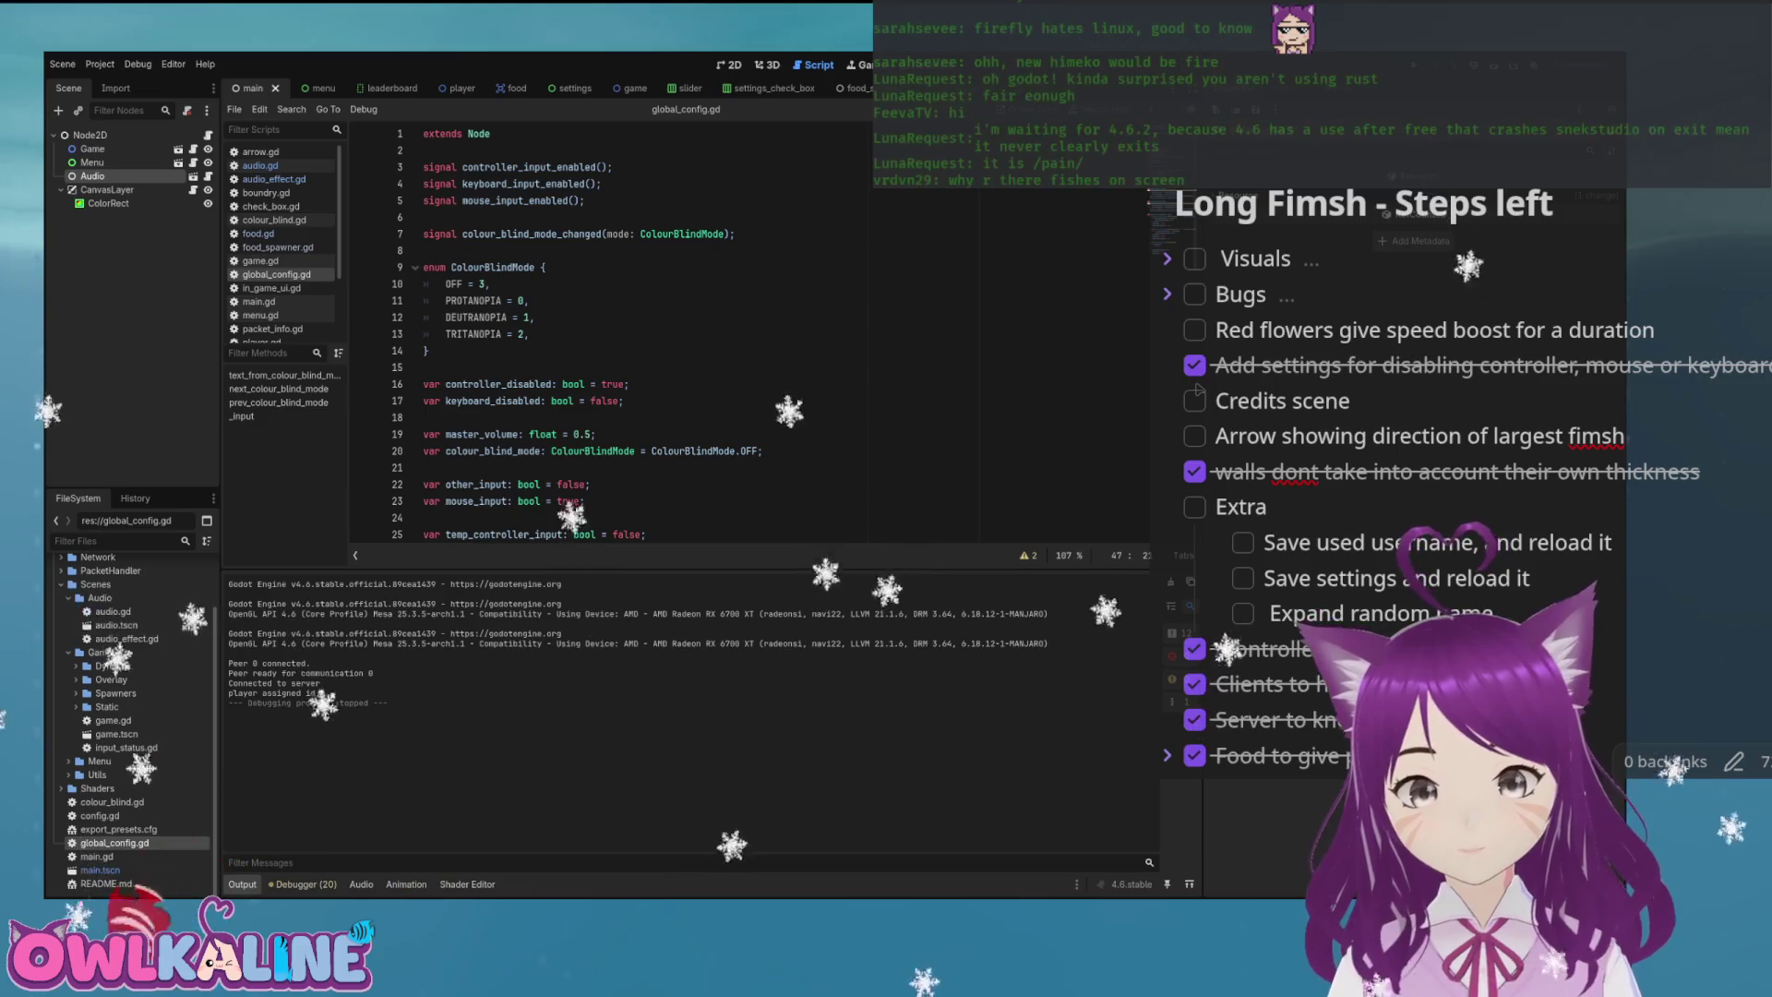
pyautogui.scroll(-2, 738, 332)
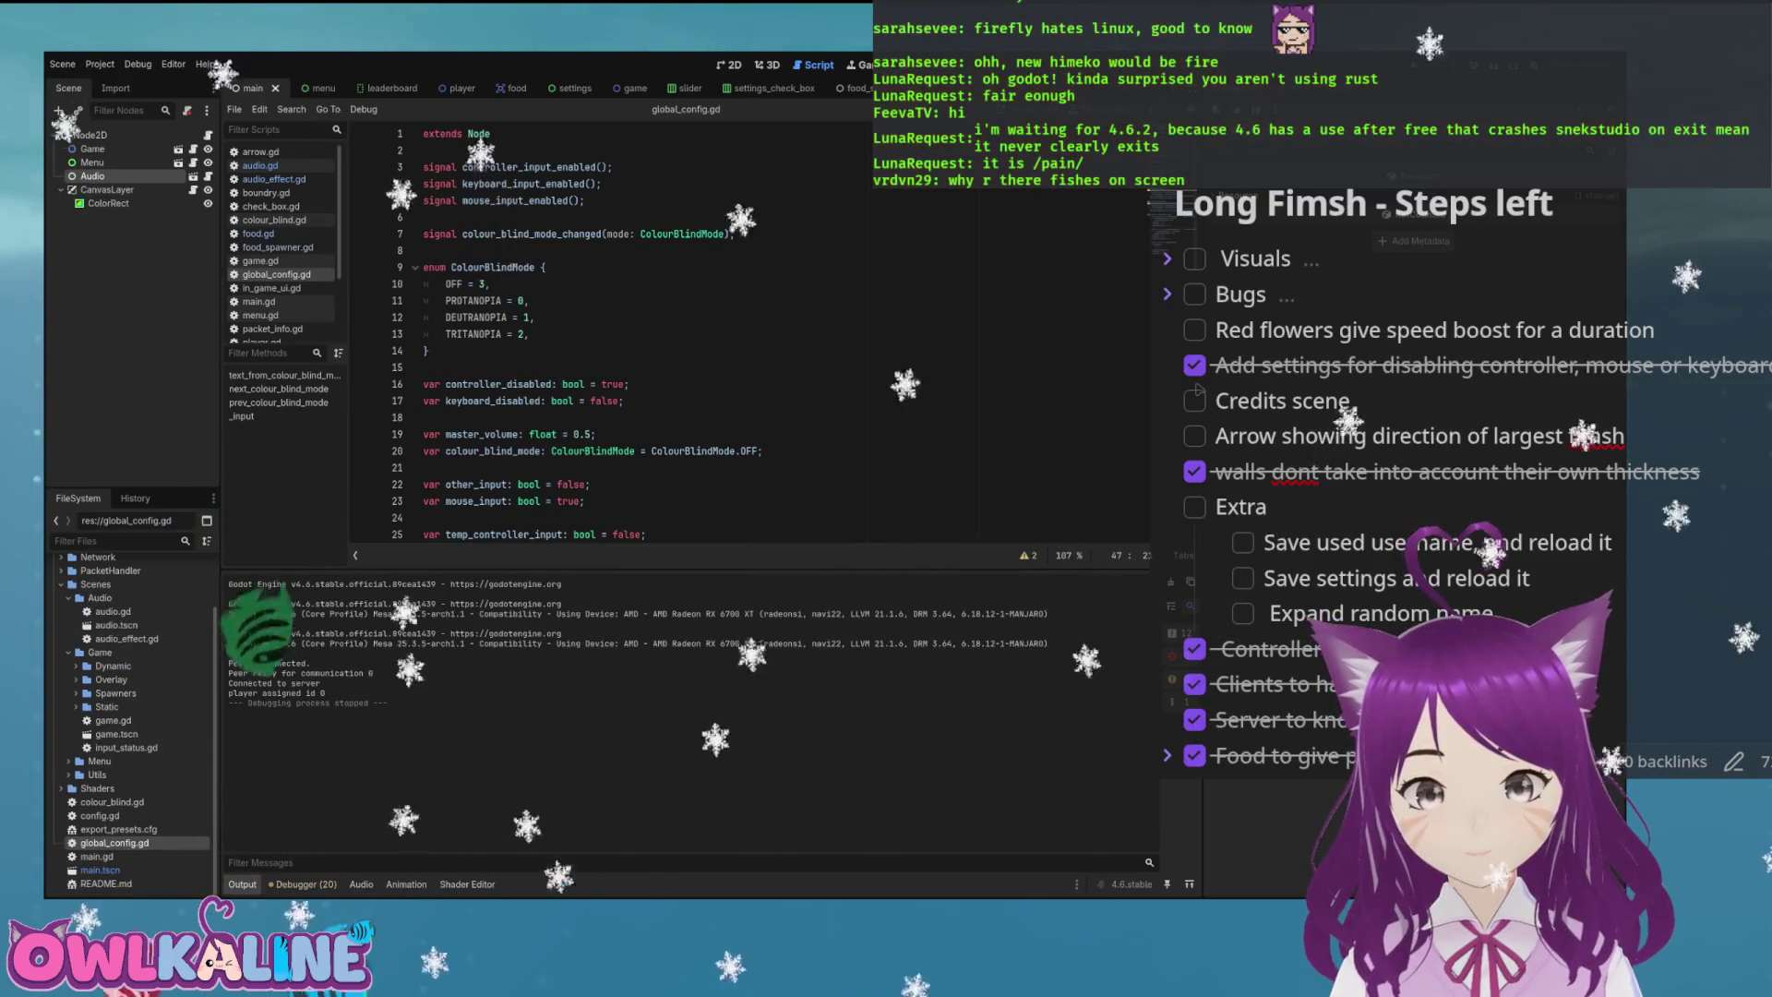
pyautogui.doubleClick(481, 334)
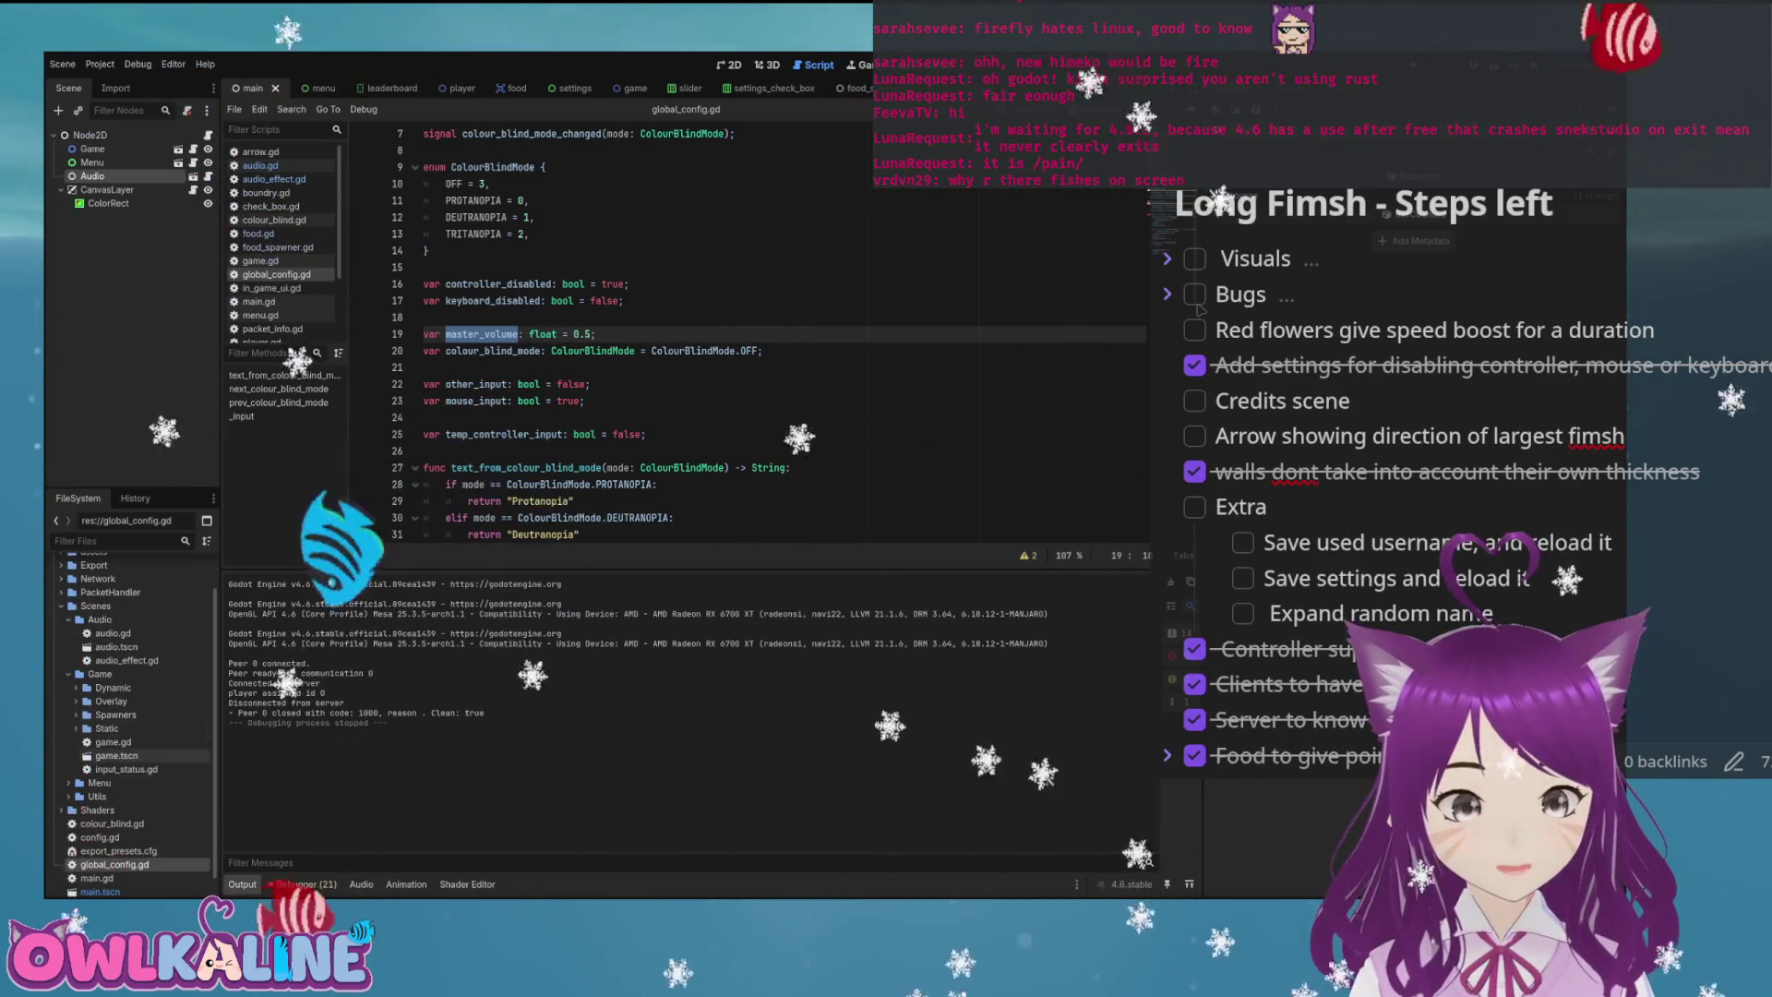
# Filter the FileSystem for 'butt', open button_juice.gd, and inspect its volume_linear line.
pyautogui.write('soun')
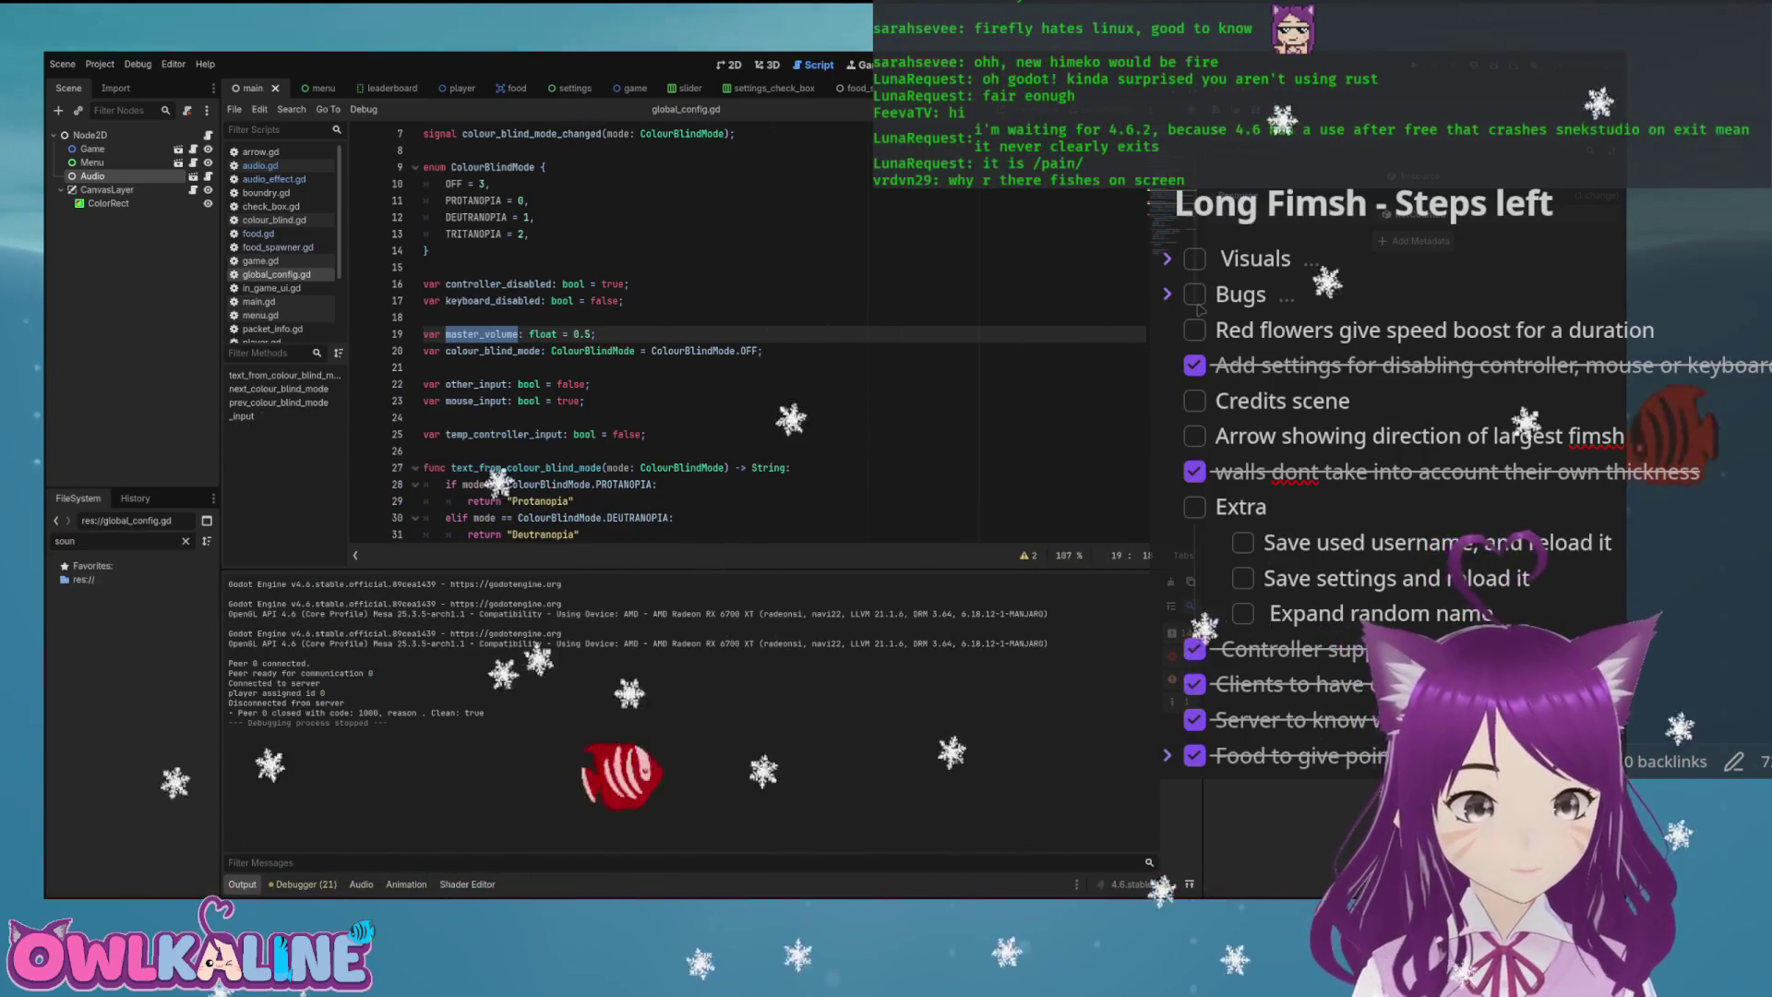
pyautogui.write('butt')
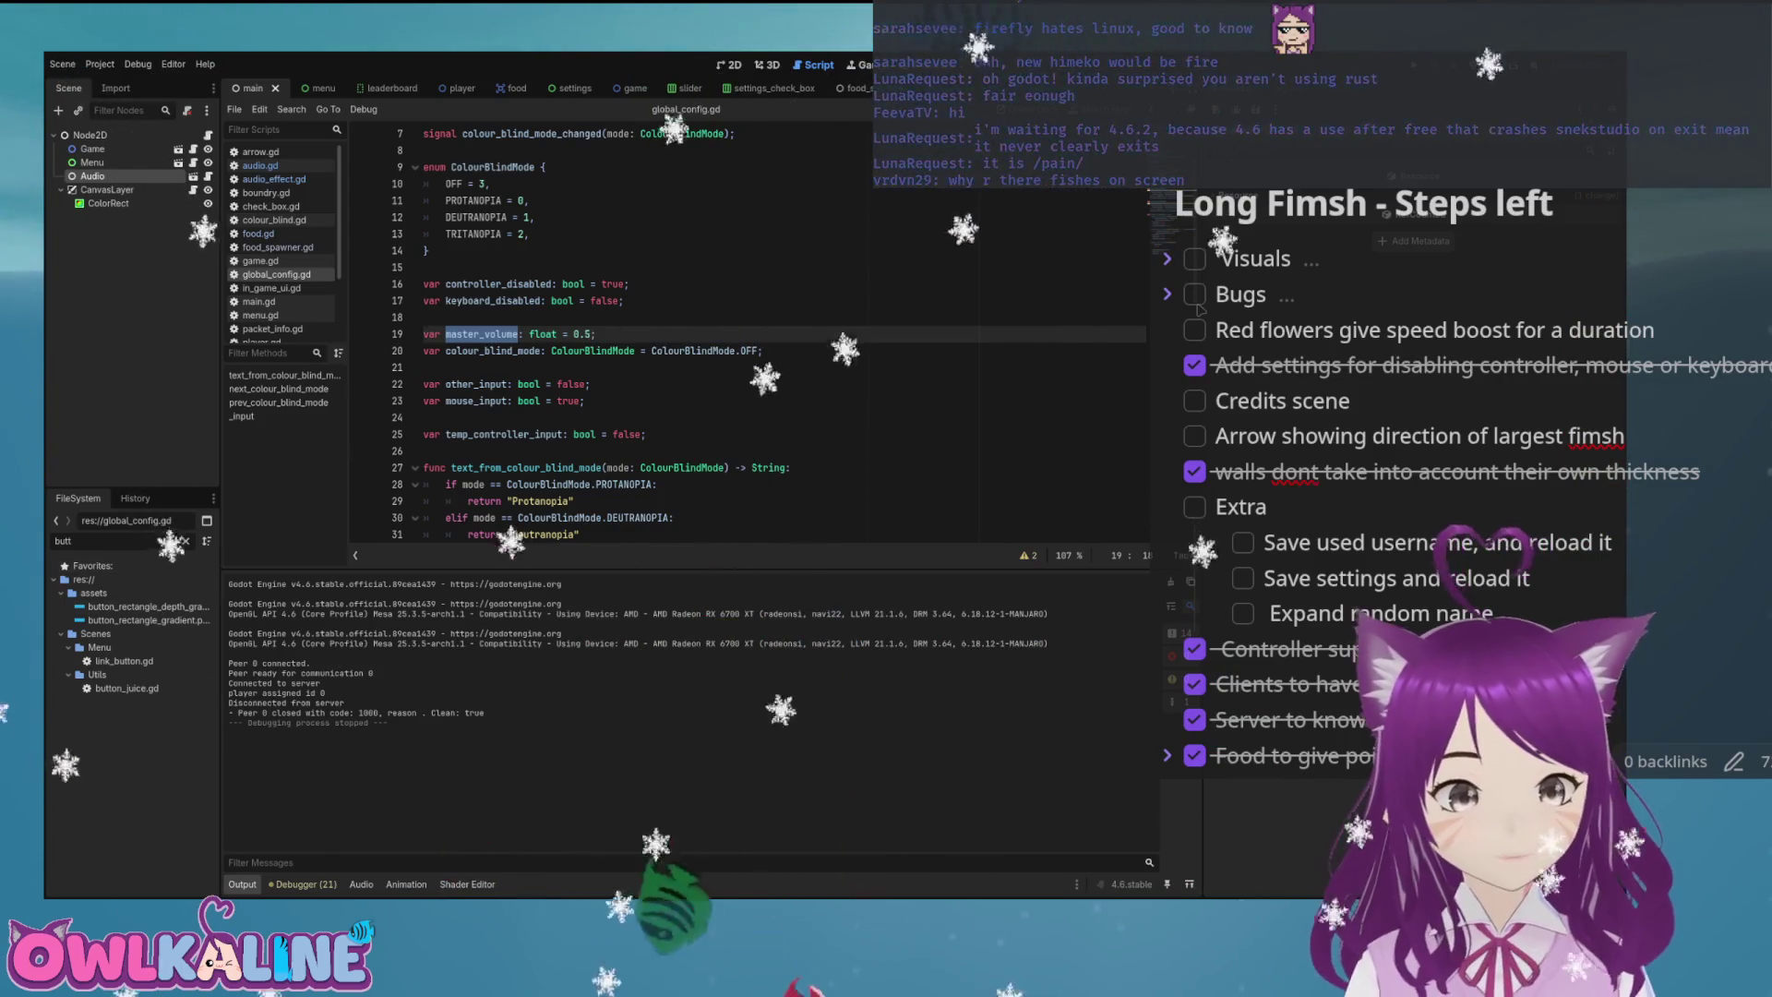
pyautogui.press('Return')
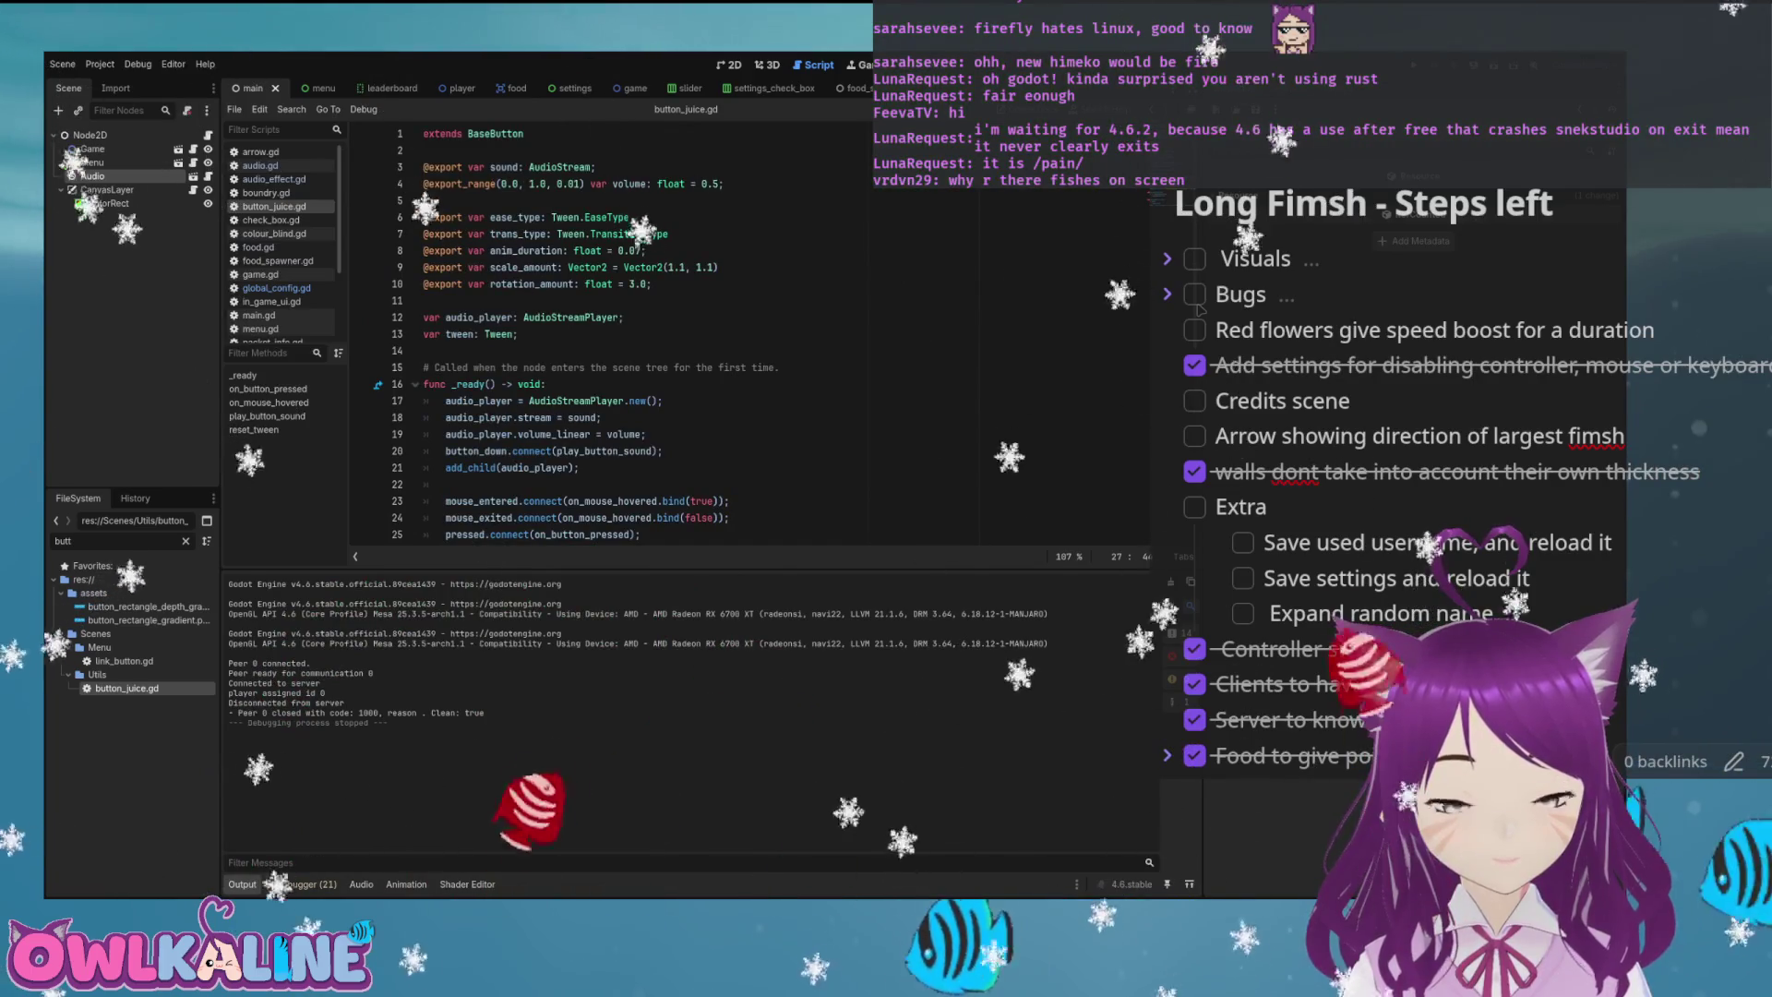
pyautogui.click(478, 434)
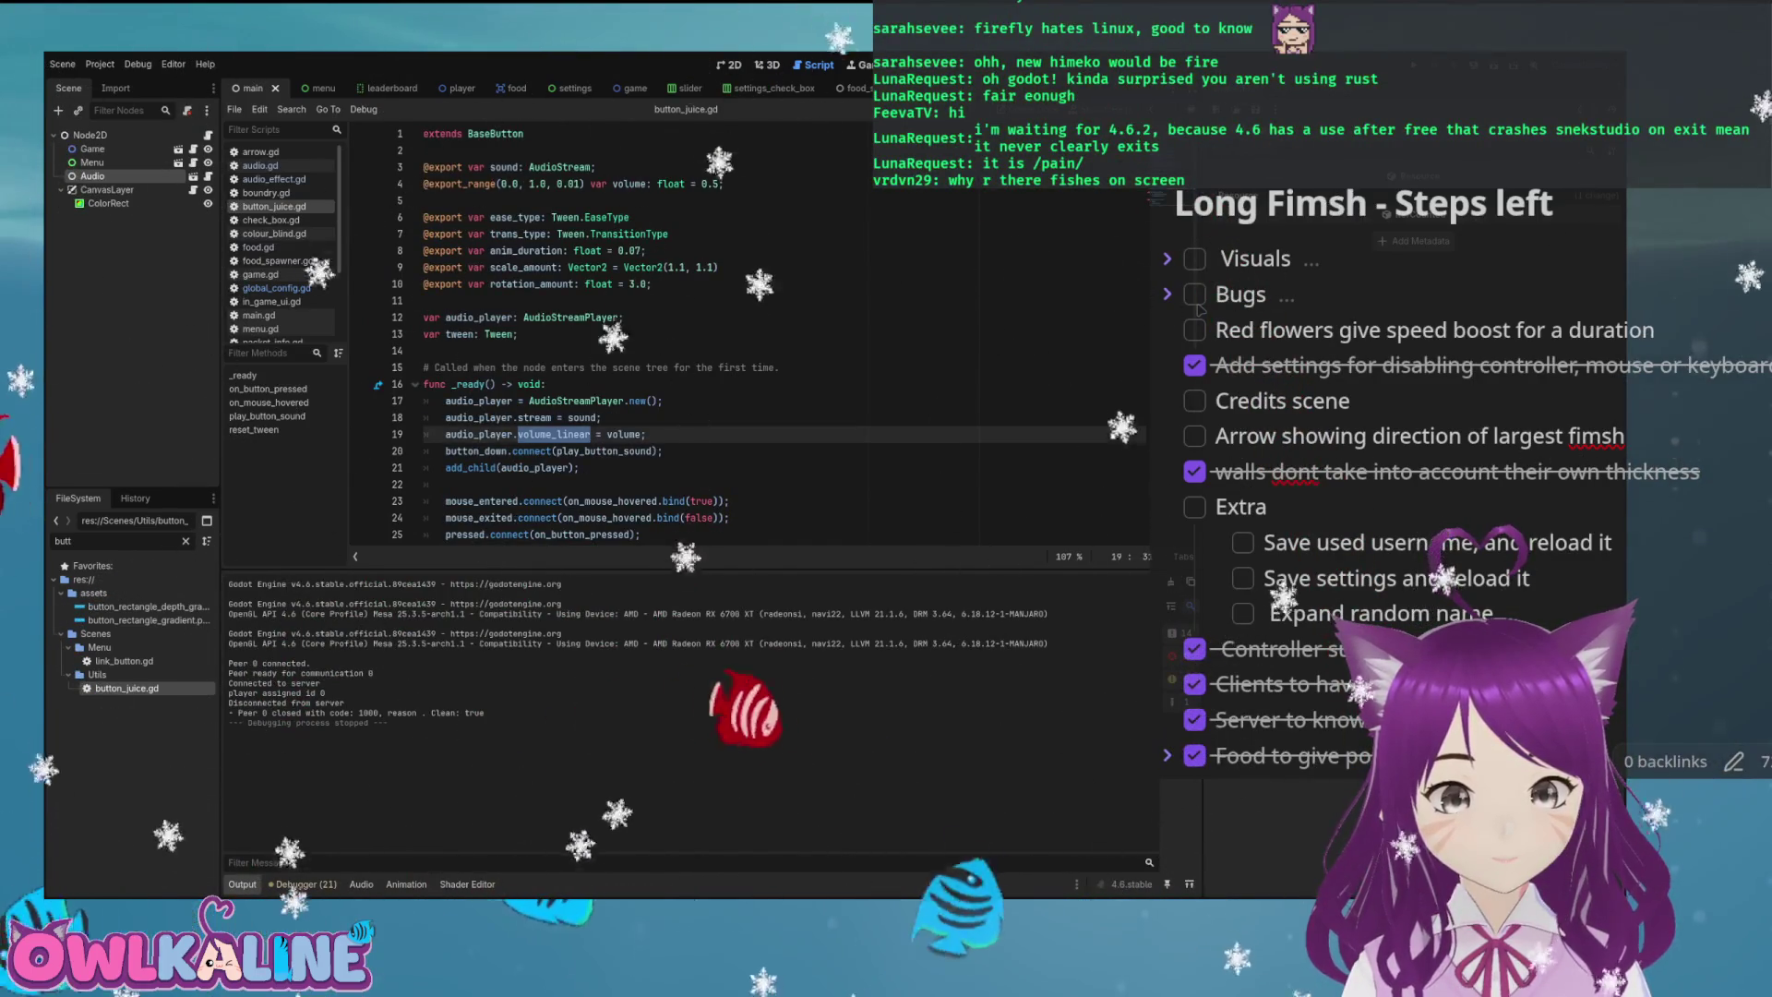
pyautogui.click(637, 434)
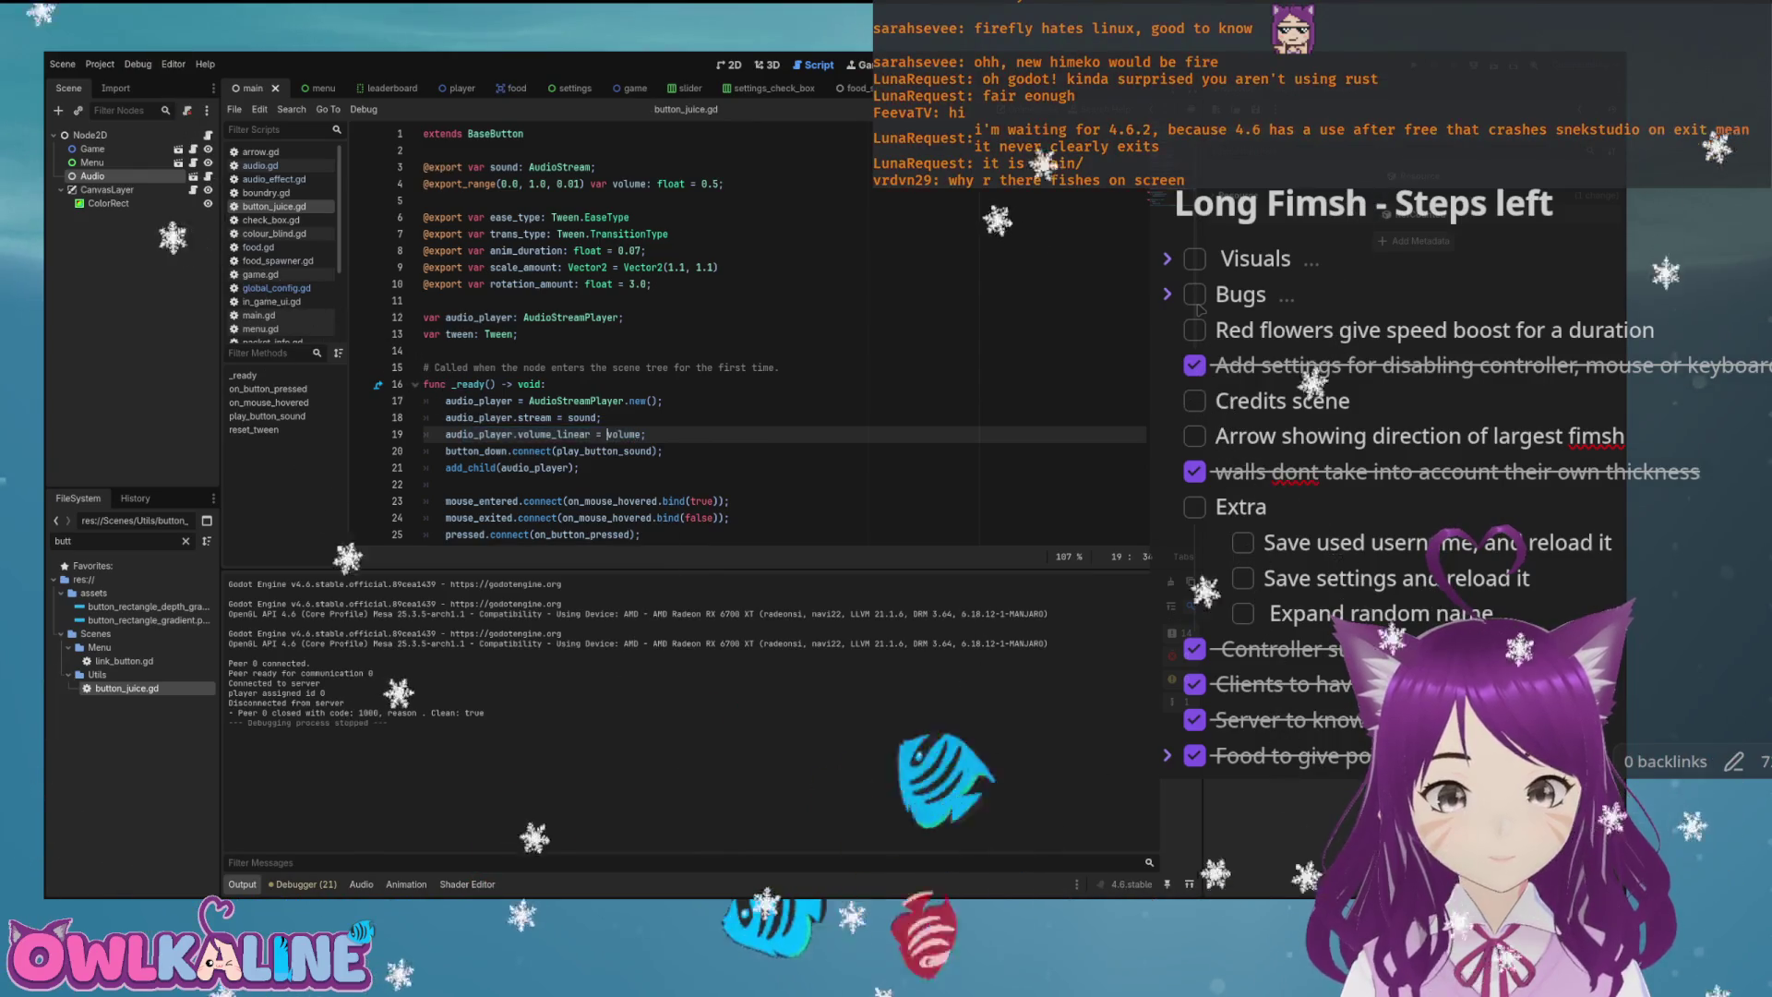
pyautogui.scroll(-7, 683, 332)
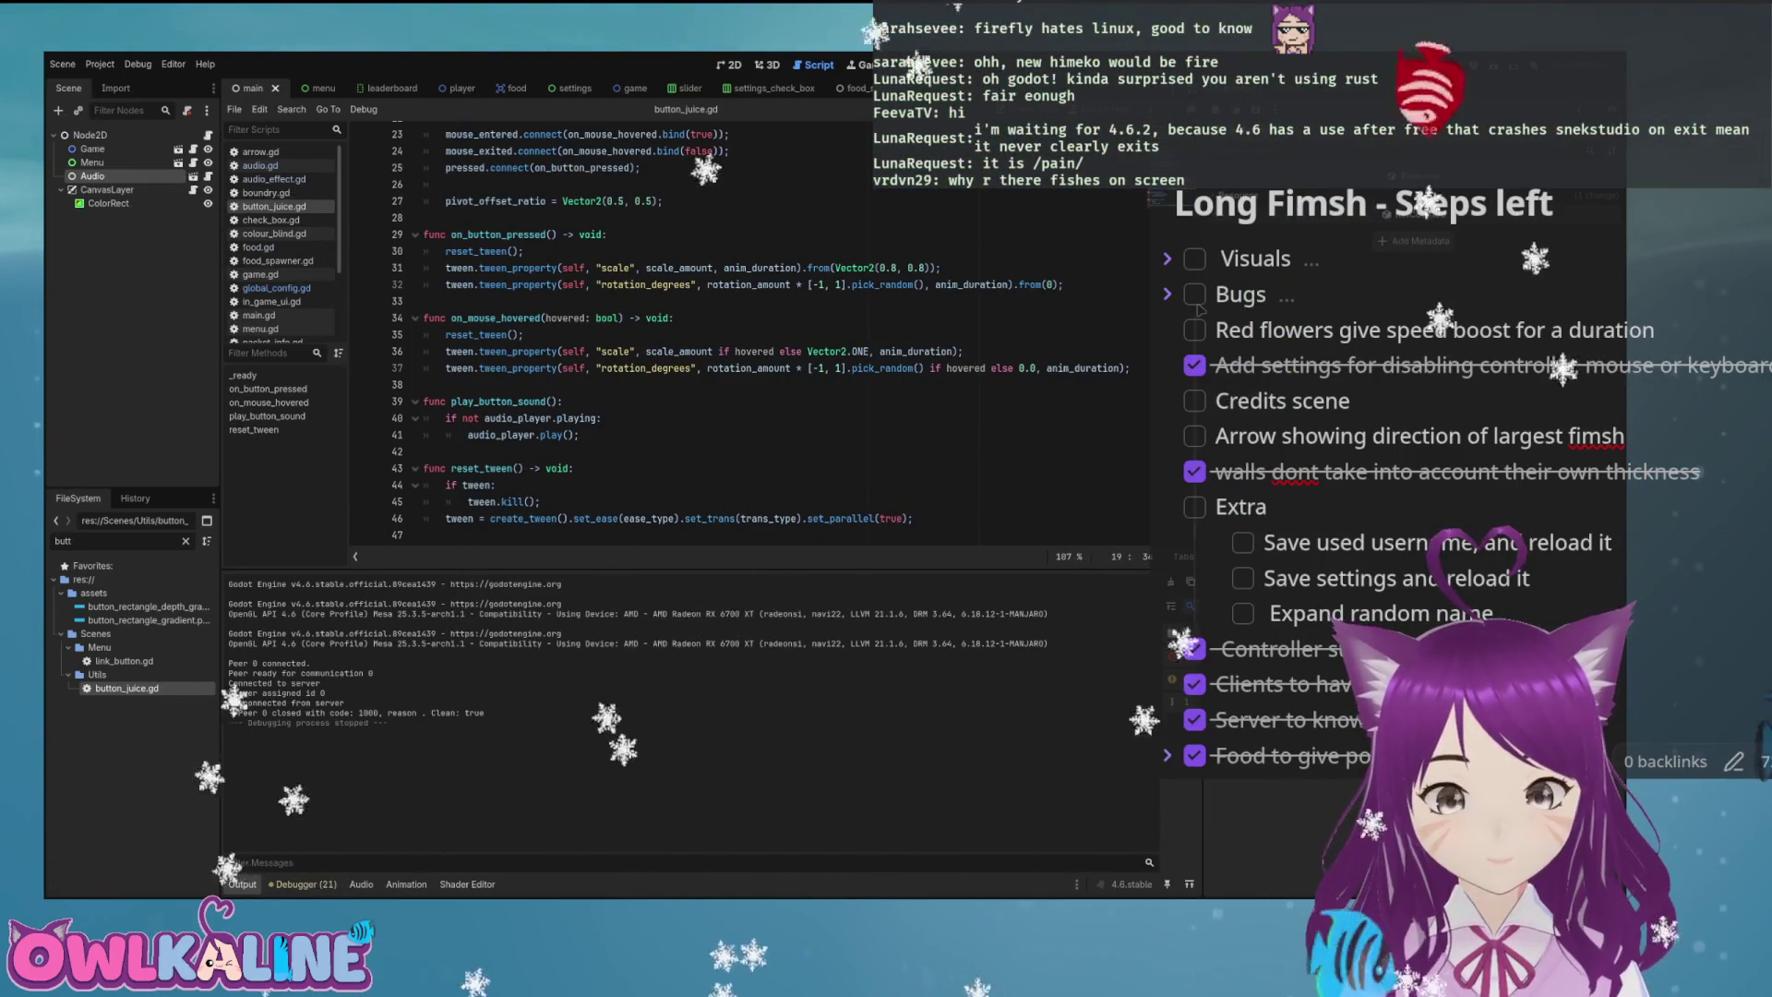
# Try adding a line inside play_button_sound's playing check, then revert it so the code stays unchanged.
pyautogui.click(602, 418)
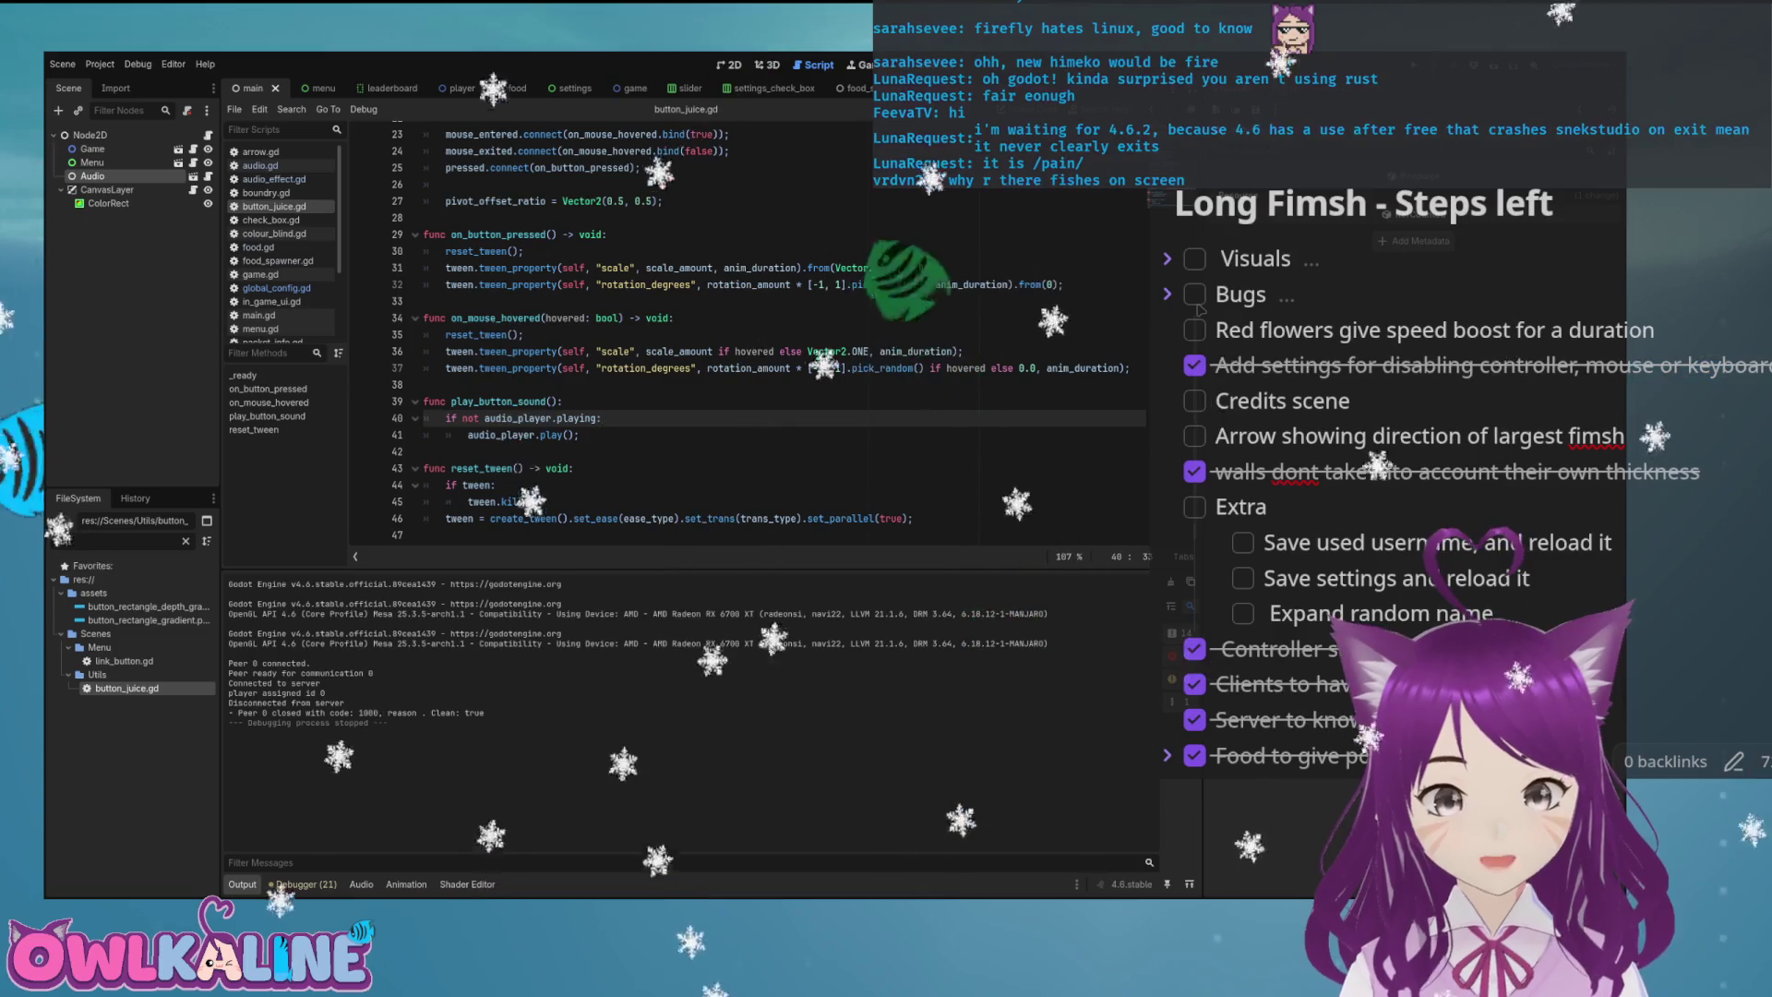
pyautogui.press('Return')
pyautogui.hotkey('ctrl', 'z')
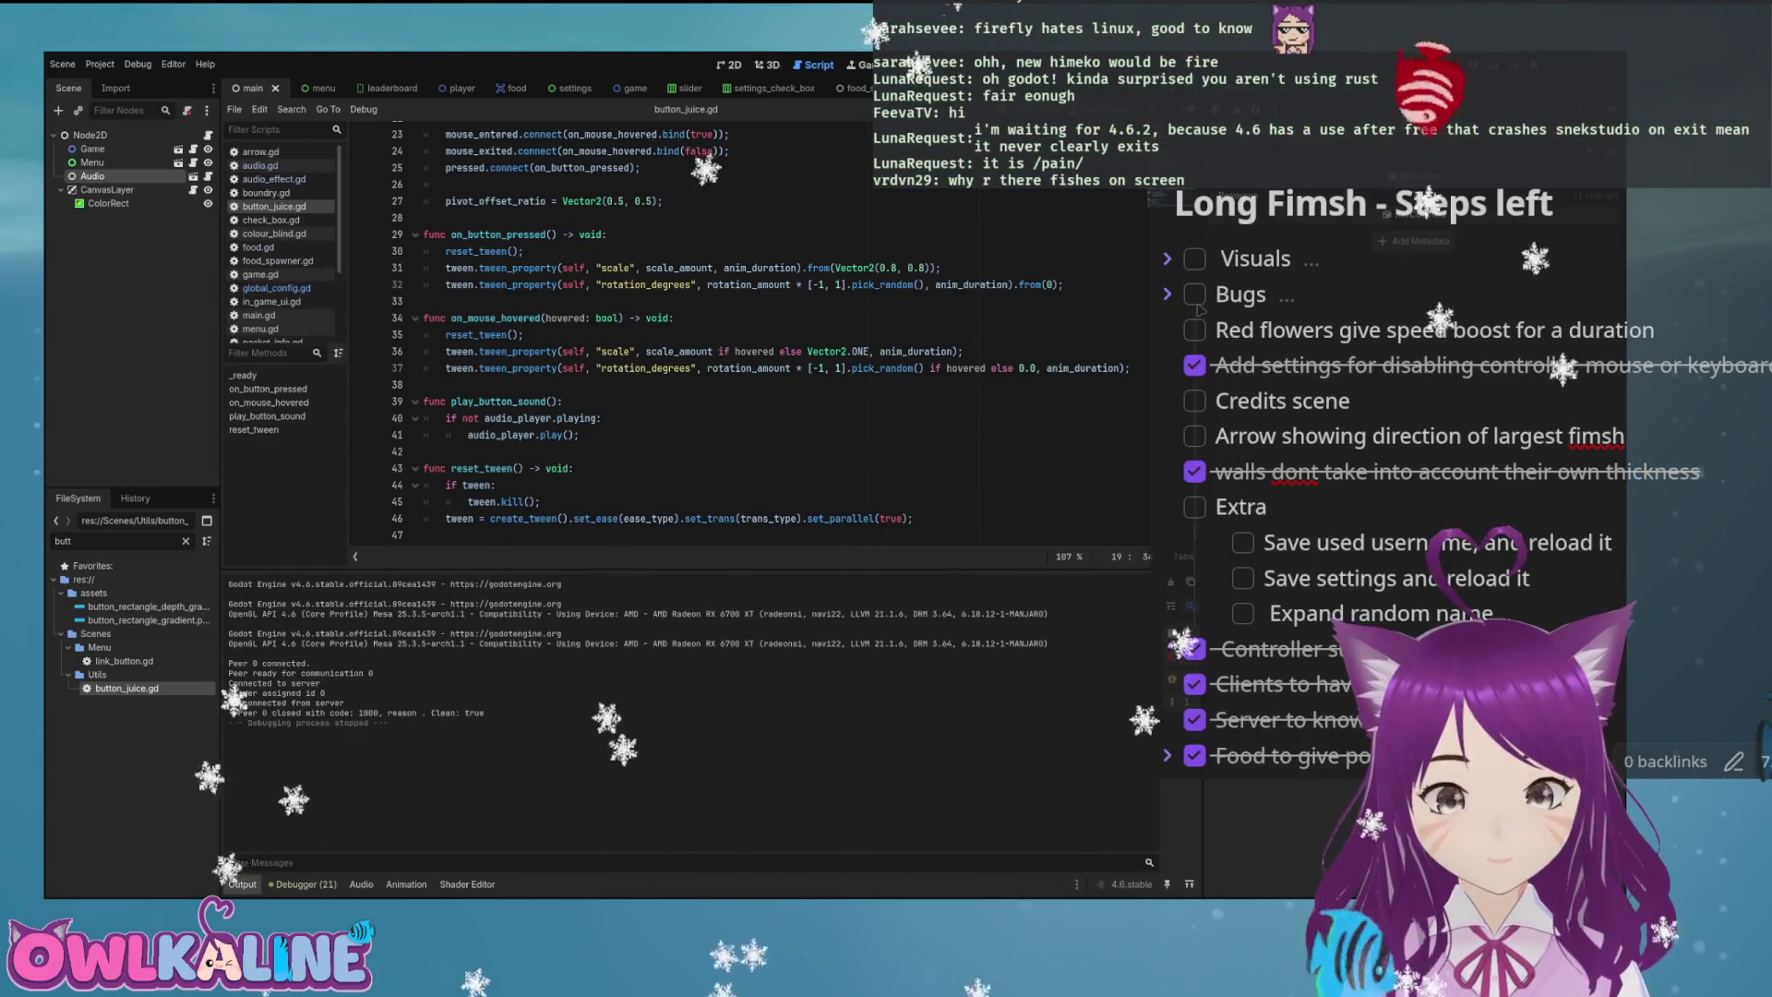
pyautogui.click(602, 418)
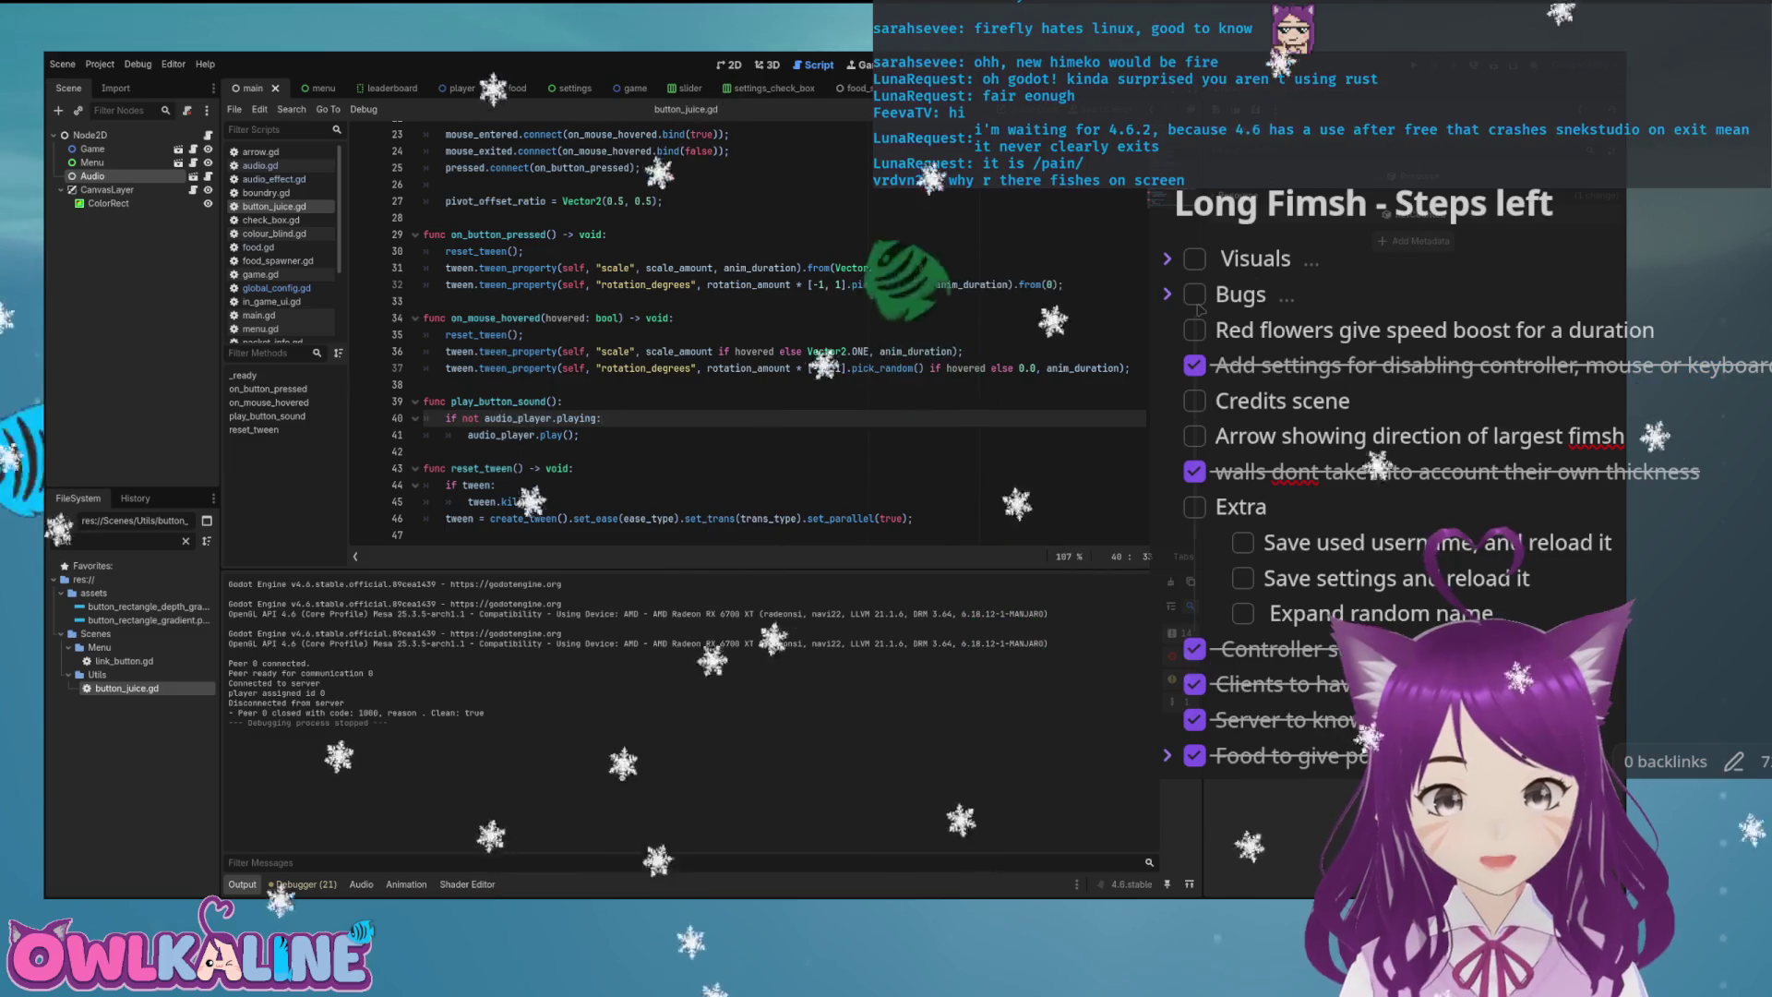
pyautogui.press('Return')
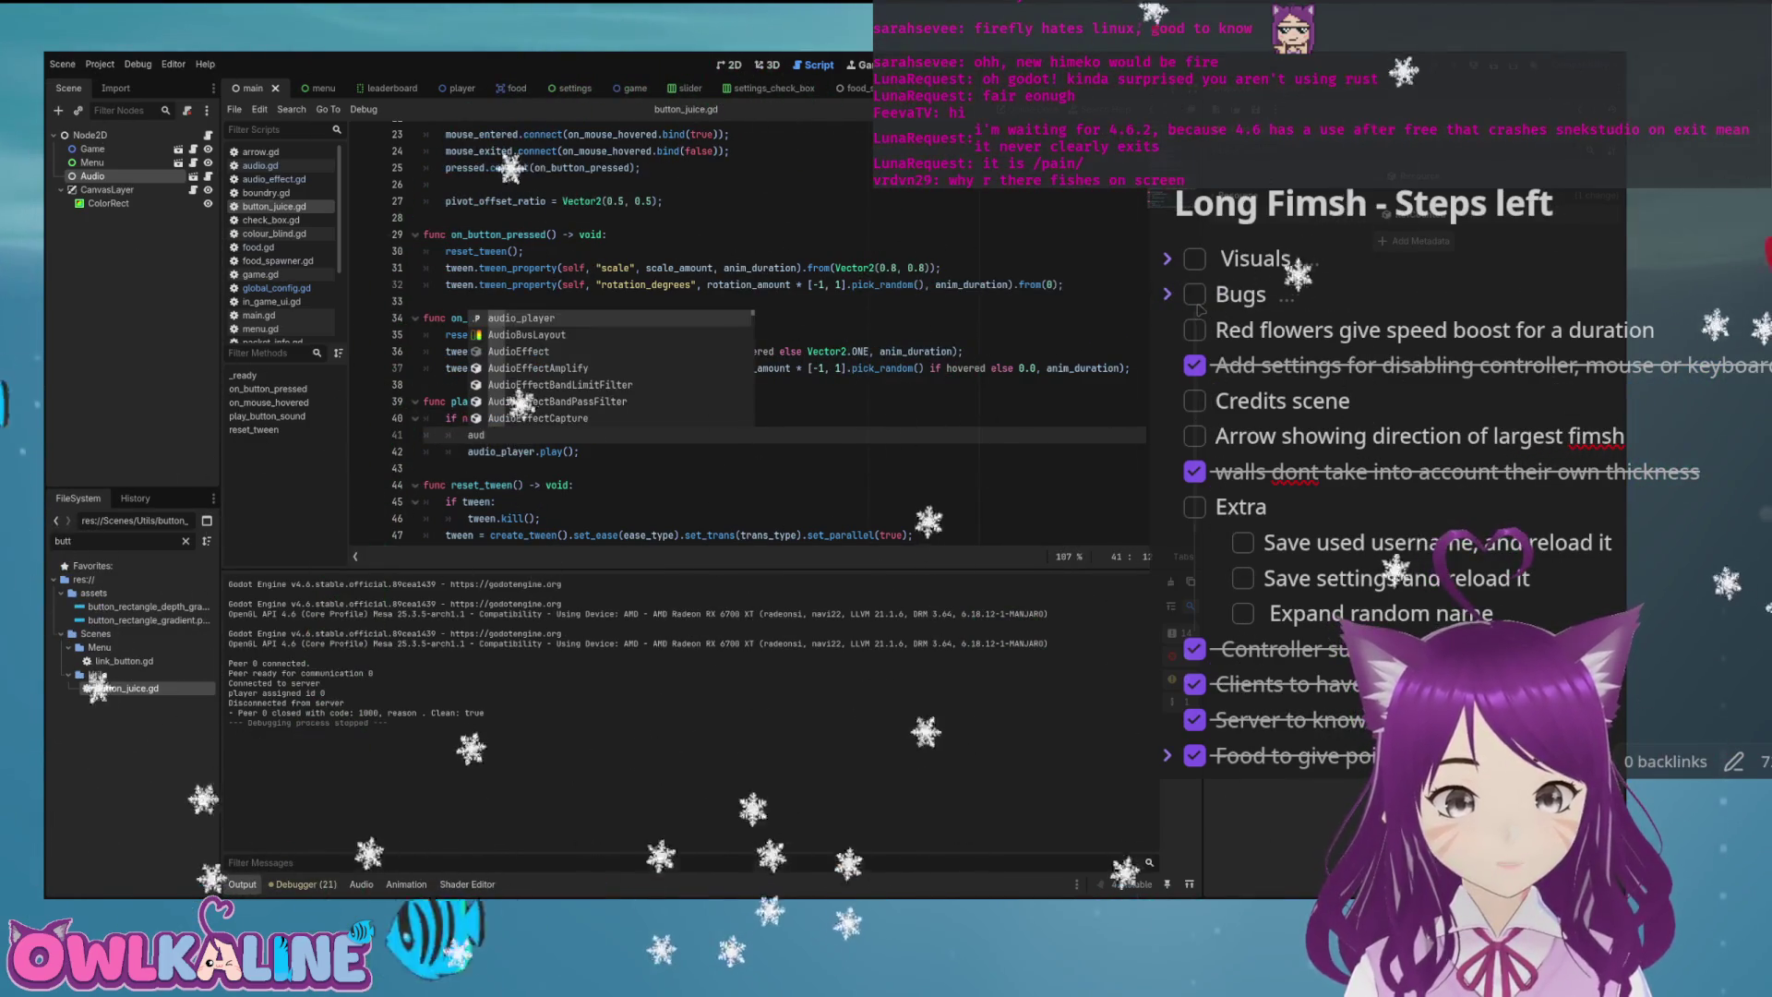
pyautogui.press('BackSpace')
pyautogui.press('BackSpace')
pyautogui.press('BackSpace')
pyautogui.press('BackSpace')
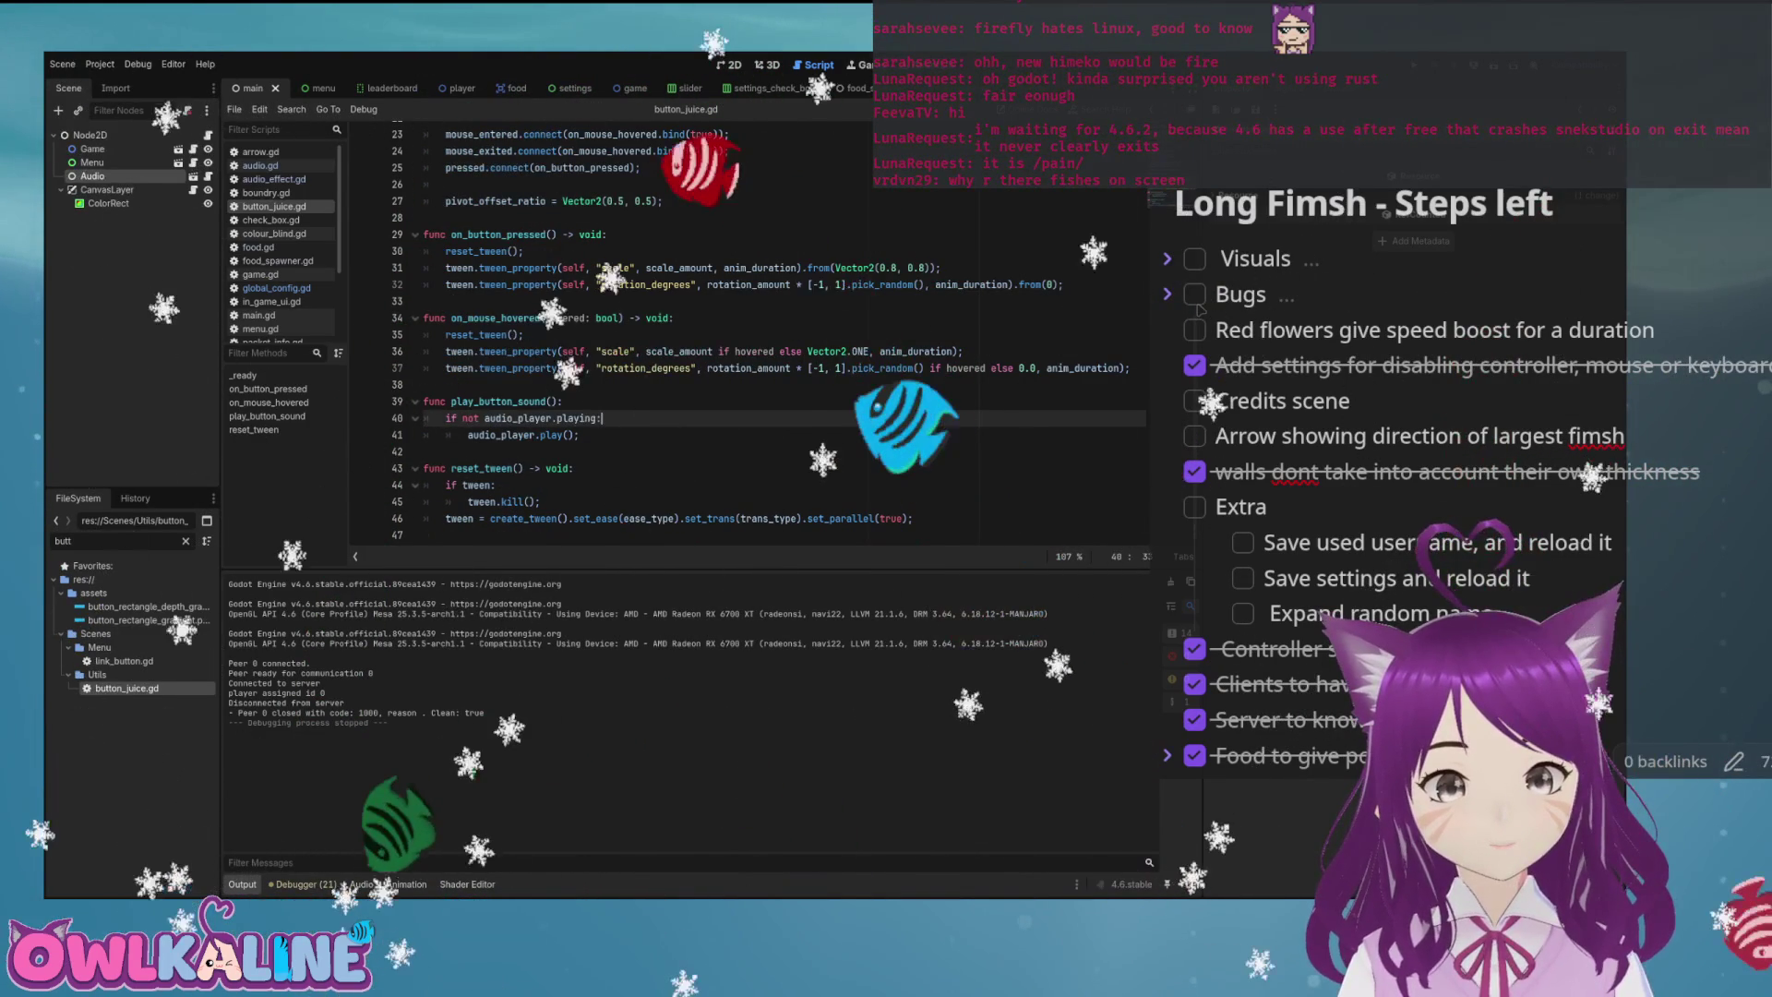